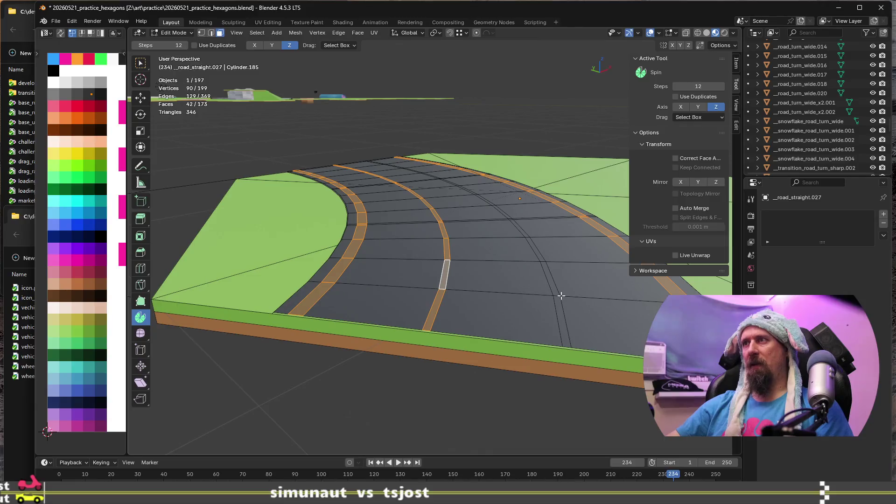
Step: Select the road's edge-stripe loops and lane-divider faces and move their UVs onto the white swatch
alt+shift+click(558, 295)
mouse_move(558, 294)
middle_down()
mouse_move(372, 198)
mouse_move(348, 296)
mouse_move(453, 427)
middle_up()
shift+click(468, 421)
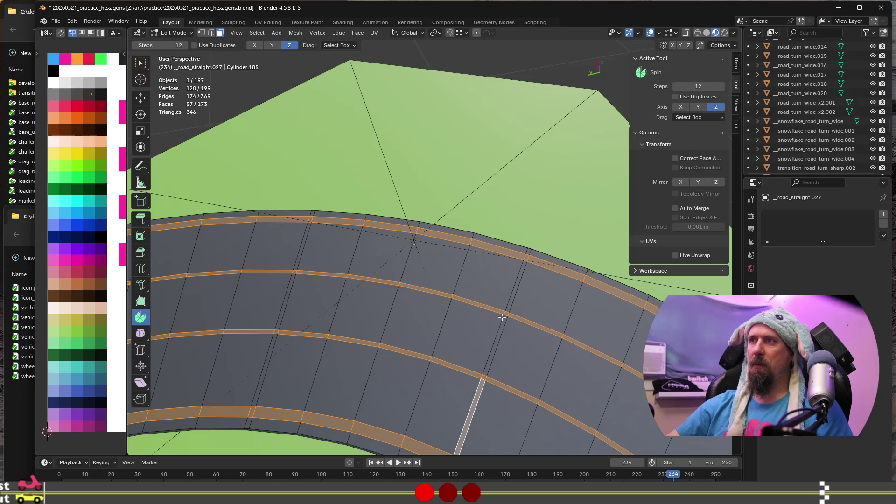
ctrl+shift+click(511, 296)
middle_drag(414, 316, 456, 248)
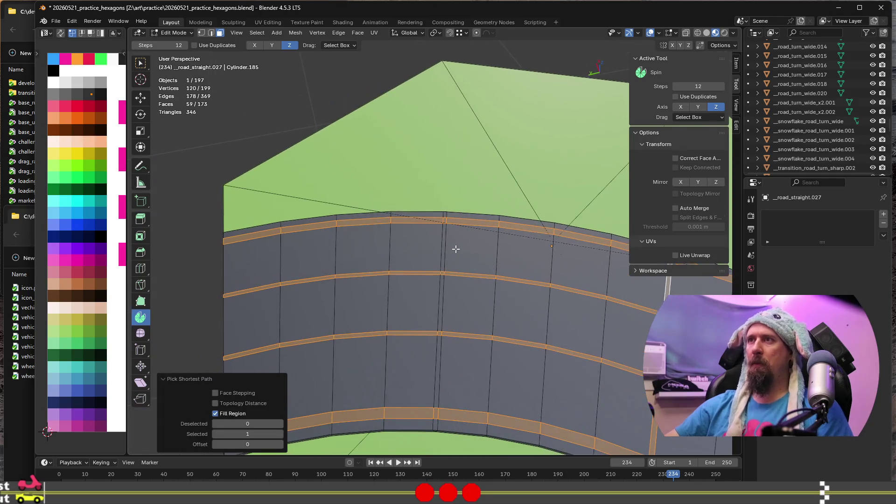
shift+click(445, 250)
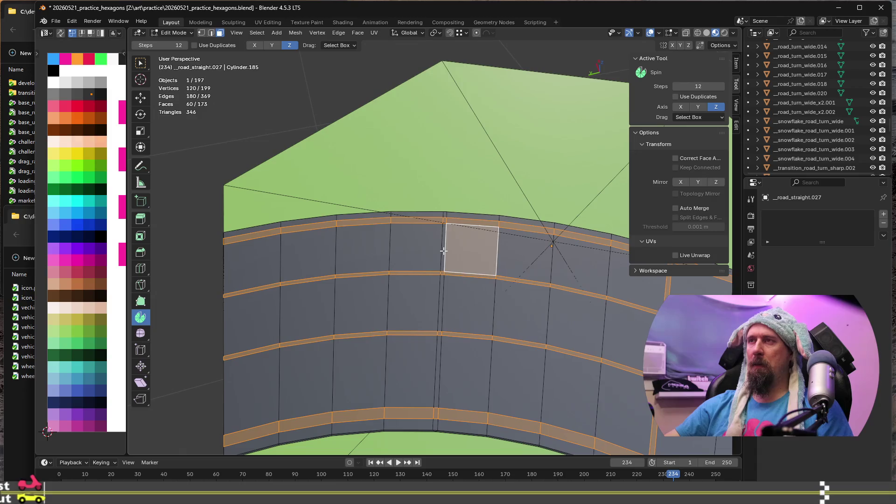
shift+click(444, 251)
shift+click(443, 251)
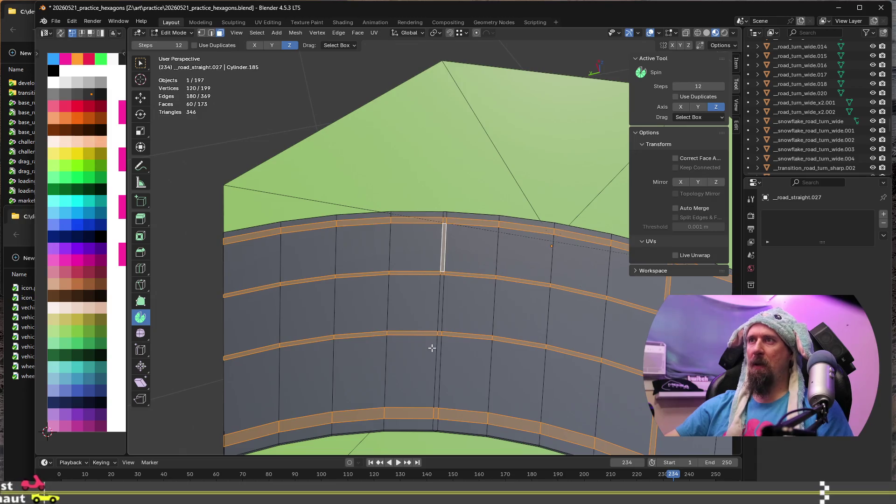
ctrl+shift+click(436, 372)
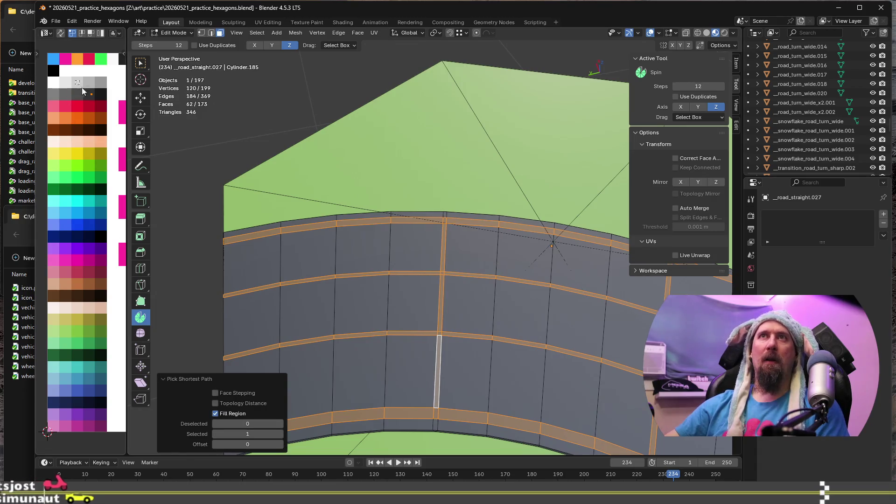
key(g)
click(79, 99)
key(Tab)
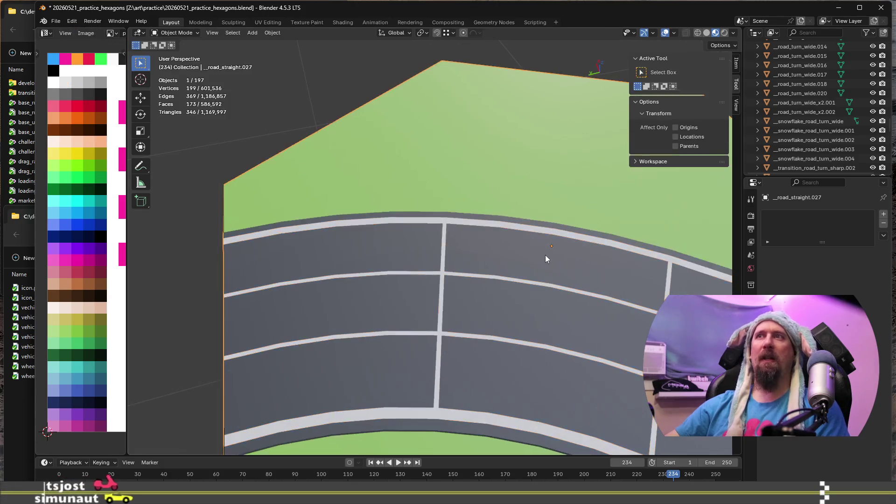
scroll(539, 250, down, 4)
scroll(440, 366, up, 5)
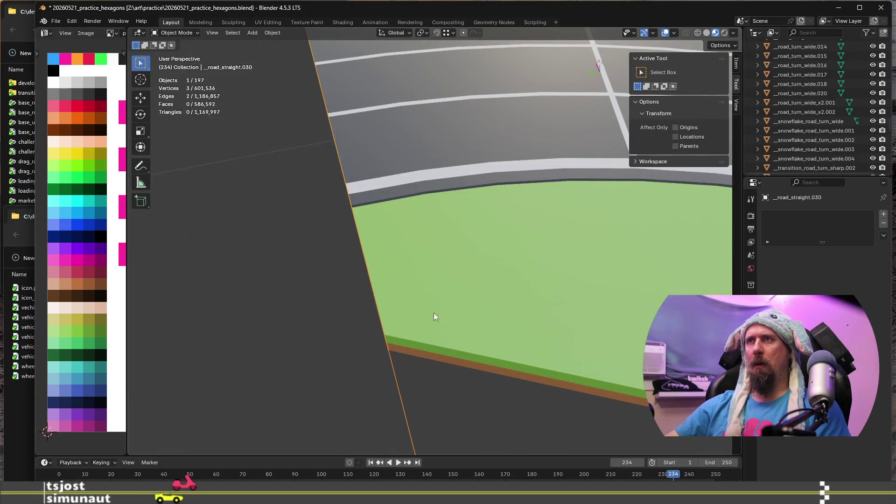
scroll(433, 247, up, 2)
click(394, 207)
mouse_move(394, 206)
middle_down()
mouse_move(391, 219)
mouse_move(365, 184)
mouse_move(449, 273)
middle_up()
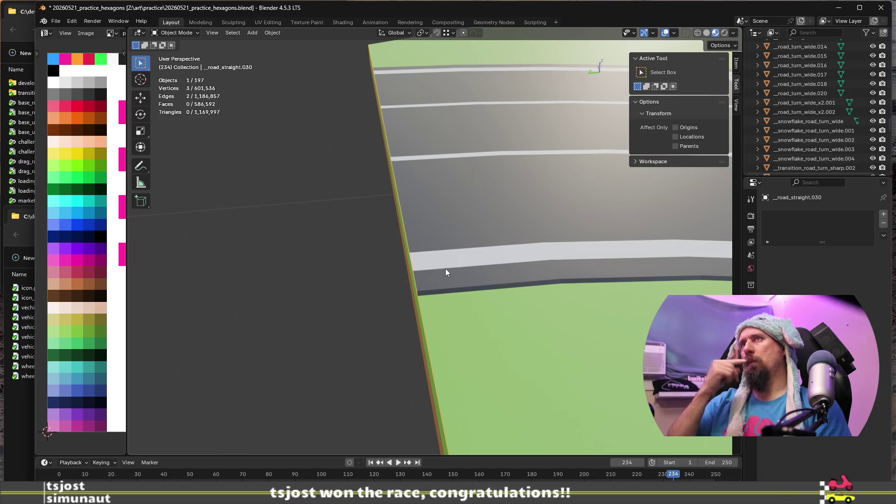
middle_drag(445, 268, 421, 259)
scroll(429, 257, down, 2)
click(426, 243)
key(Tab)
Step: Select the road's boundary edge loop and move it -0.025 m along Y
click(394, 220)
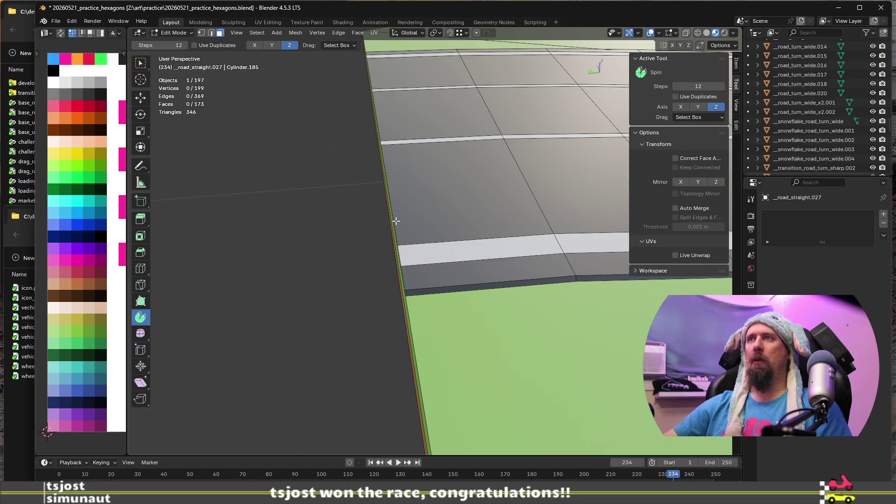
click(395, 220)
click(394, 220)
mouse_move(394, 220)
middle_down()
mouse_move(402, 237)
mouse_move(431, 234)
mouse_move(444, 248)
mouse_move(380, 234)
mouse_move(474, 241)
middle_up()
click(387, 229)
alt+click(430, 249)
key(g)
key(x)
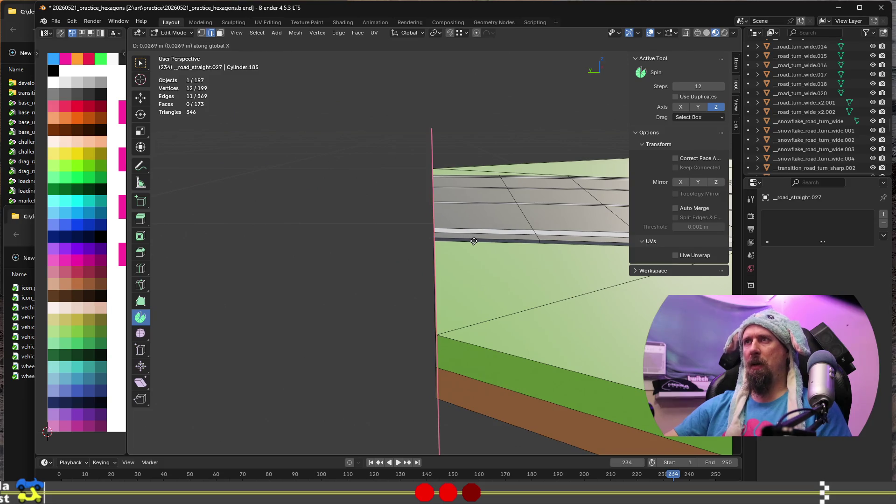
text(y)
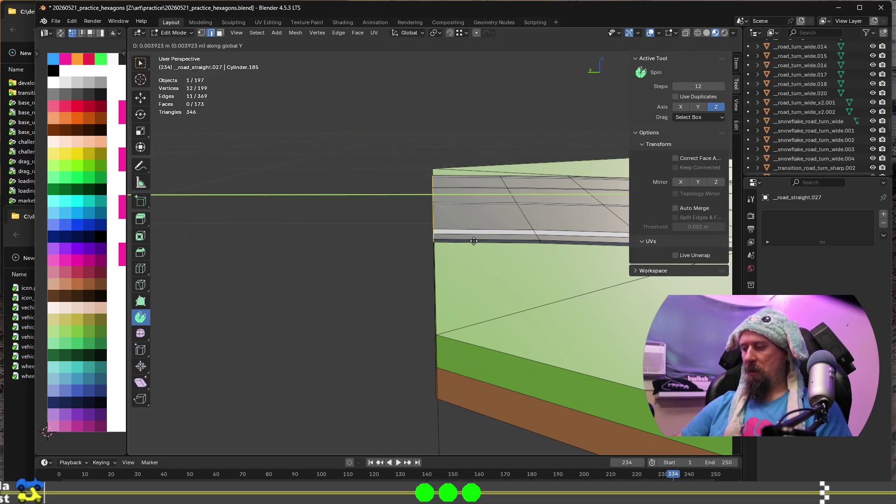
text(02)
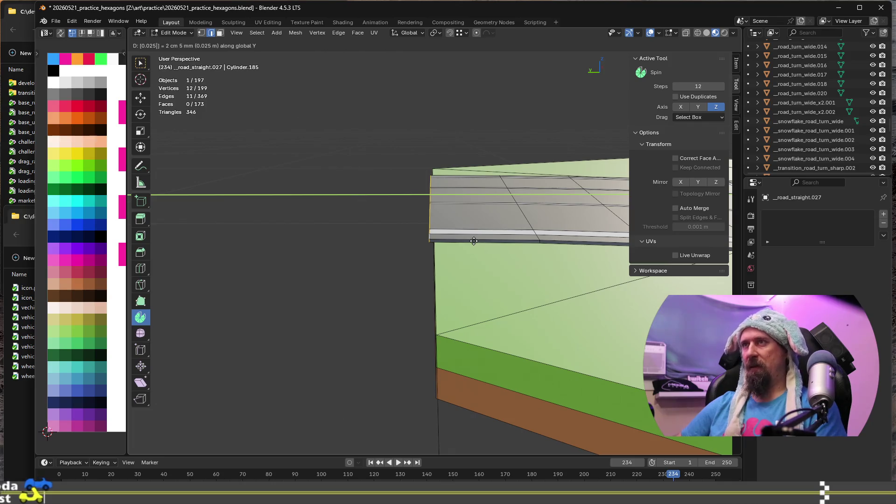
text(5-)
key(Return)
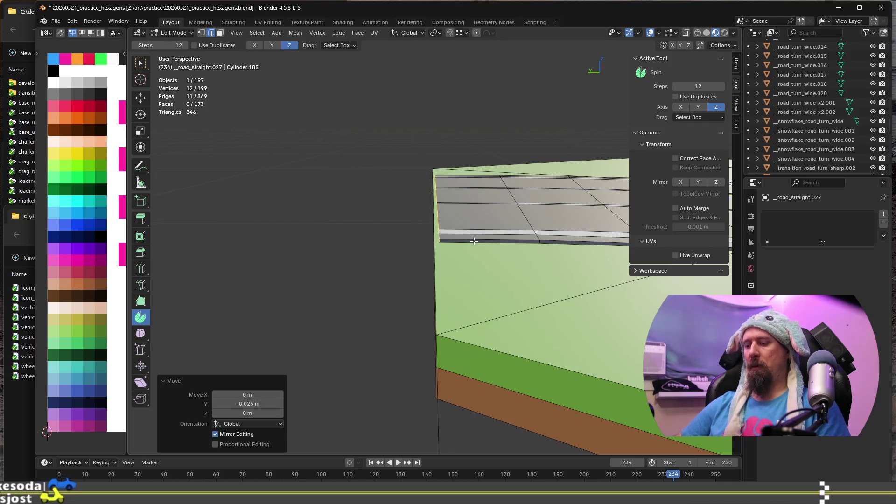
Step: Extrude the boundary edges into a new 0.025 m strip along Y
key(shift+d)
key(y)
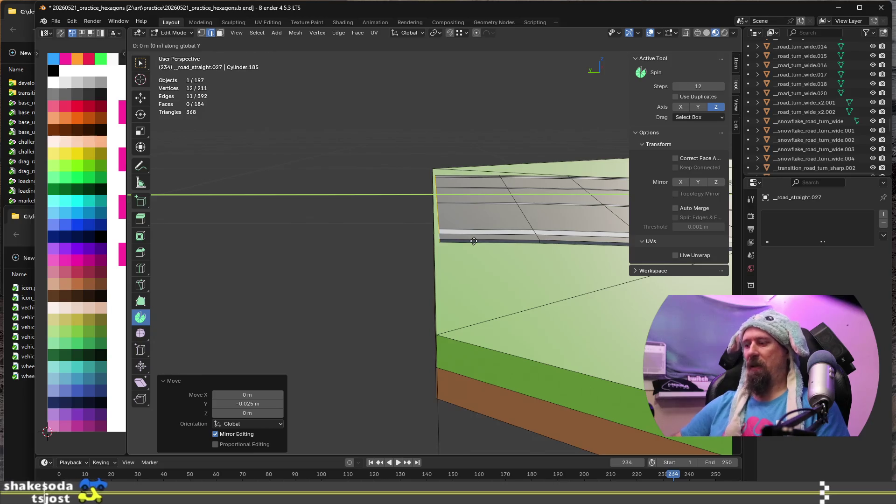
text(0.025)
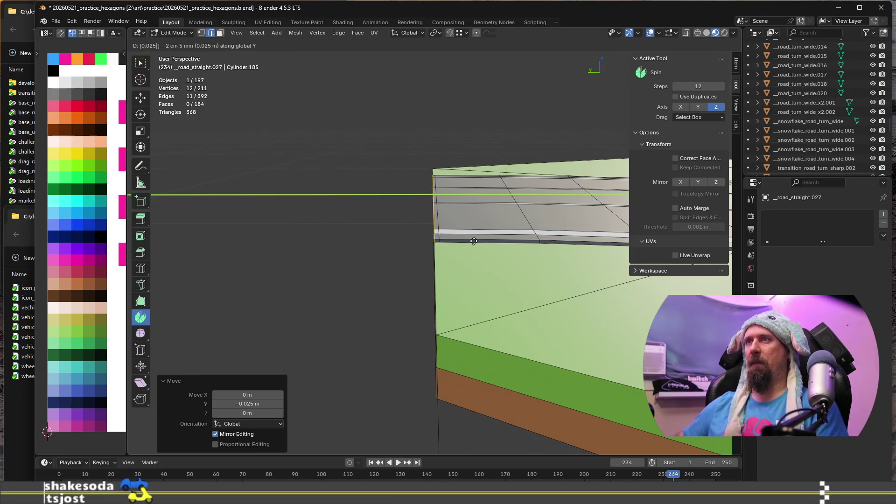
key(Return)
mouse_move(474, 241)
middle_down()
mouse_move(478, 258)
mouse_move(434, 364)
mouse_move(360, 343)
mouse_move(392, 319)
middle_up()
scroll(431, 361, down, 2)
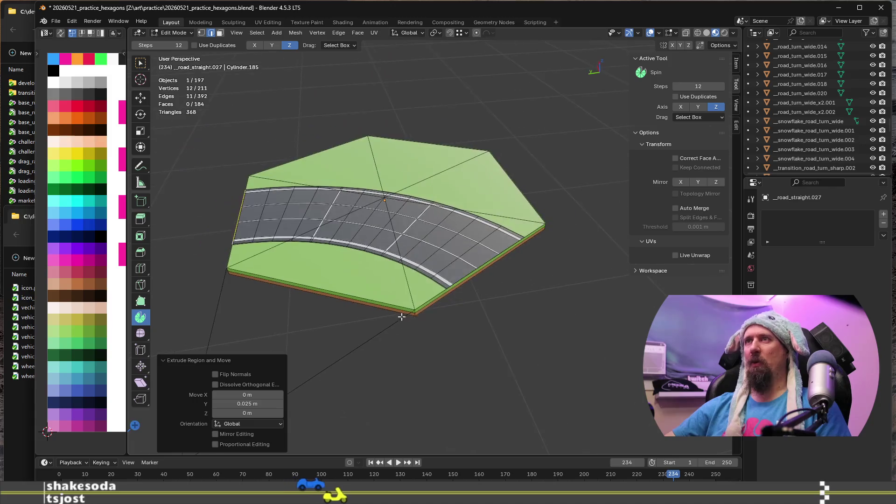
scroll(391, 319, up, 2)
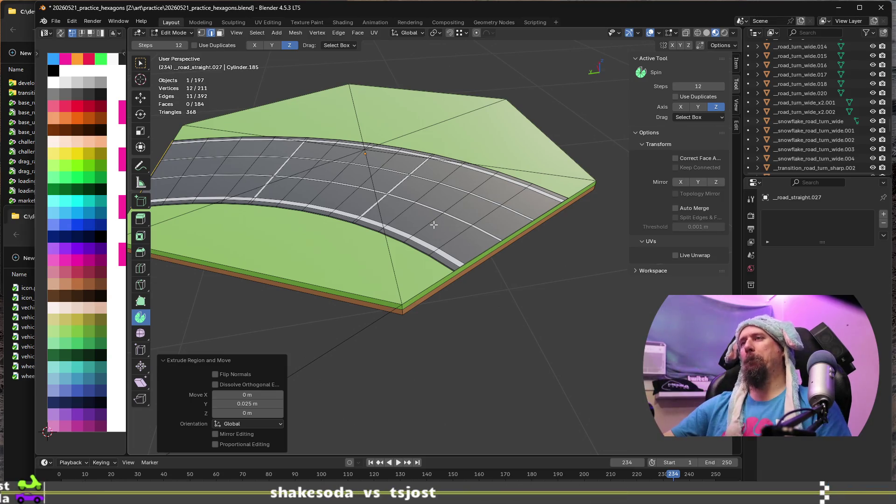
scroll(434, 225, up, 4)
middle_drag(365, 258, 423, 250)
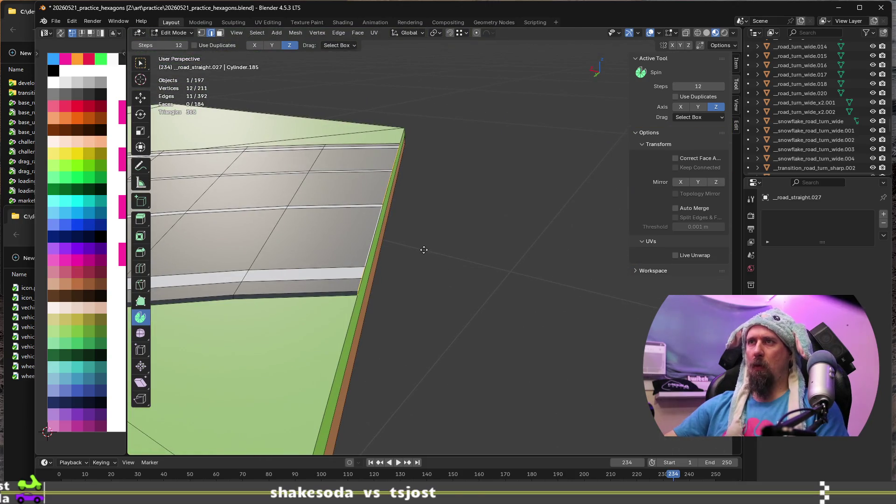
key(g)
key(z)
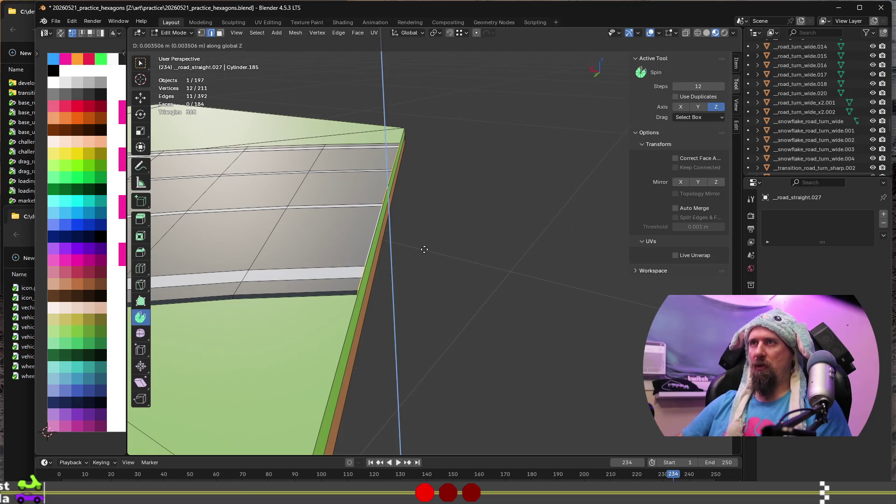
key(z)
key(z)
key(z)
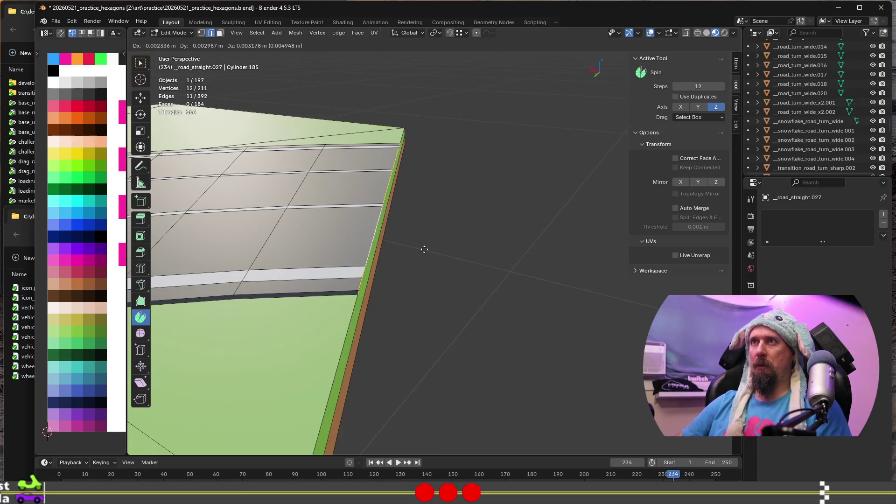
key(z)
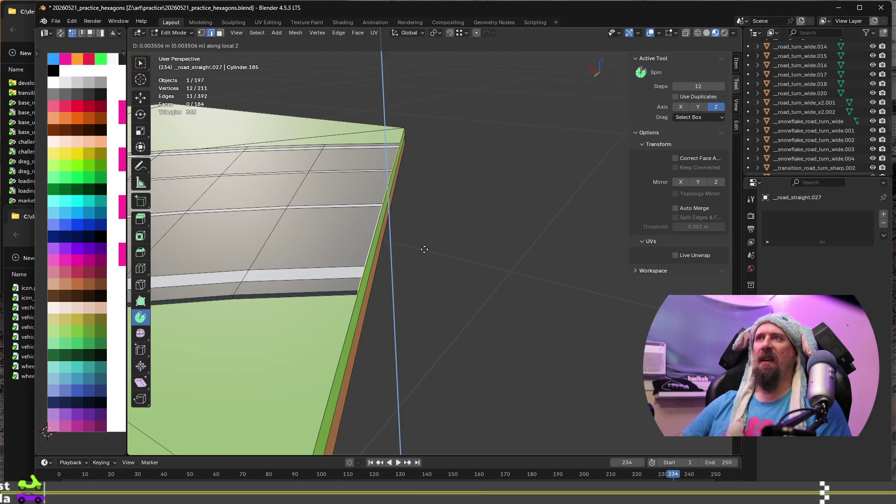
key(y)
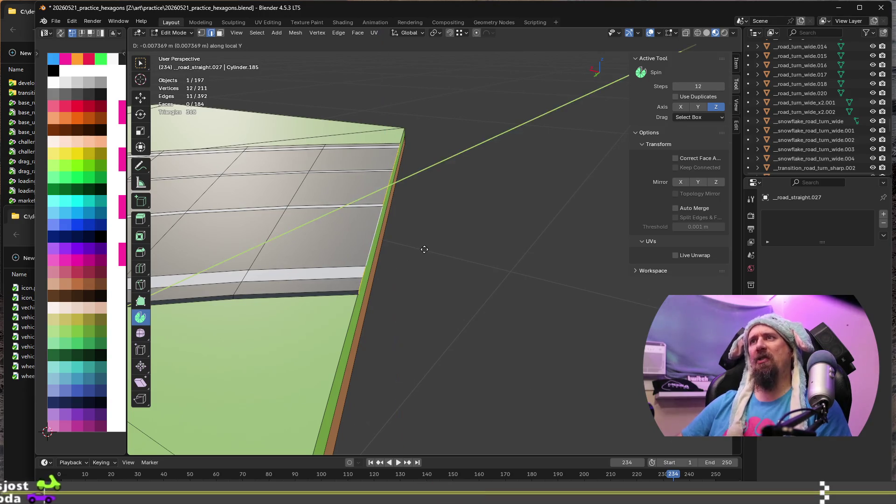
key(z)
key(z)
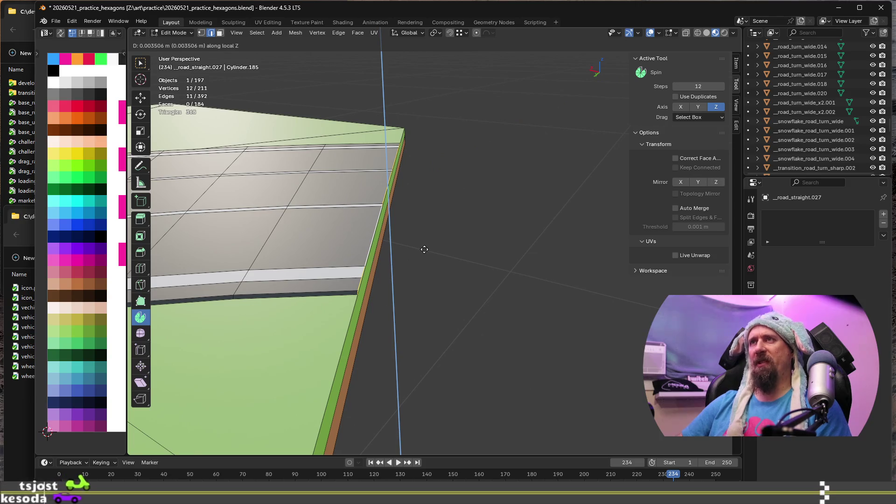
key(x)
key(x)
key(x)
key(x)
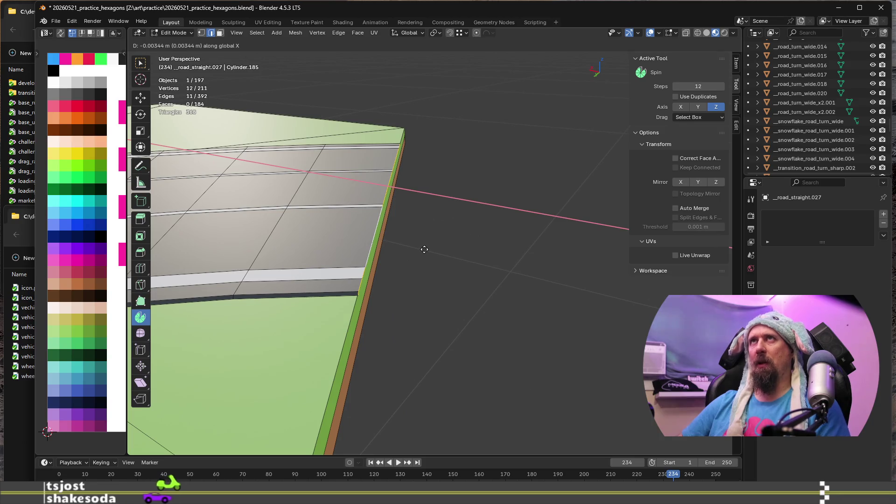
right_click(424, 249)
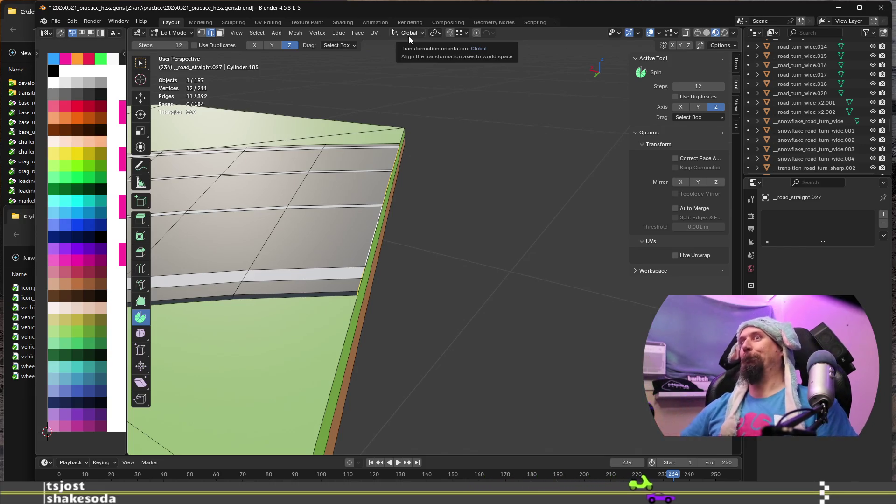
scroll(362, 253, up, 1)
mouse_move(362, 253)
middle_down()
mouse_move(436, 214)
mouse_move(436, 260)
middle_up()
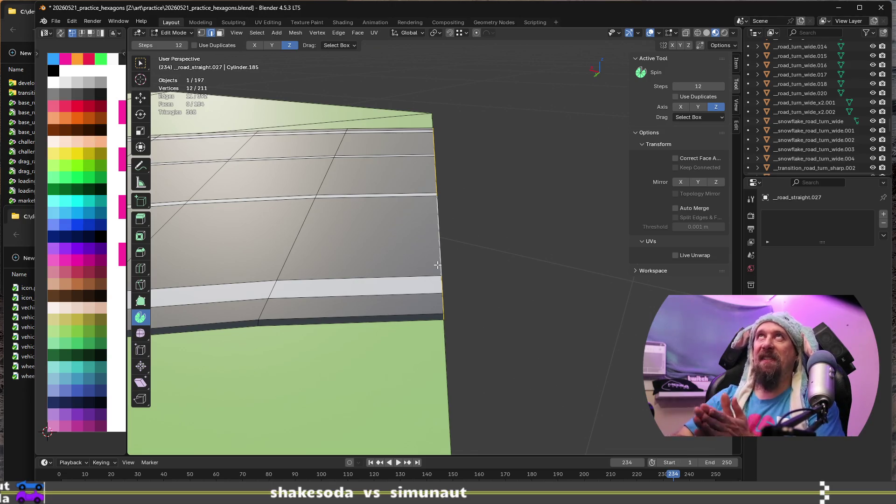
middle_drag(437, 265, 512, 305)
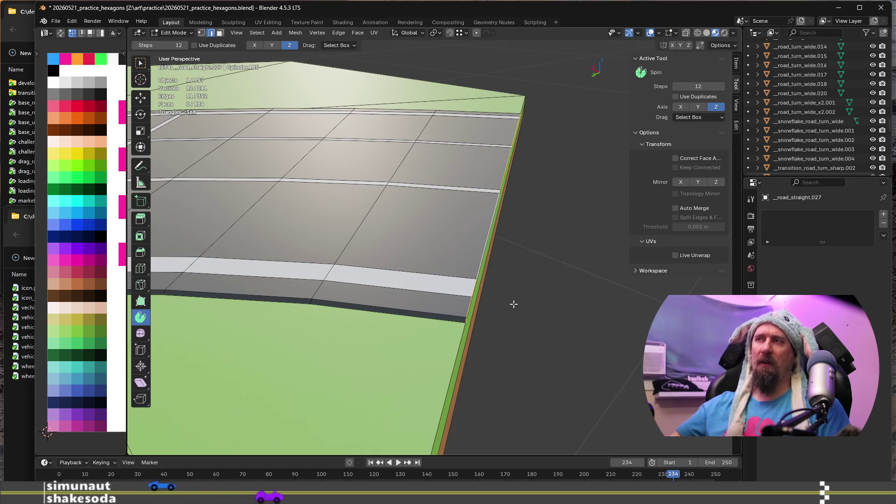
scroll(514, 304, up, 2)
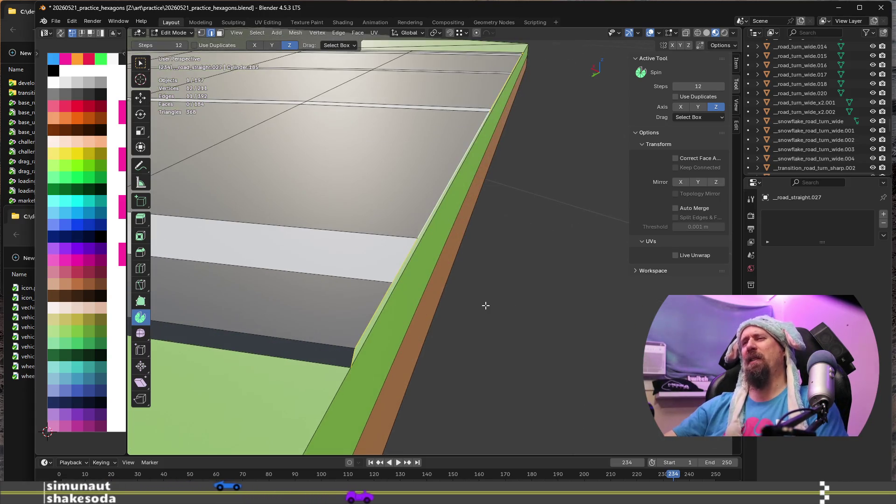
scroll(479, 307, up, 1)
scroll(471, 309, up, 1)
mouse_move(458, 296)
middle_down()
mouse_move(476, 300)
mouse_move(478, 292)
mouse_move(488, 316)
mouse_move(499, 304)
mouse_move(517, 266)
mouse_move(504, 262)
mouse_move(503, 214)
mouse_move(523, 283)
middle_up()
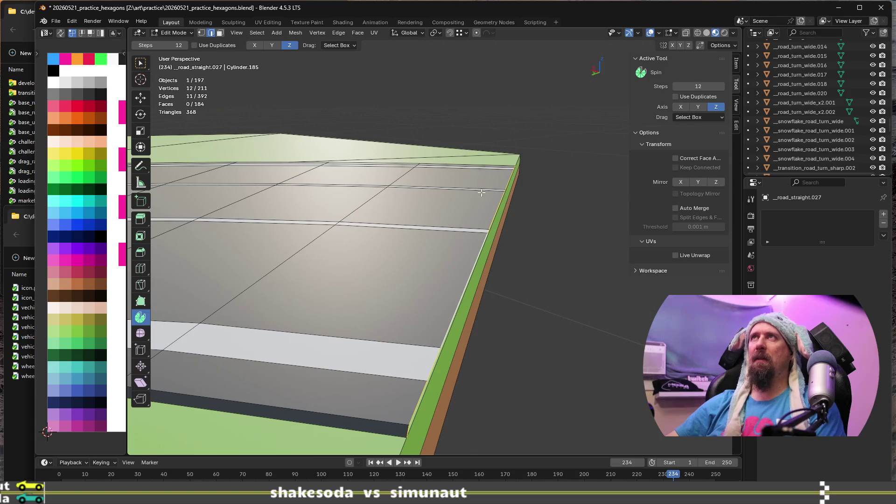
Step: Slide the selected road edge loop by 0.025 along the road
middle_drag(481, 191, 486, 210)
middle_drag(488, 263, 481, 256)
key(g)
key(g)
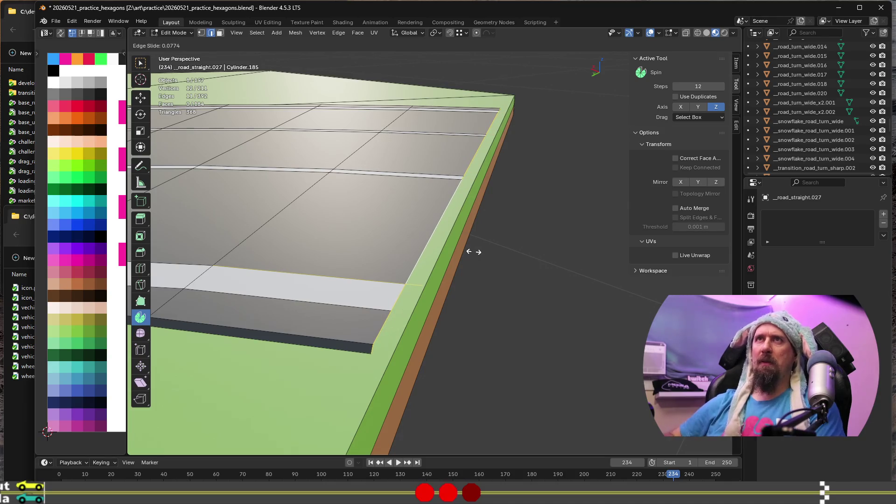
text(0.025)
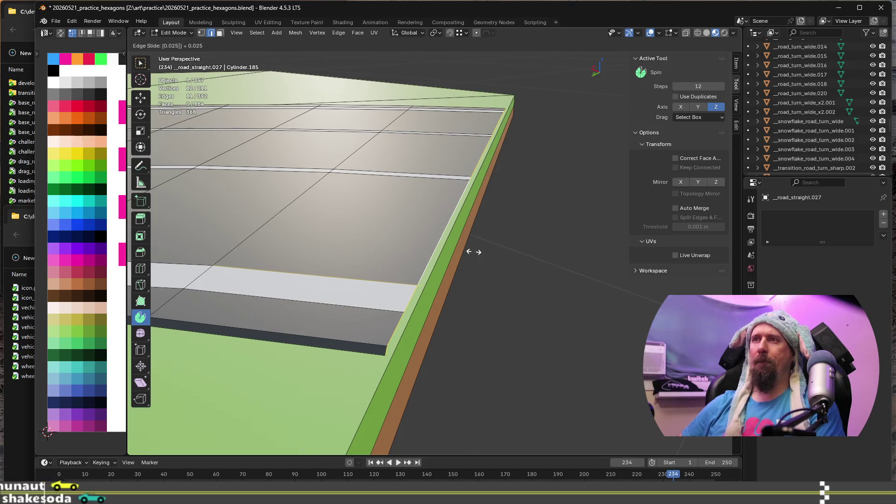
key(Return)
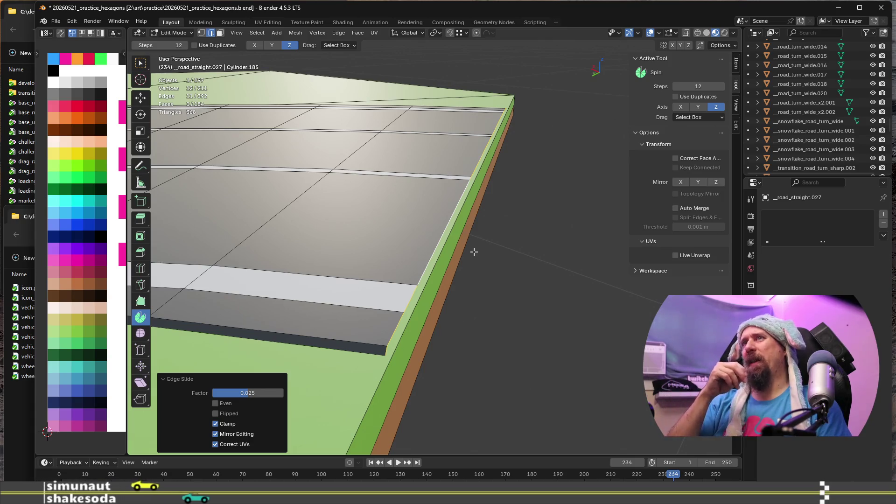
Step: Undo the edge slide and zoom out to view the whole hex tile
key(ctrl+z)
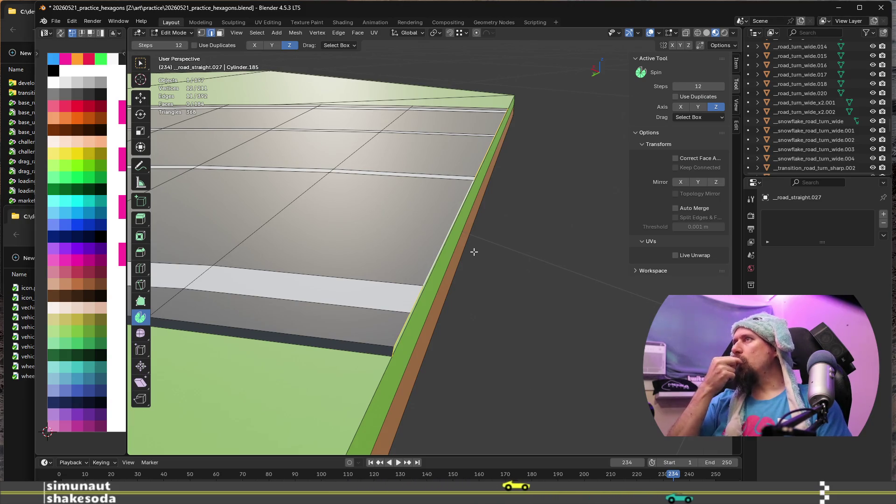
scroll(471, 250, down, 6)
mouse_move(472, 250)
middle_down()
mouse_move(434, 320)
mouse_move(416, 332)
mouse_move(407, 282)
middle_up()
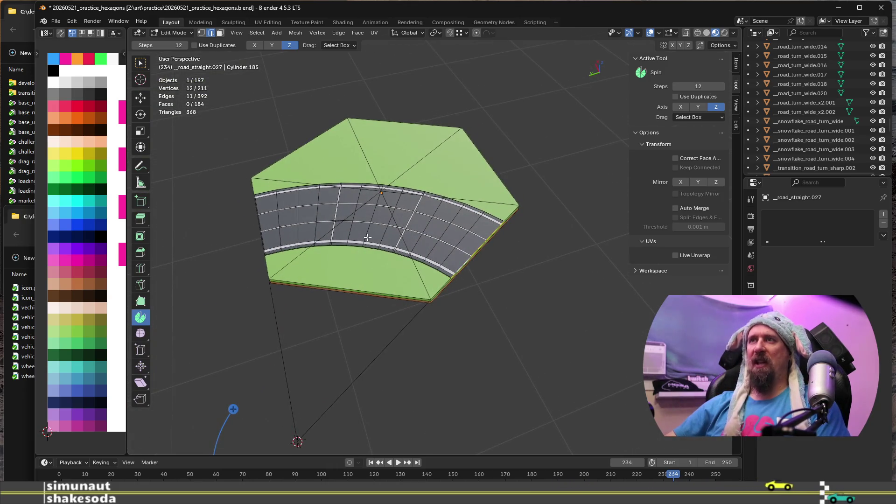
Step: Rotate the whole hex tile 60° about the Z axis in Object Mode
key(Tab)
key(Tab)
key(Tab)
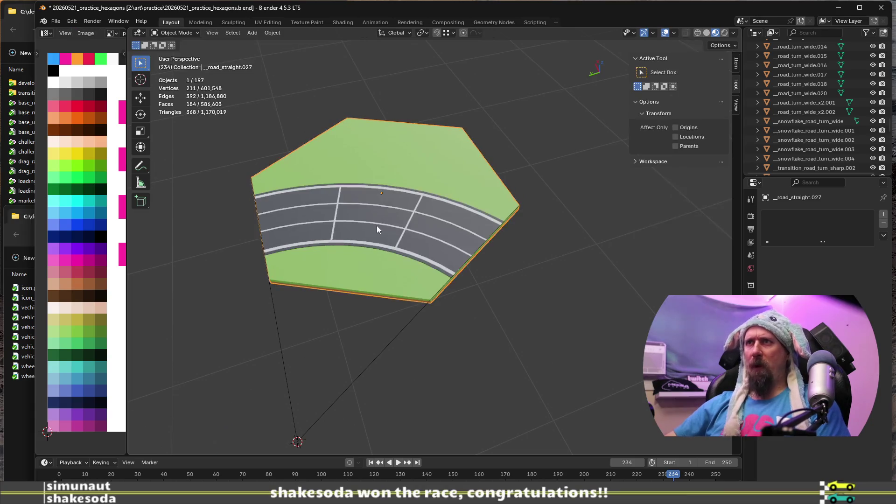
key(Tab)
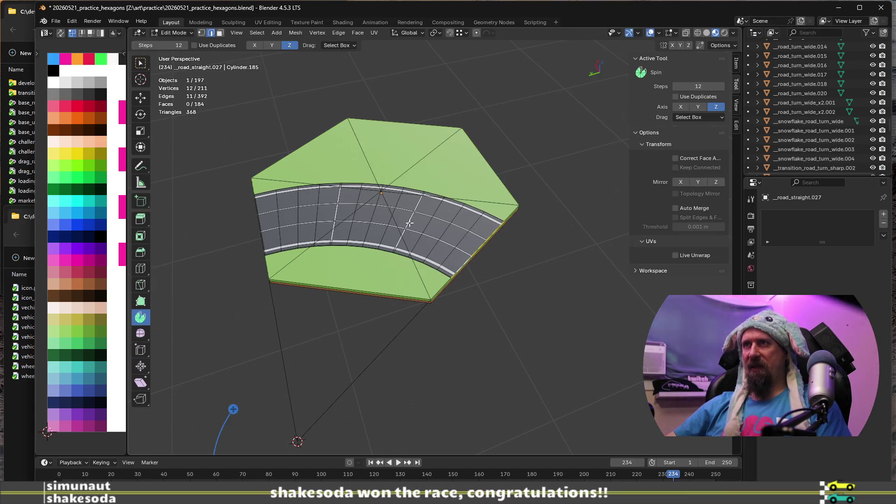
key(a)
scroll(422, 297, down, 4)
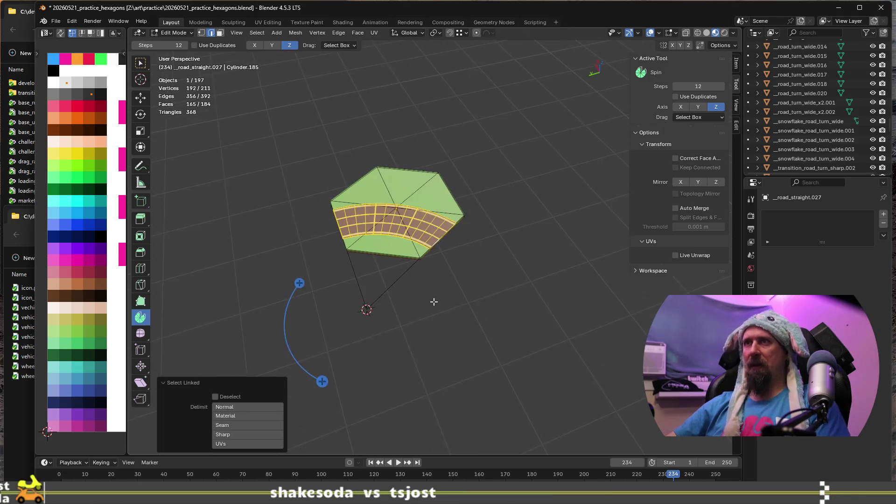
key(Tab)
key(r)
key(z)
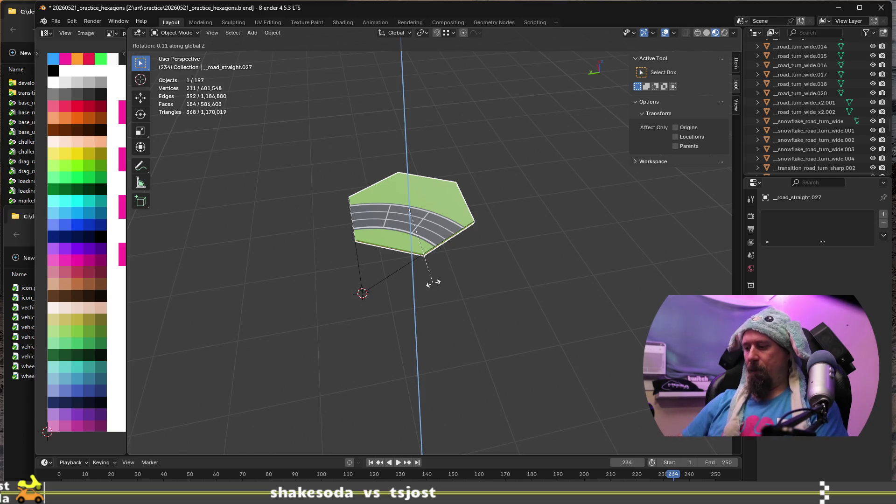
text(-60)
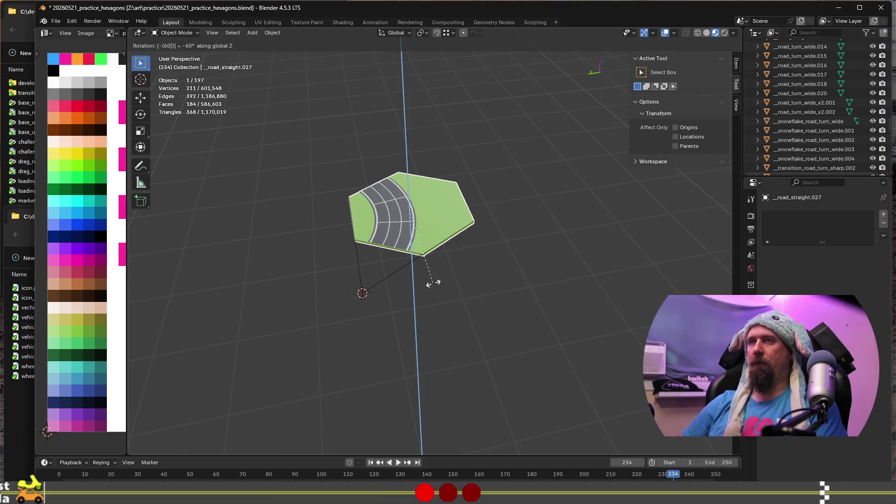
key(minus)
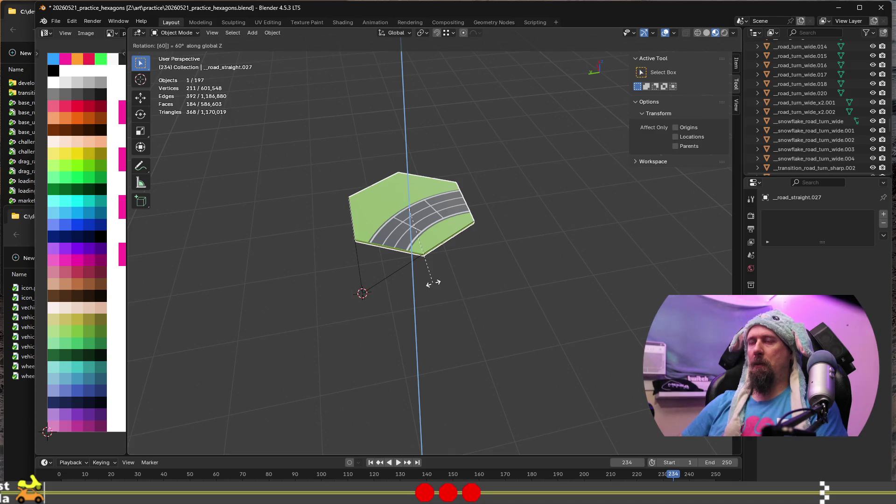
key(Return)
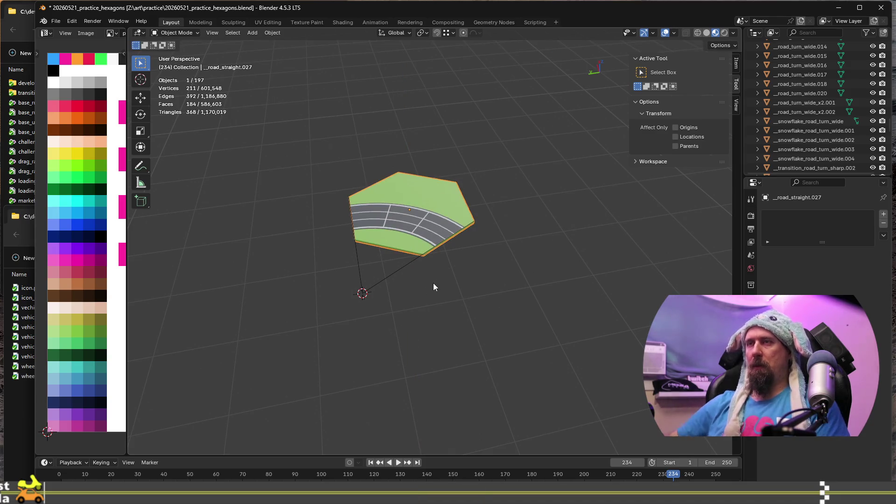
Step: Colour one road face red with the palette swatch as a marker
scroll(433, 280, up, 3)
key(Tab)
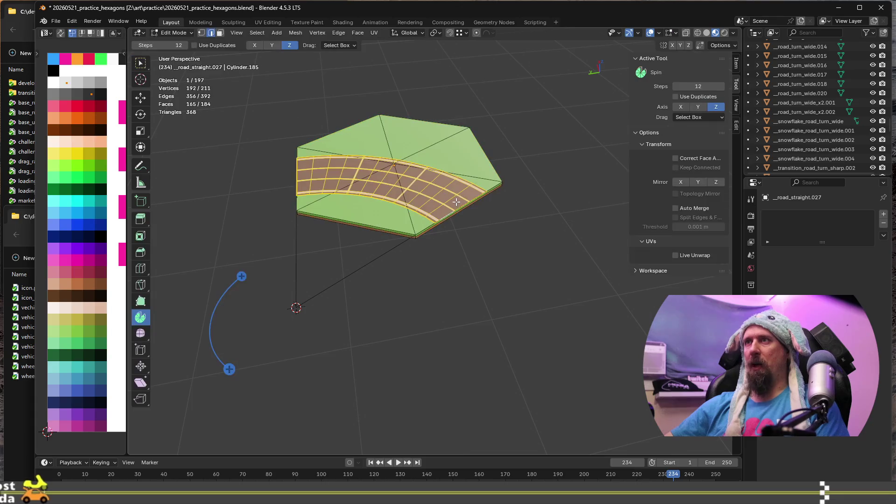
key(3)
key(alt+a)
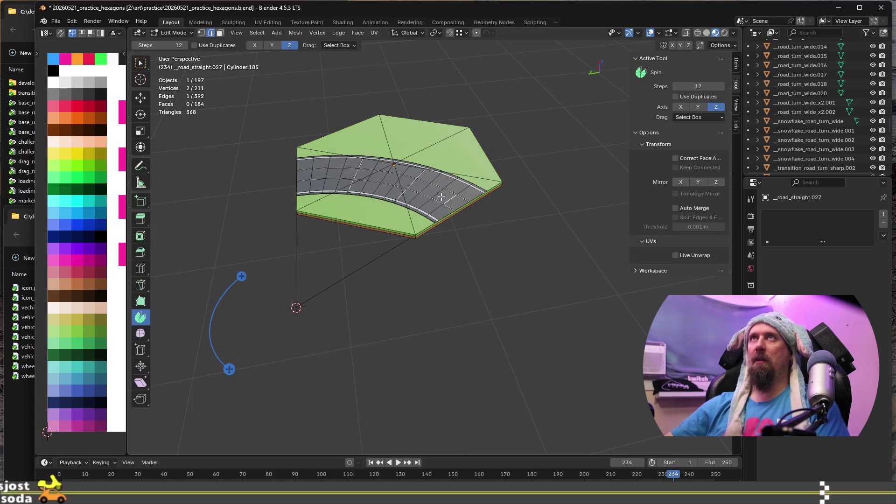
click(441, 197)
click(92, 109)
Step: Rotate the tile another 60° about Z using rz60
key(Tab)
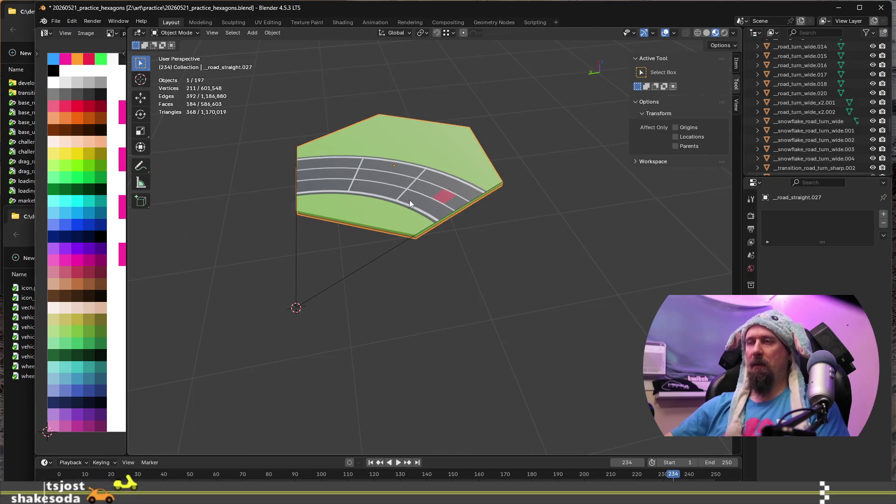
text(rz)
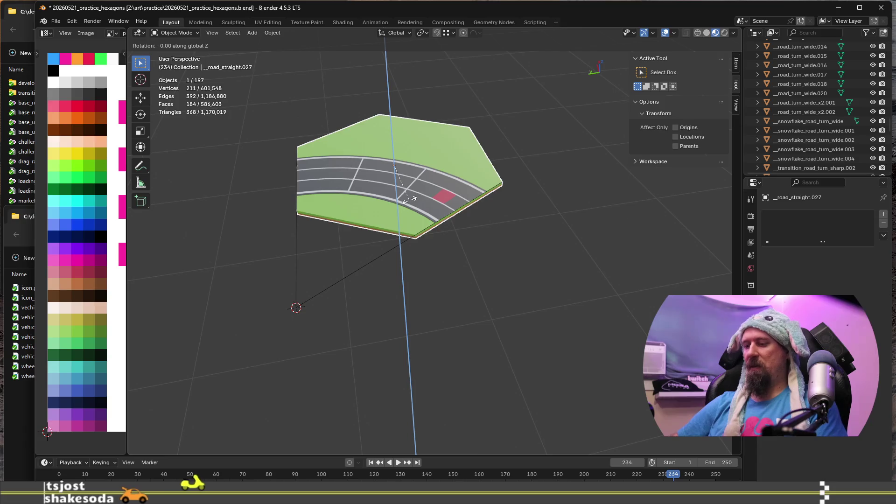
text(60)
key(Return)
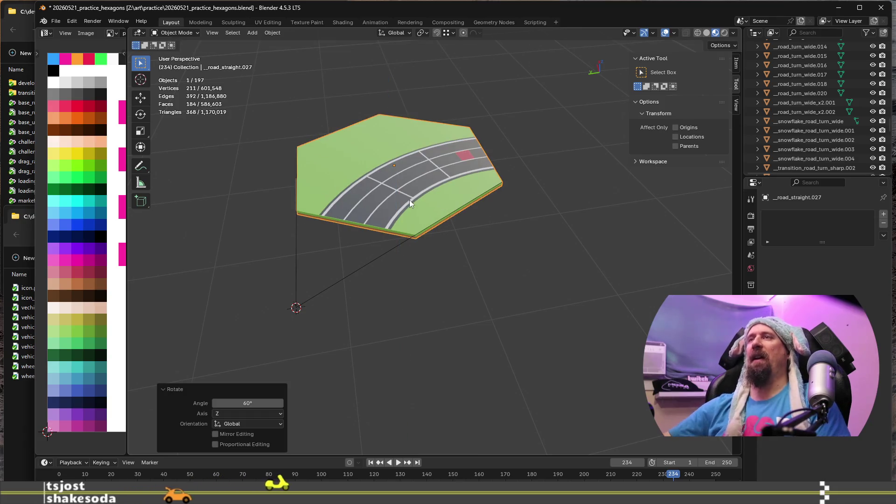
scroll(490, 164, up, 6)
middle_drag(510, 159, 362, 233)
key(Tab)
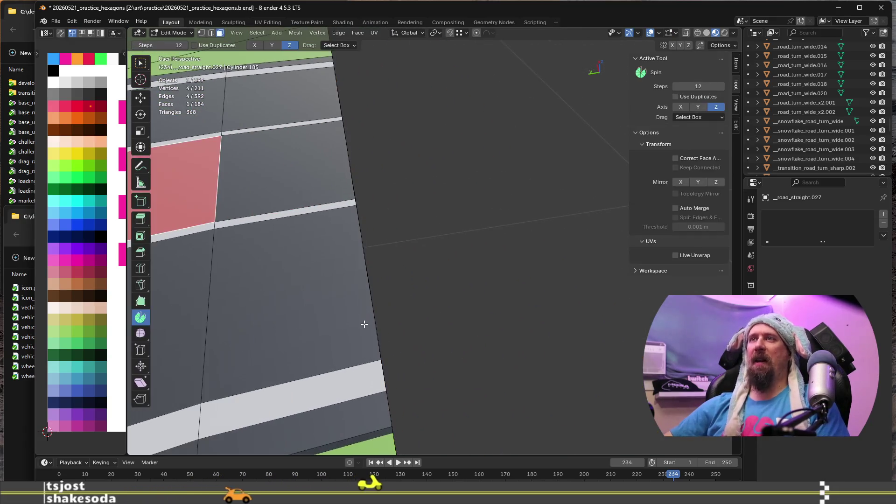
Step: Select the road's outer edge loop and move it 0.025 m along Y
mouse_move(386, 348)
middle_down()
mouse_move(349, 275)
mouse_move(419, 304)
middle_up()
key(2)
alt+click(349, 275)
scroll(423, 304, up, 1)
key(g)
key(x)
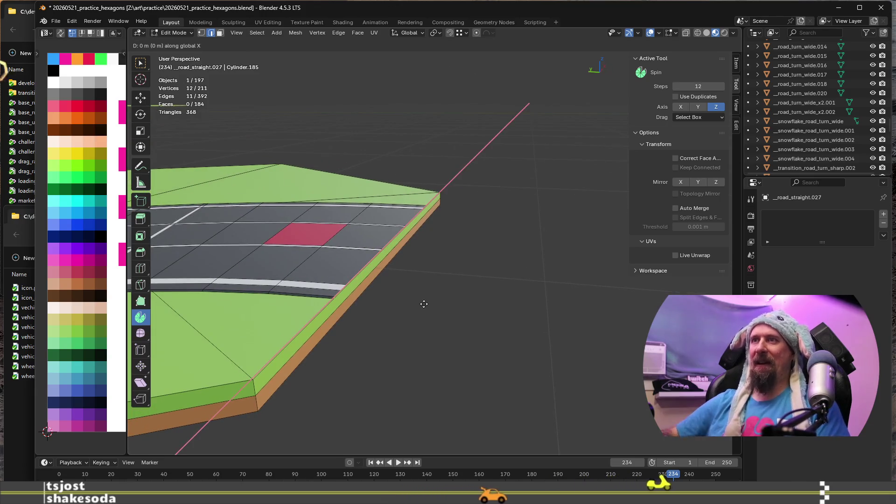
key(y)
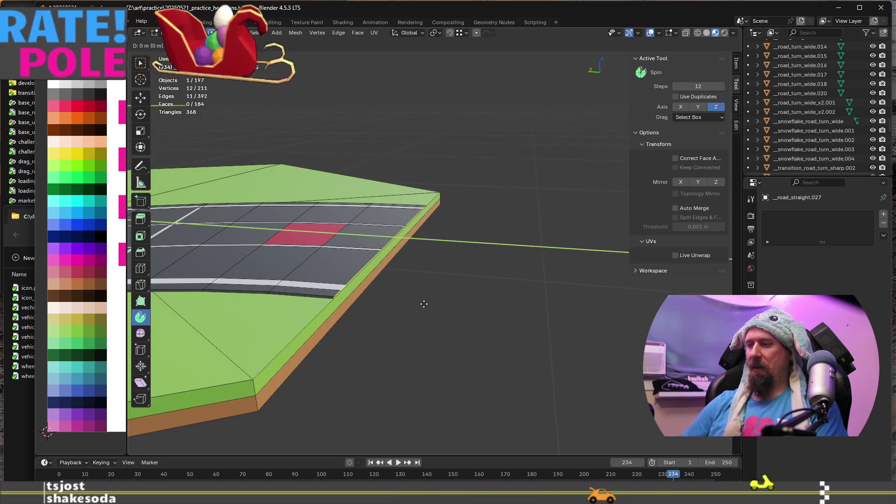
text(0.025)
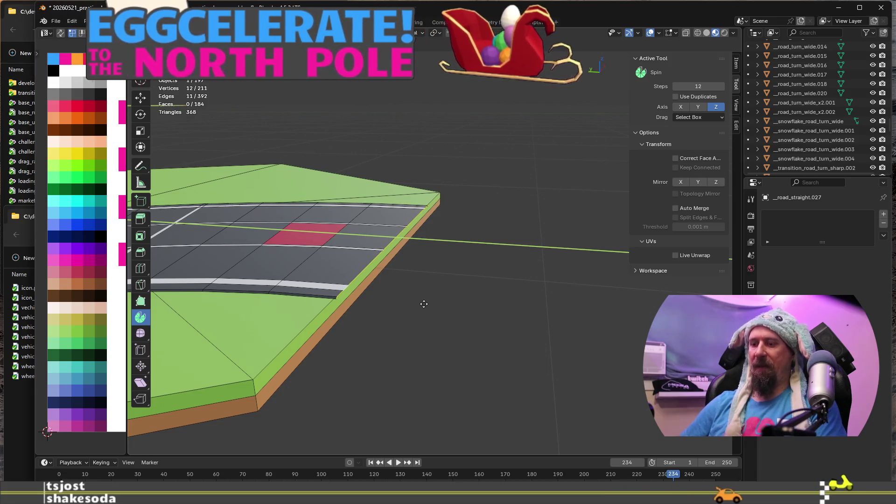
key(Return)
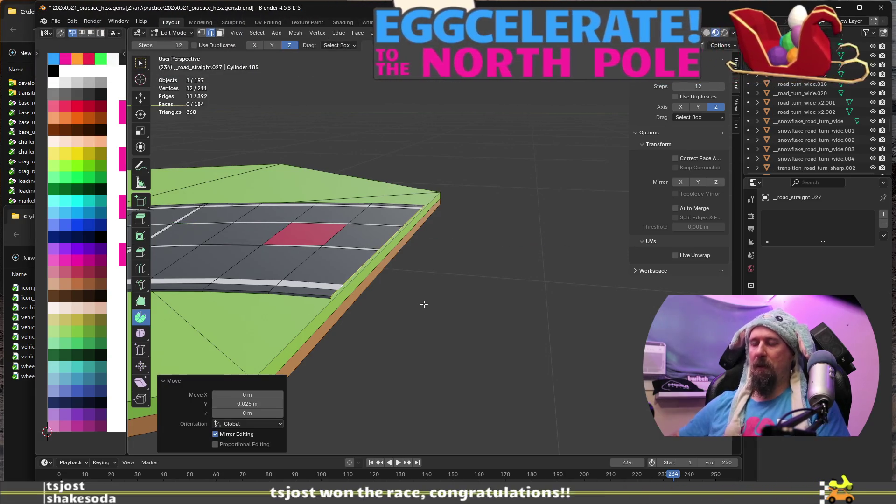
Step: Extrude the loop into a new strip -0.025 m along Y, then return to Object Mode
text(ey0.025)
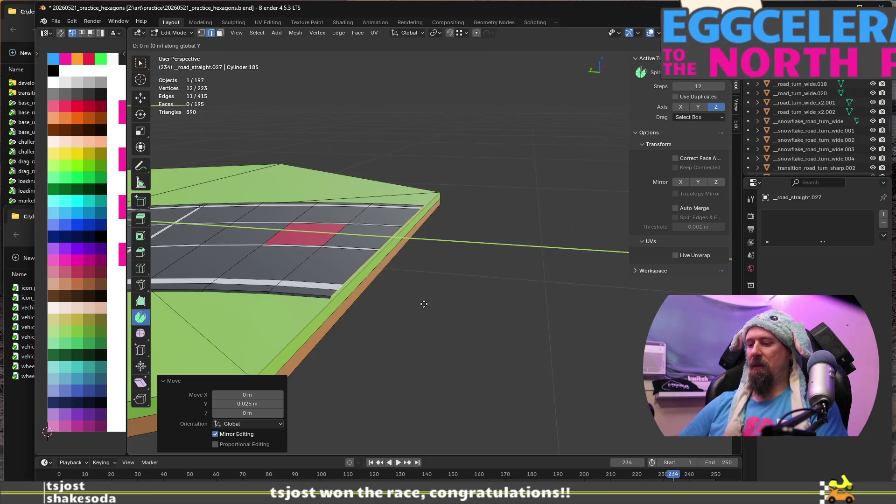
key(minus)
key(Return)
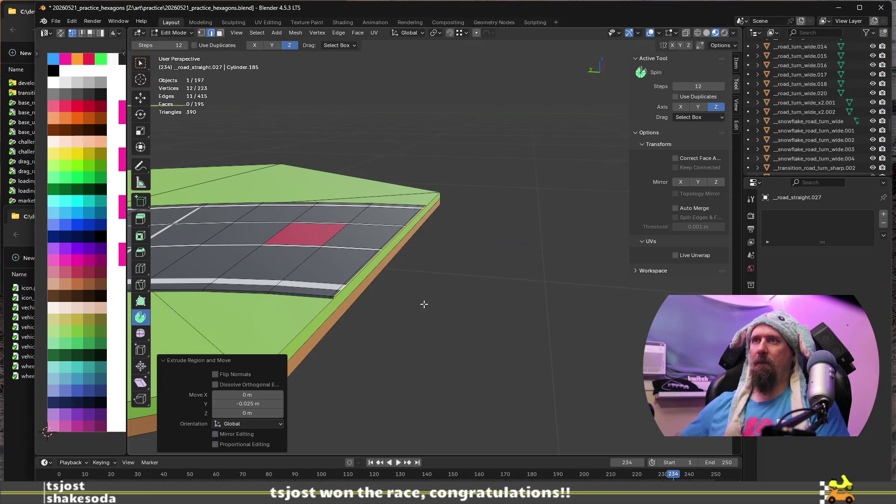
scroll(424, 304, down, 5)
mouse_move(368, 284)
shift+middle_down()
mouse_move(484, 266)
mouse_move(481, 299)
shift+middle_up()
key(Tab)
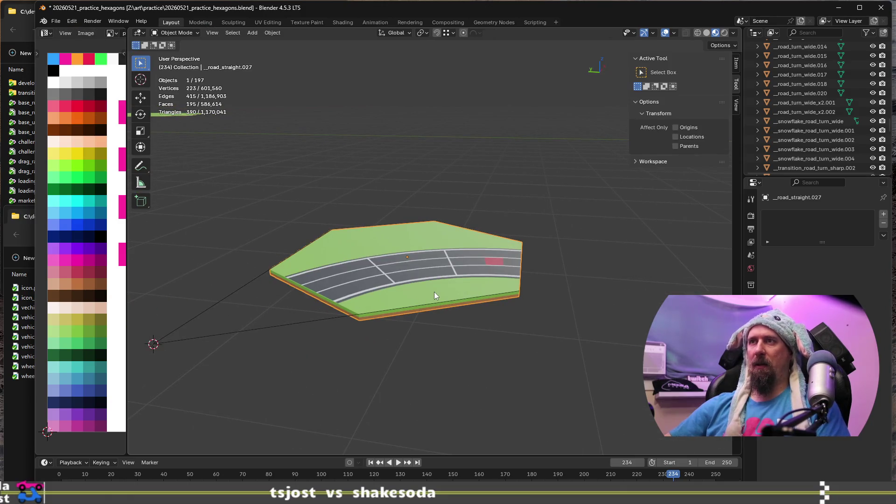
Step: Start moving and rotating the tile, then cancel both so it stays in place
key(g)
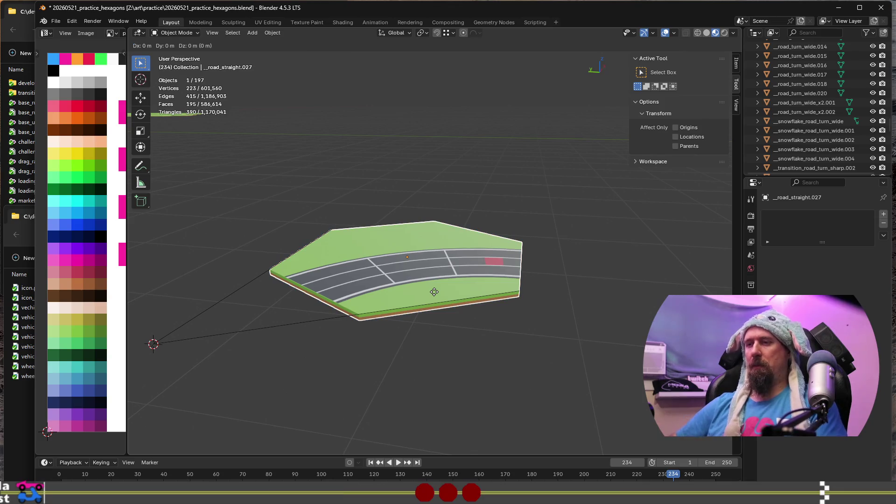
right_click(434, 295)
key(z)
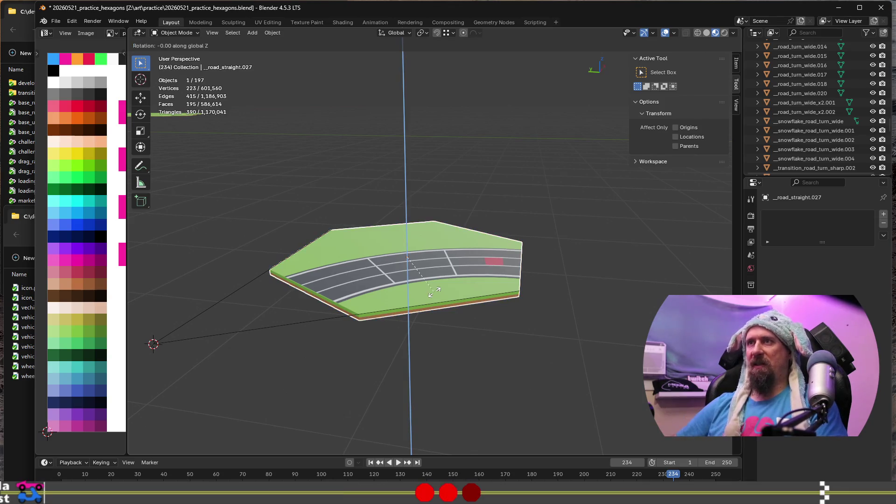
right_click(434, 293)
Step: Recolour the red marker road face back to grey on the palette
key(Tab)
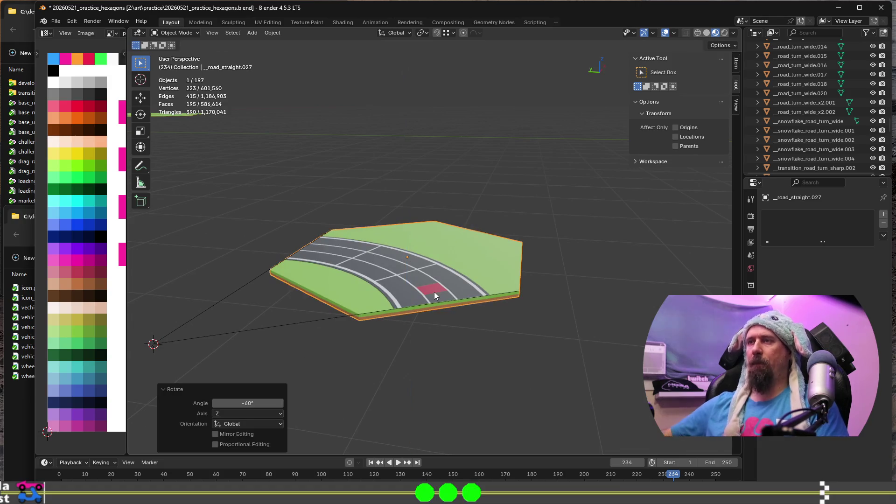
key(KP_Decimal)
click(434, 286)
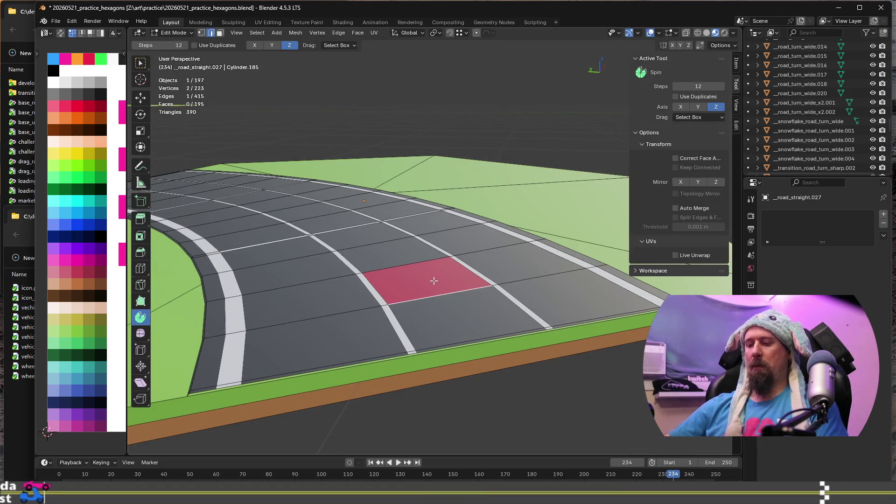
key(3)
click(434, 281)
key(g)
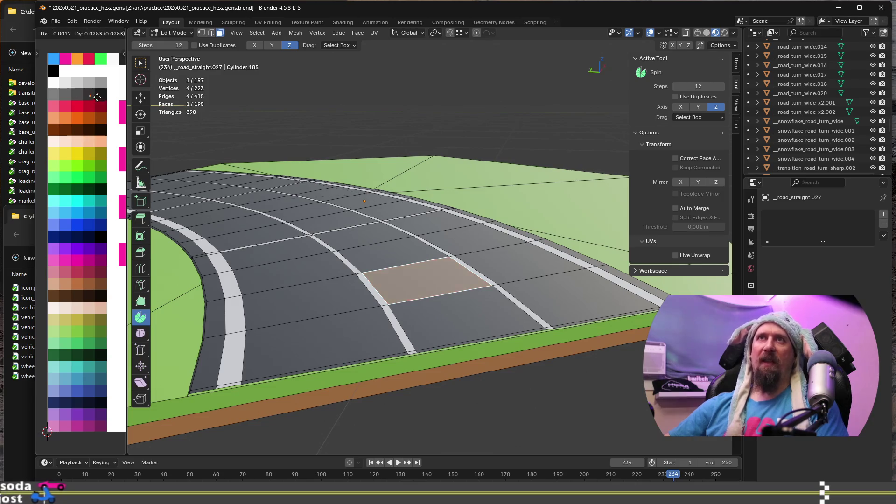
click(89, 94)
Step: Select the thin edge-strip faces running along the road beside the grass
middle_drag(338, 299, 325, 377)
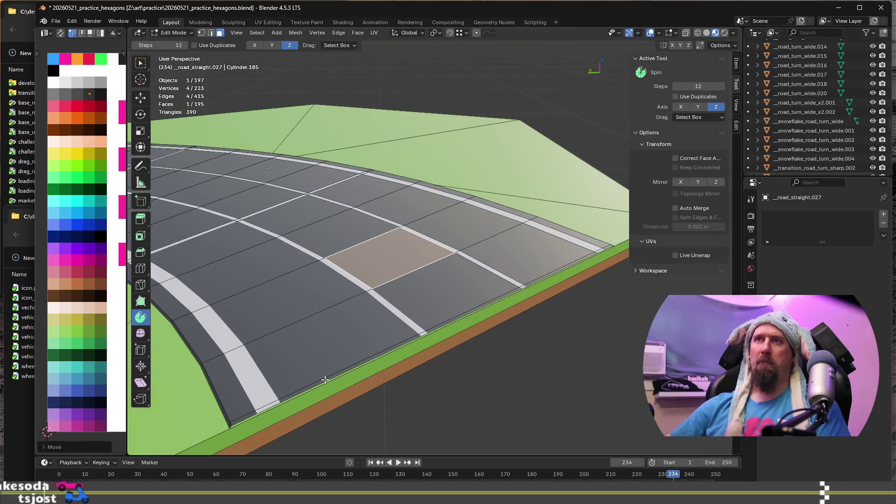
click(326, 378)
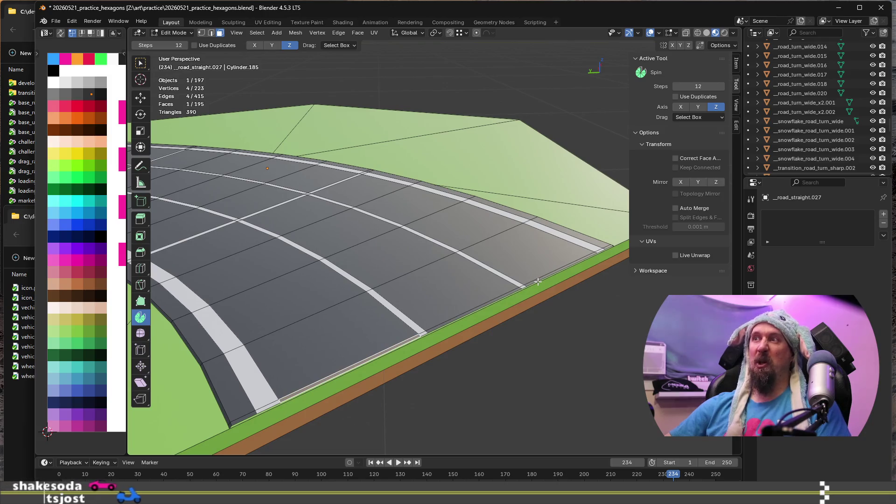
ctrl+shift+click(538, 280)
scroll(513, 290, down, 5)
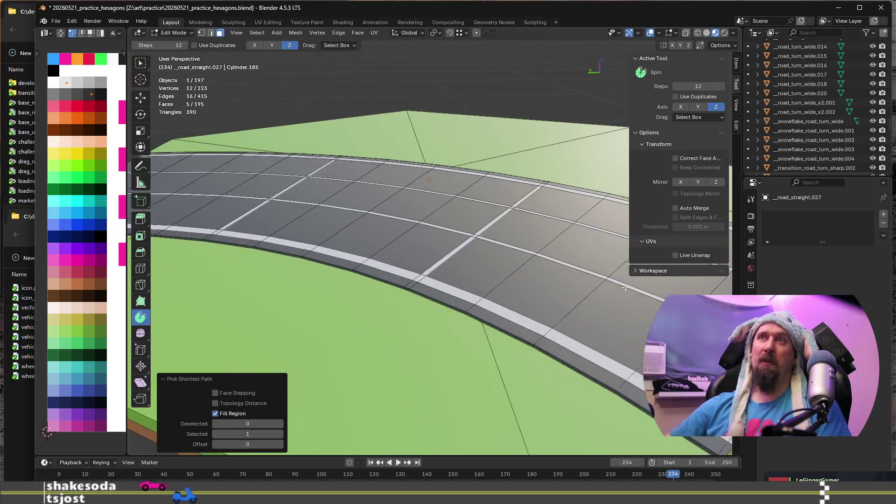
scroll(481, 329, up, 5)
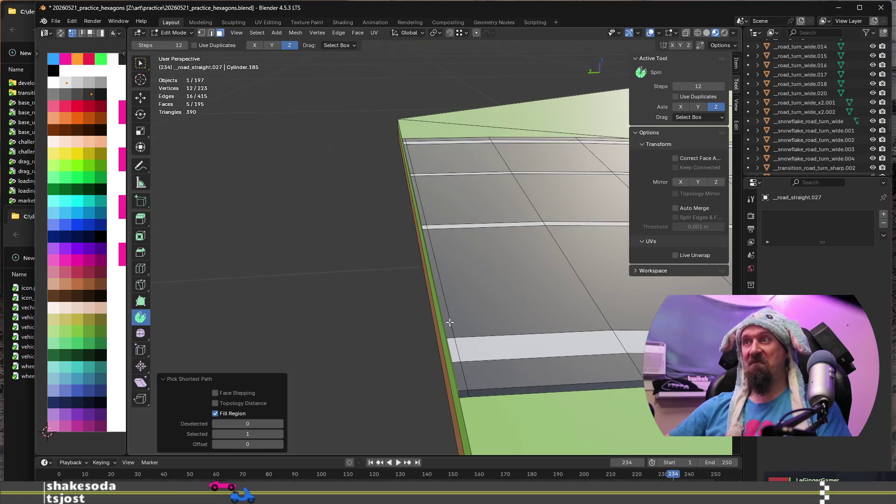
shift+click(445, 312)
middle_drag(441, 298, 424, 308)
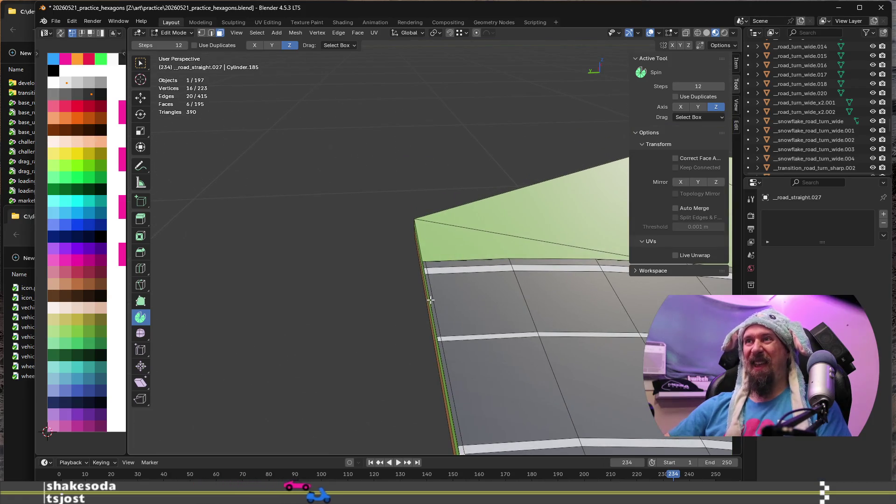
ctrl+shift+click(433, 299)
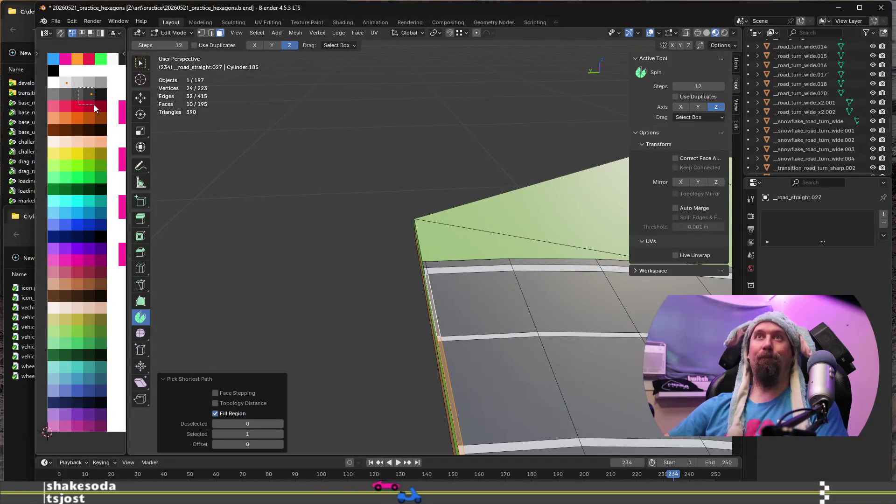
Step: Move the edge strip's UVs onto the white swatch and return to Object Mode
key(g)
click(70, 93)
scroll(530, 336, down, 4)
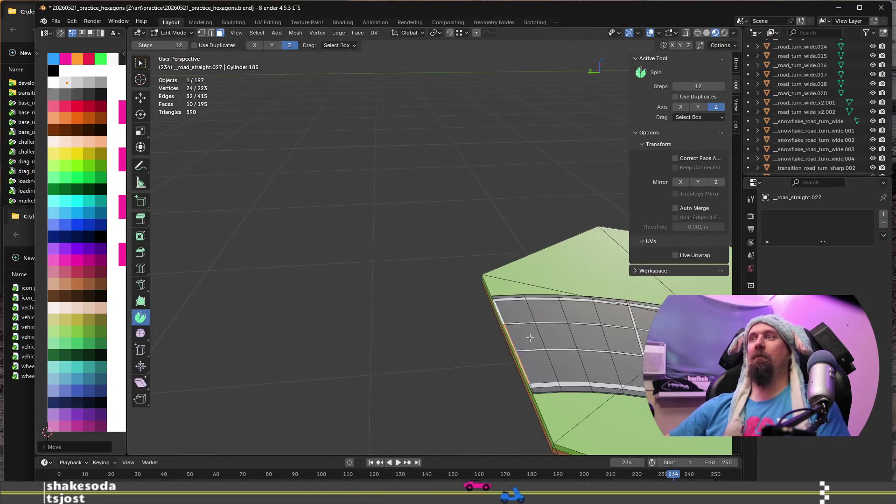
scroll(530, 336, down, 3)
key(Tab)
scroll(400, 344, down, 3)
middle_drag(488, 380, 411, 349)
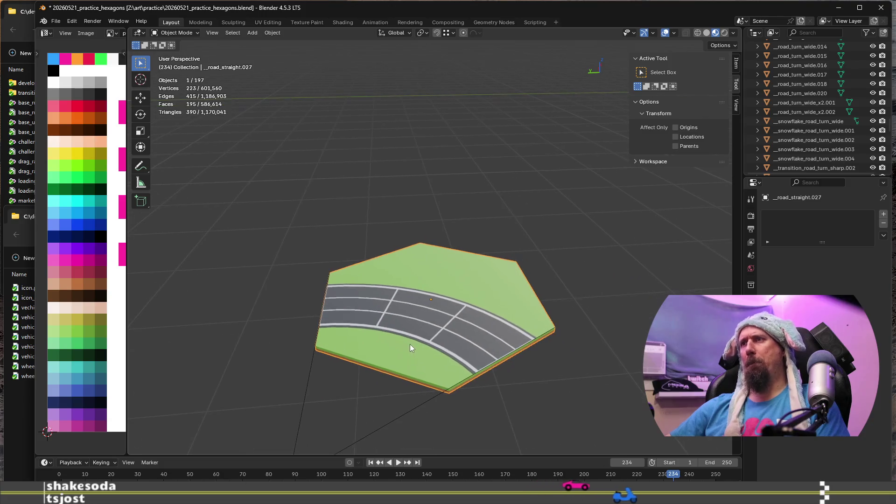
Step: Unhide the straight road tile with Alt+H and frame both tiles together
scroll(311, 291, down, 3)
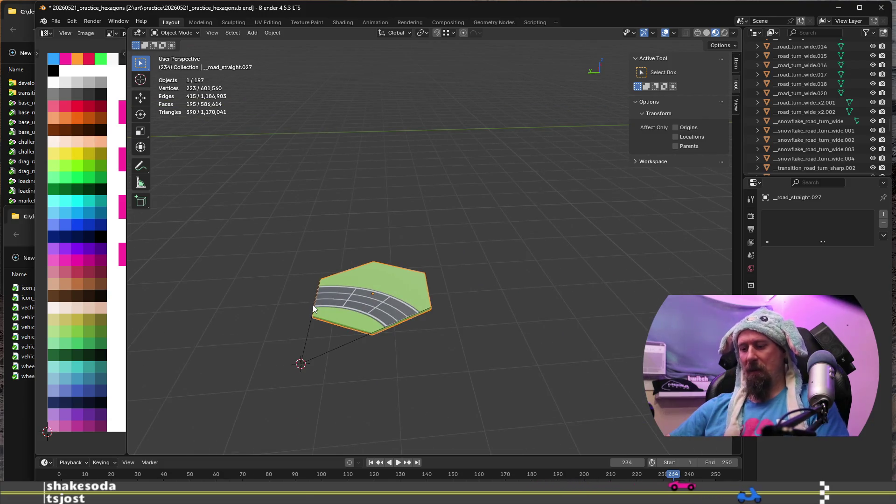
key(alt+h)
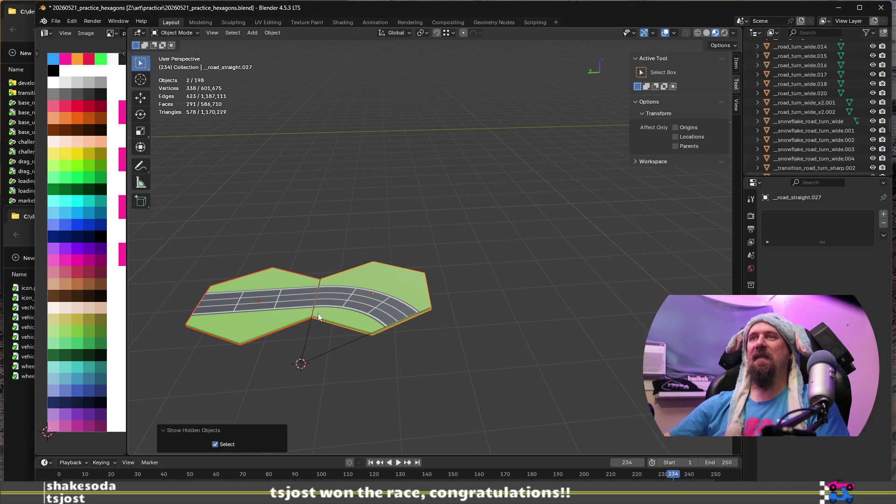
scroll(332, 348, up, 3)
mouse_move(331, 351)
shift+middle_down()
mouse_move(499, 346)
mouse_move(481, 354)
mouse_move(465, 311)
shift+middle_up()
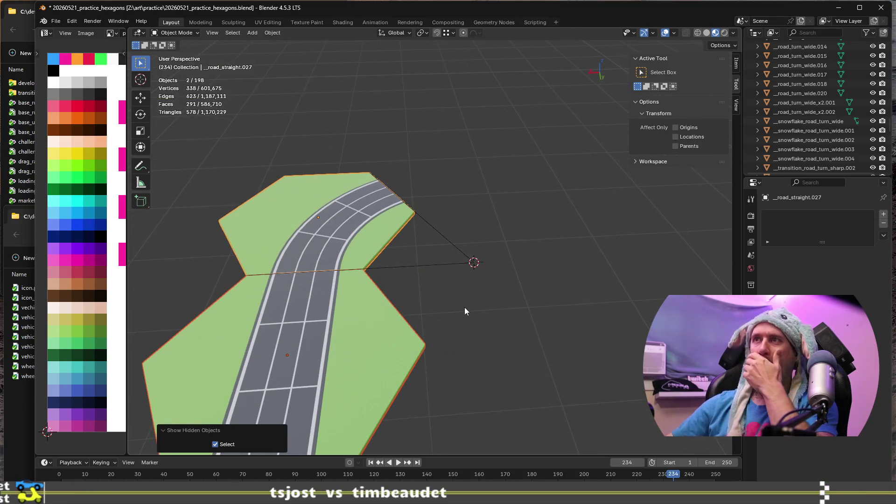
scroll(465, 311, down, 5)
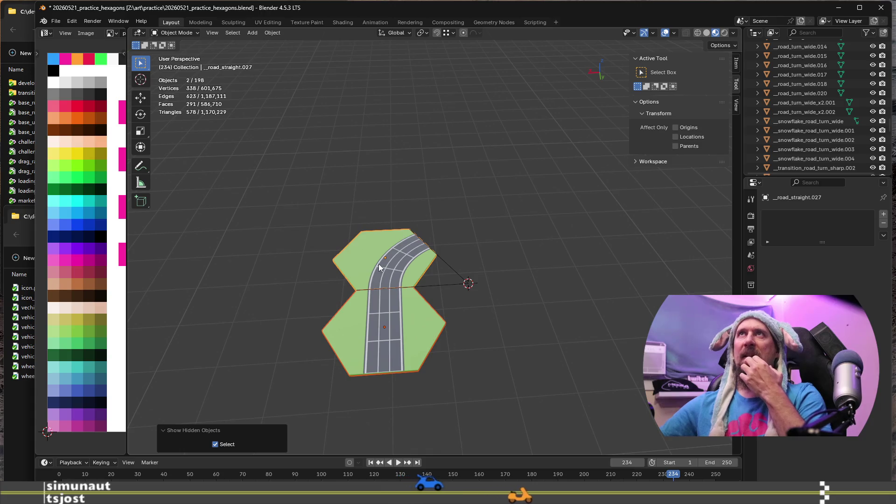
Step: Inspect the curve-to-straight road junction, select the left straight tile, then the curved tile
scroll(339, 284, up, 4)
middle_drag(514, 309, 436, 296)
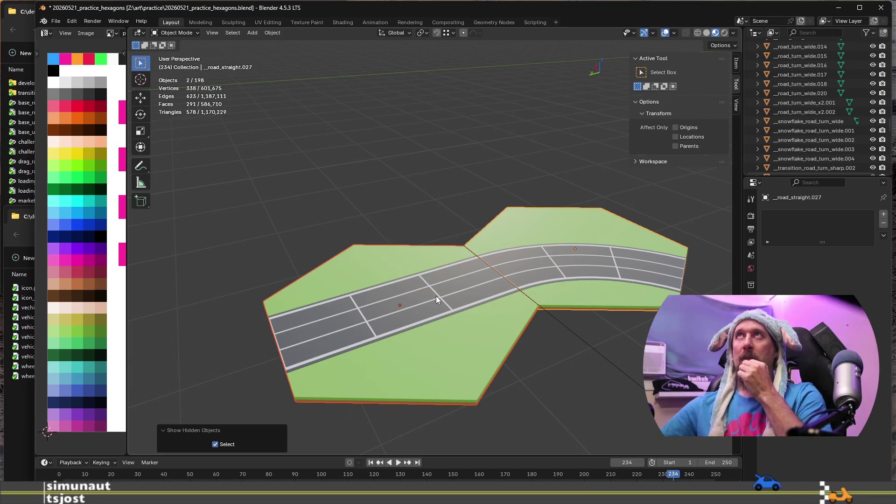
mouse_move(575, 354)
shift+middle_down()
mouse_move(500, 365)
mouse_move(355, 329)
shift+middle_up()
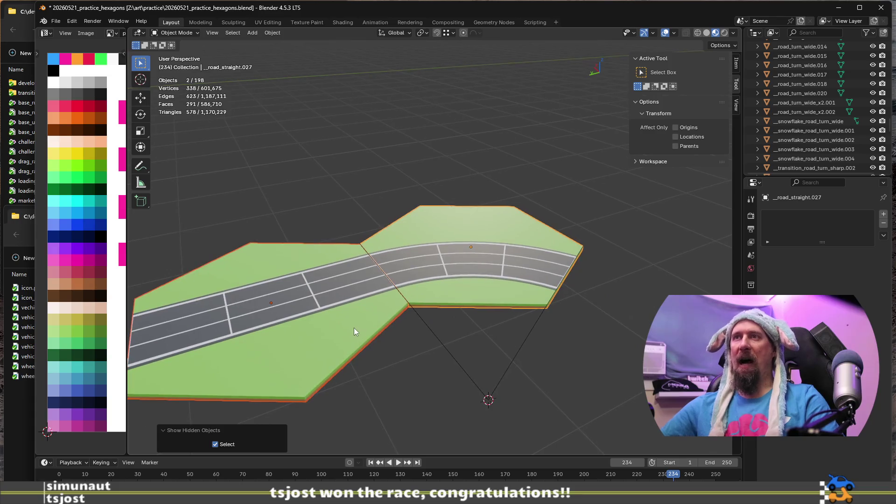
scroll(363, 309, down, 2)
scroll(363, 309, up, 4)
scroll(362, 306, down, 1)
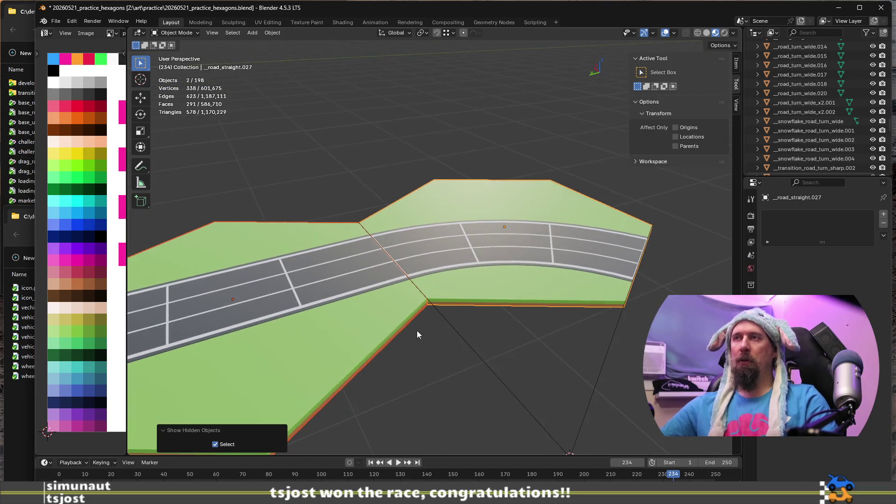
scroll(415, 330, up, 1)
click(299, 316)
scroll(330, 341, down, 3)
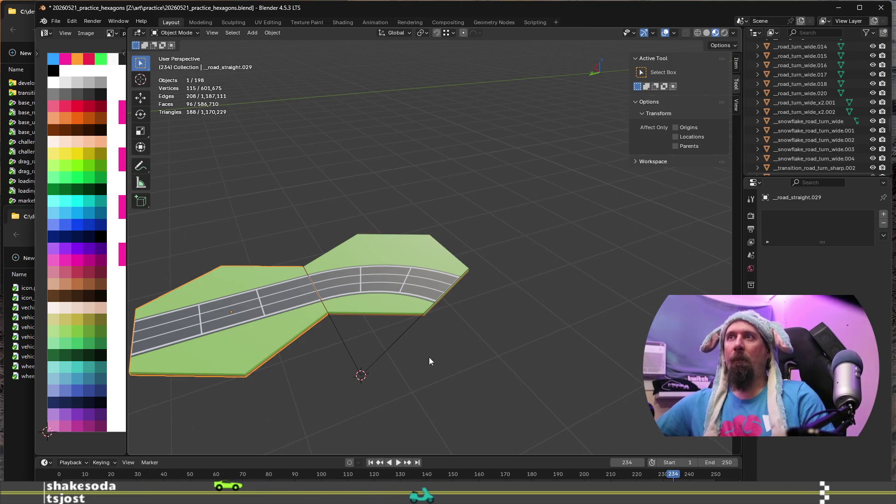
click(390, 273)
Step: Duplicate the lower straight road tile and offset the copy -8.66 m along Y
middle_drag(390, 273, 411, 319)
scroll(410, 319, up, 5)
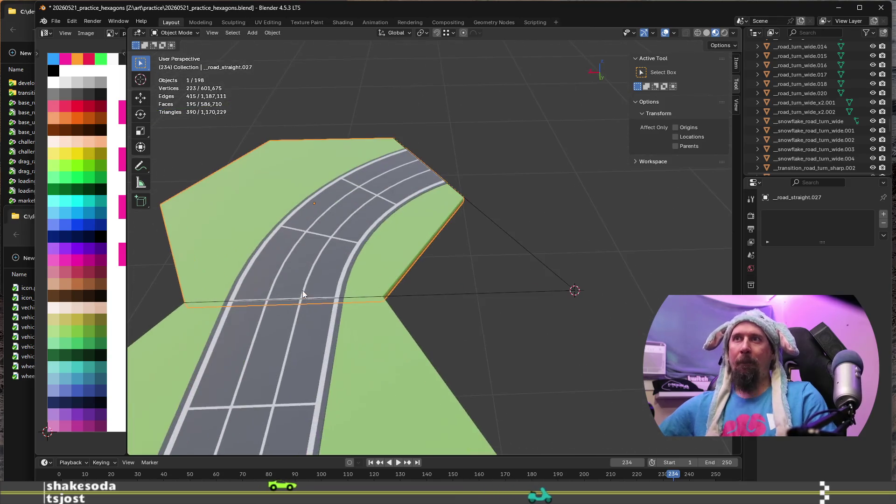
scroll(411, 320, up, 2)
scroll(486, 290, down, 3)
scroll(532, 300, up, 3)
mouse_move(532, 301)
middle_down()
mouse_move(502, 290)
mouse_move(519, 290)
middle_up()
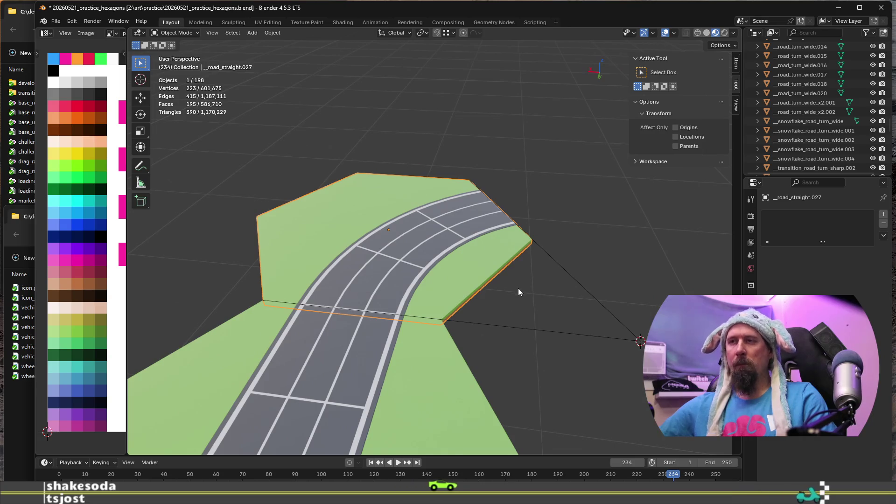
scroll(519, 290, down, 3)
click(457, 357)
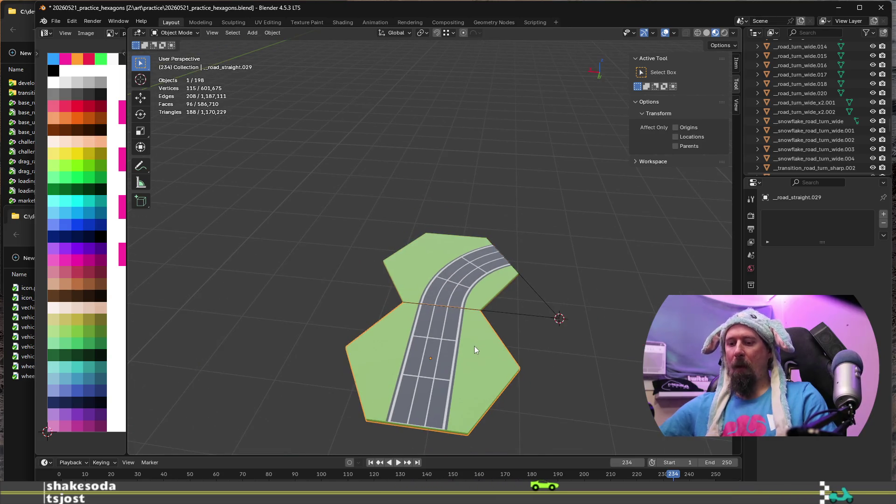
key(shift+d)
text(y)
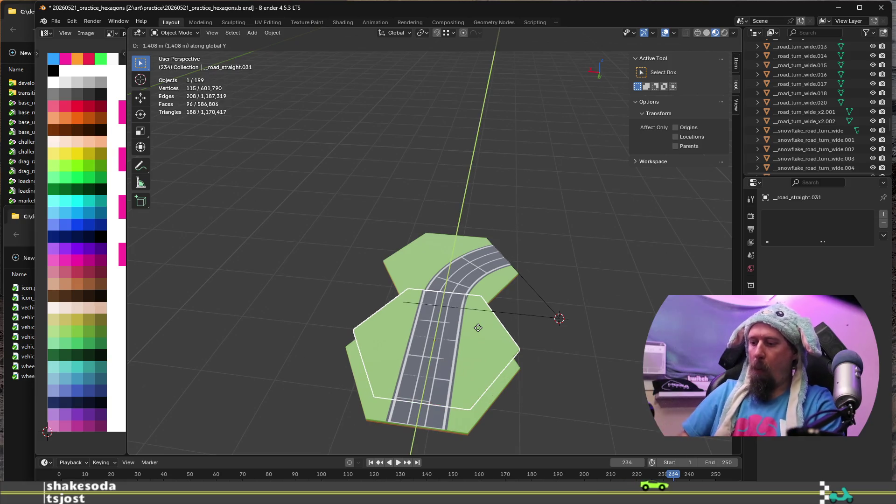
text(8)
text(66)
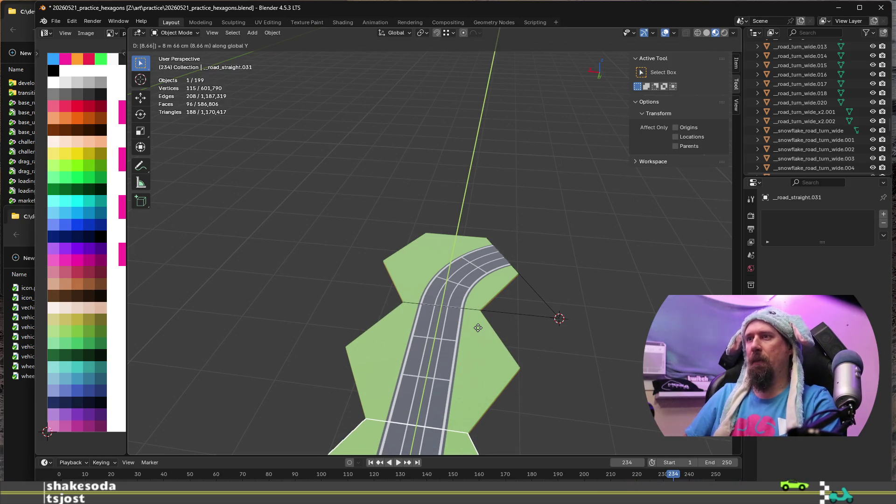
key(minus)
key(Return)
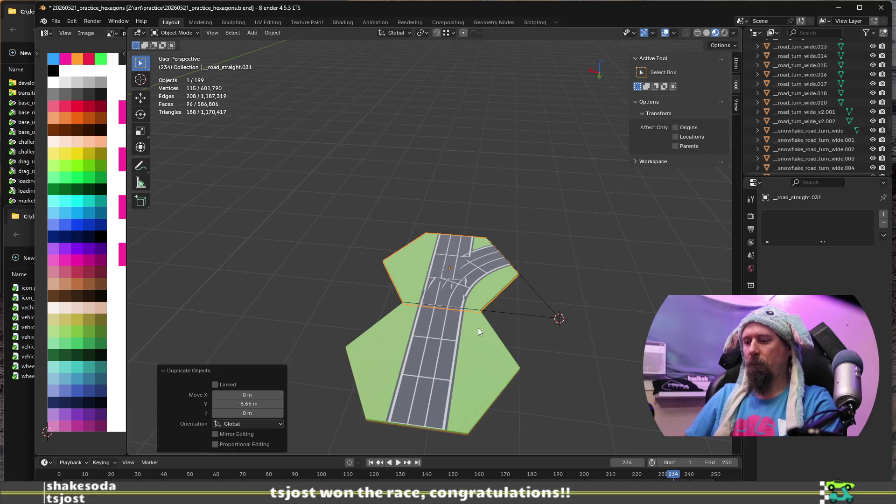
Step: Shift the copy a further -8.66 m along Y past the curved tile and enter Edit Mode
key(shift+d)
text(y)
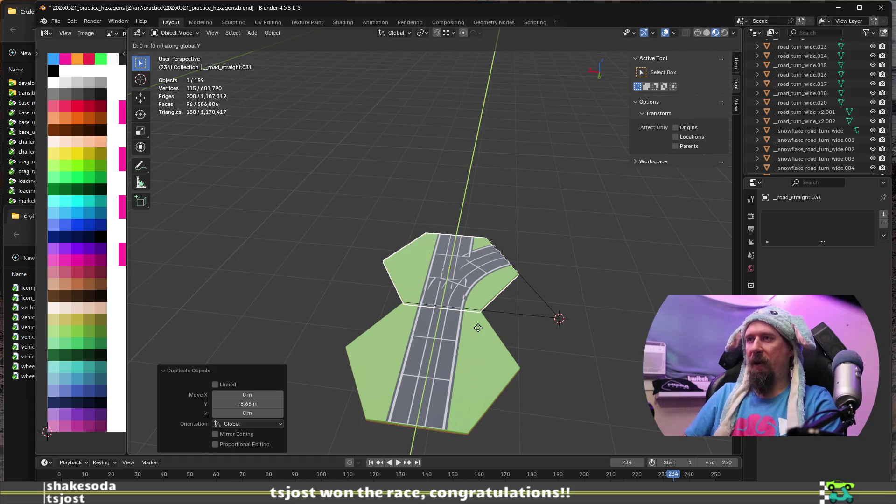
text(8)
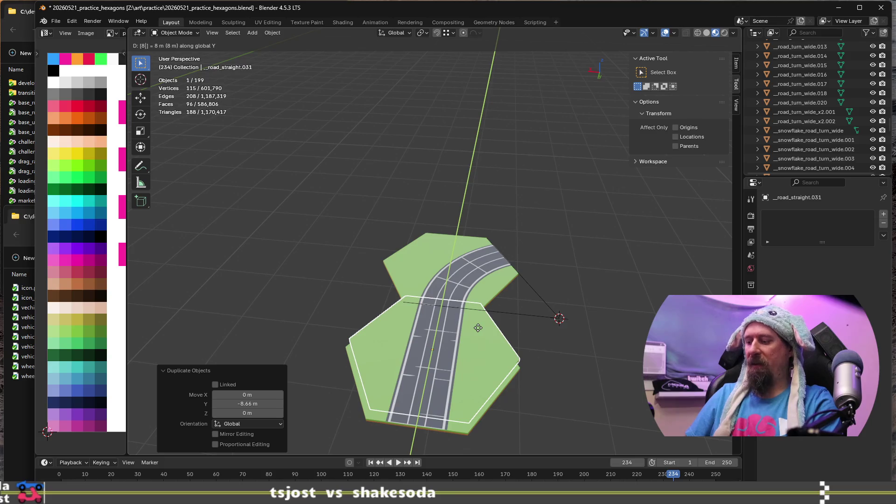
text(.66)
key(minus)
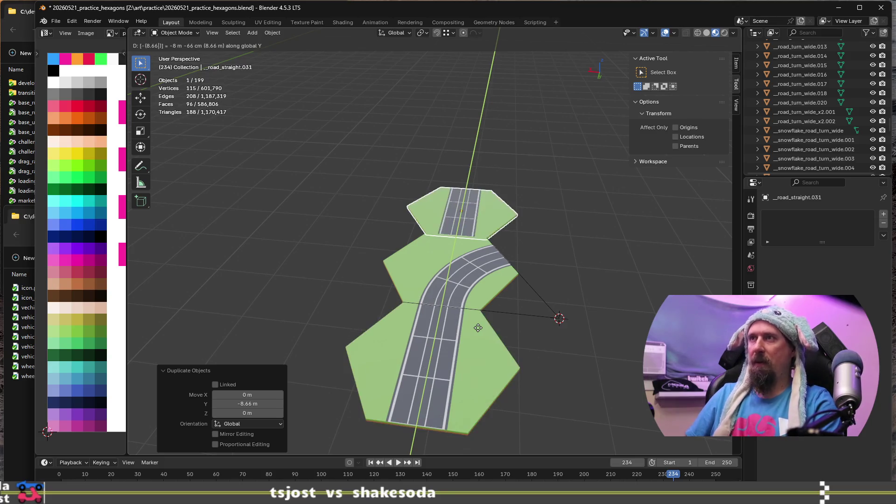
key(Return)
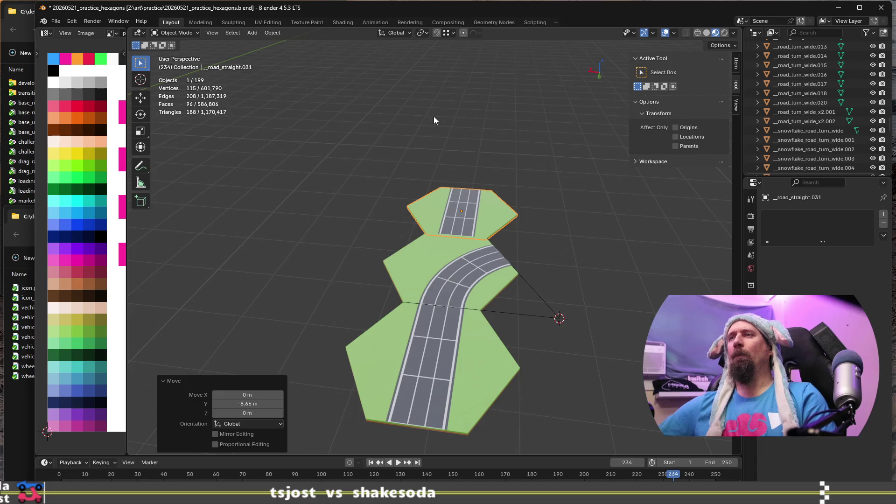
scroll(467, 168, up, 5)
mouse_move(500, 219)
middle_down()
mouse_move(524, 282)
mouse_move(448, 282)
mouse_move(435, 267)
middle_up()
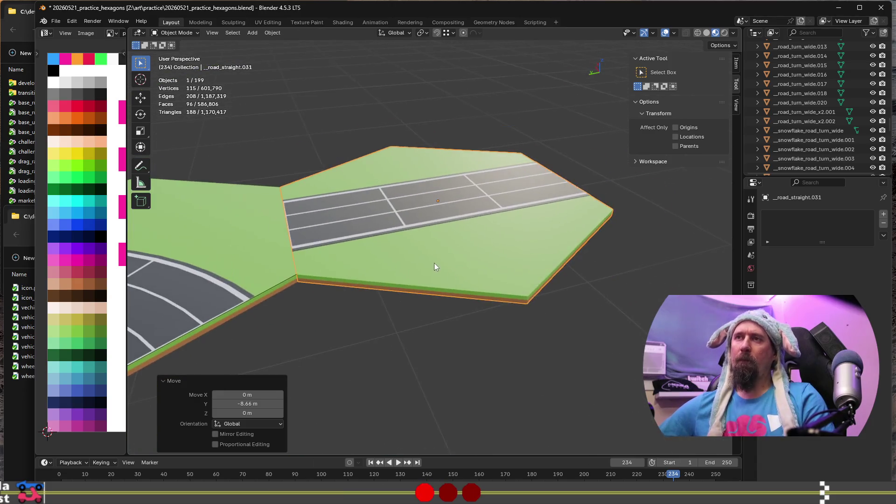
scroll(435, 267, up, 6)
scroll(455, 280, down, 3)
scroll(444, 277, up, 3)
scroll(440, 280, down, 3)
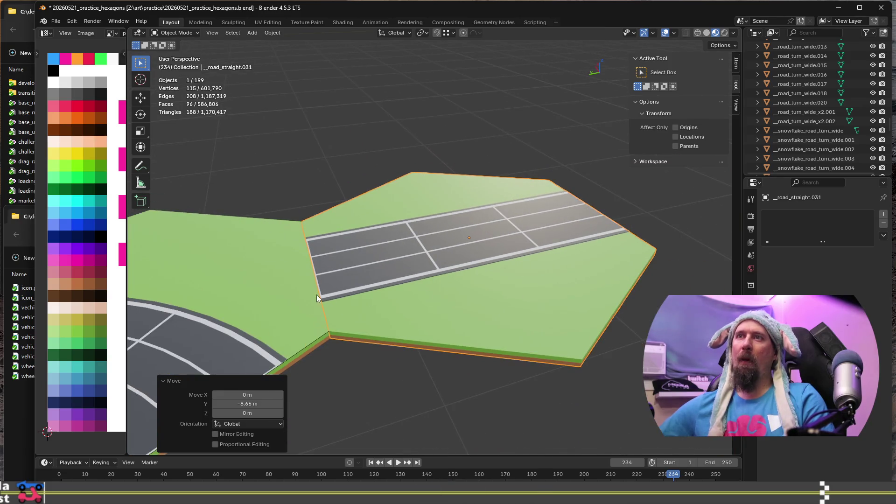
key(Tab)
Step: Delete the linked block of road faces on the copied tile
scroll(371, 271, up, 4)
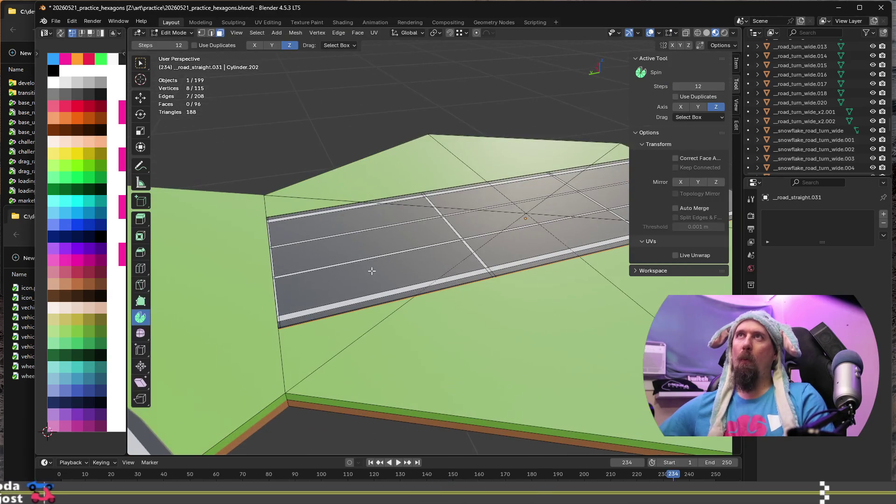
shift+middle_drag(368, 280, 414, 280)
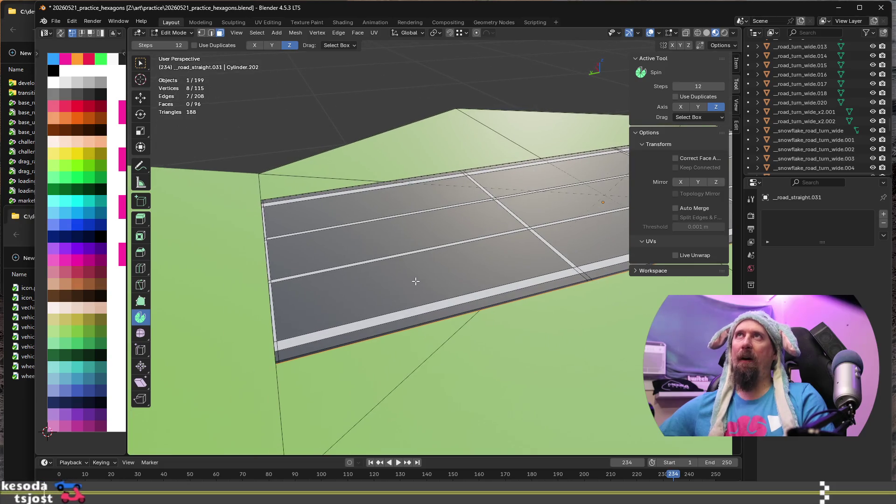
mouse_move(306, 321)
middle_down()
mouse_move(330, 316)
mouse_move(304, 314)
middle_up()
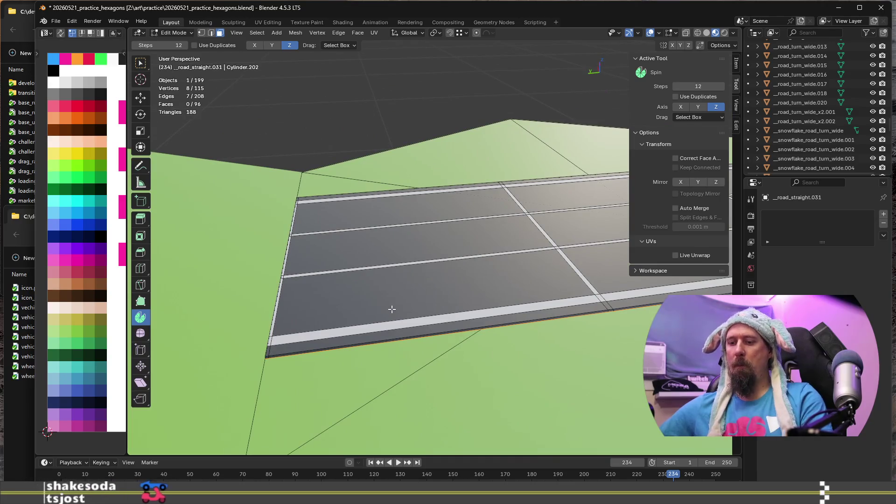
key(ctrl+l)
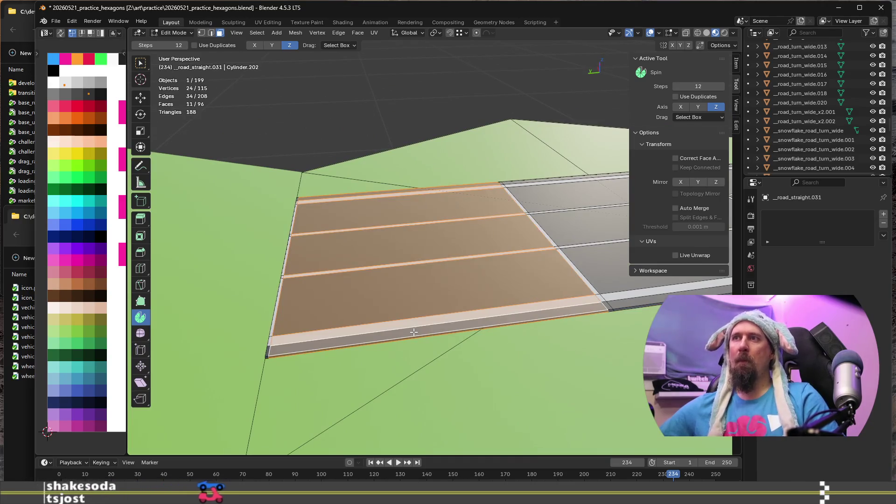
key(x)
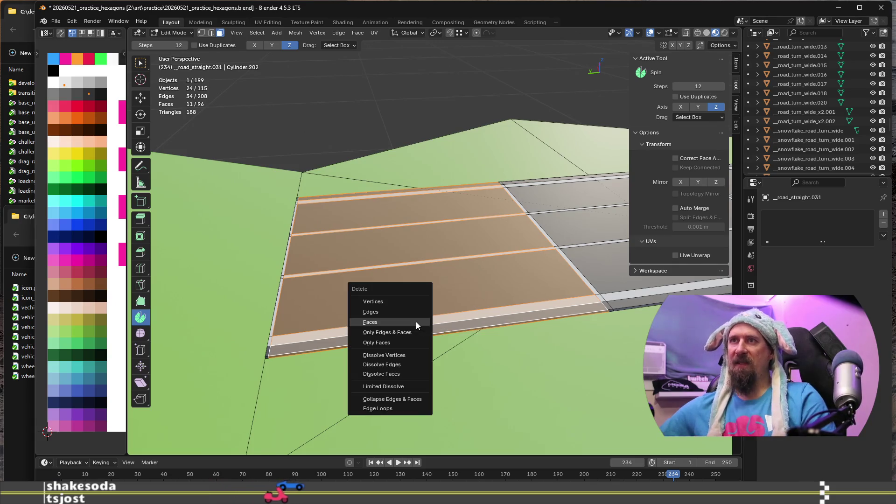
click(420, 333)
Step: Delete the remaining connected road faces and return to Object Mode
middle_drag(420, 333, 576, 285)
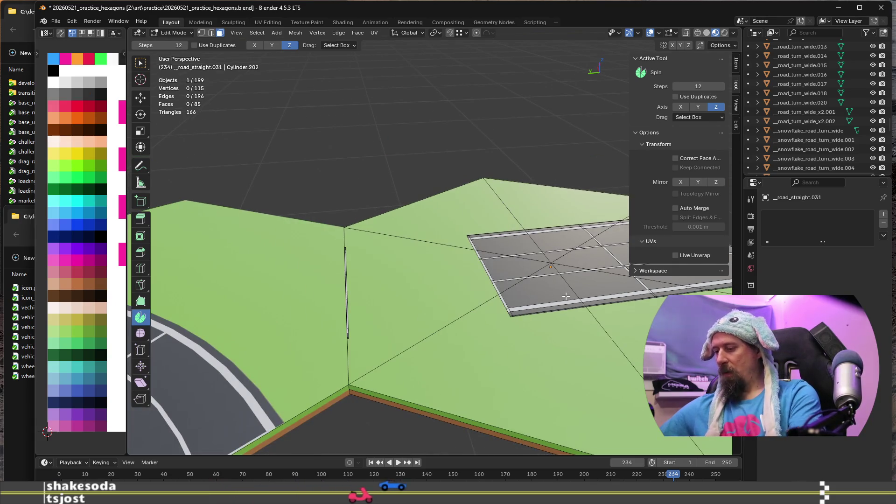
key(l)
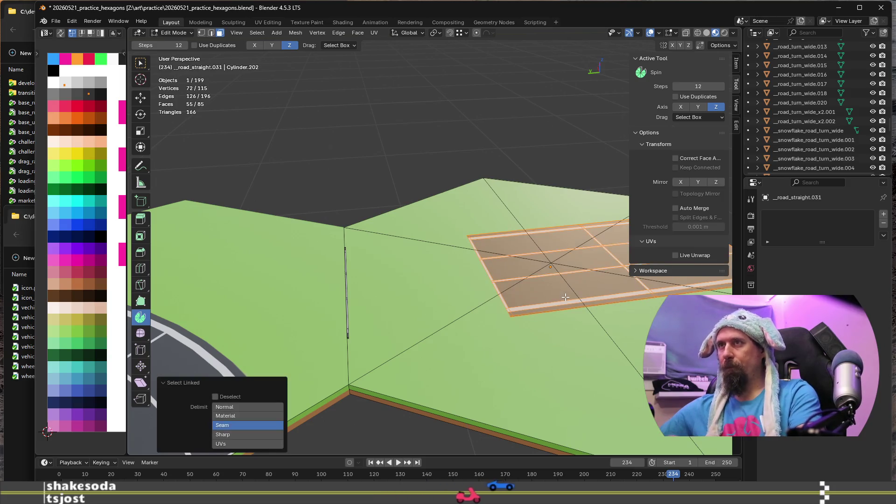
key(x)
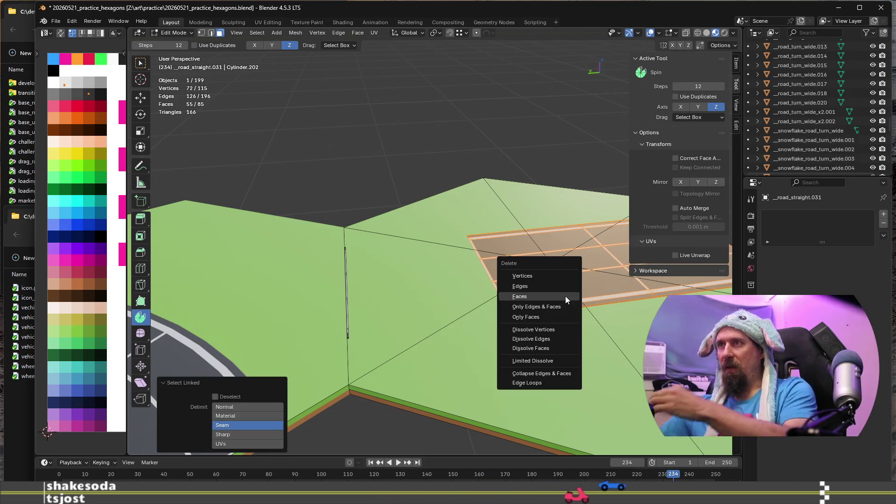
click(520, 297)
scroll(560, 303, down, 5)
scroll(557, 311, up, 4)
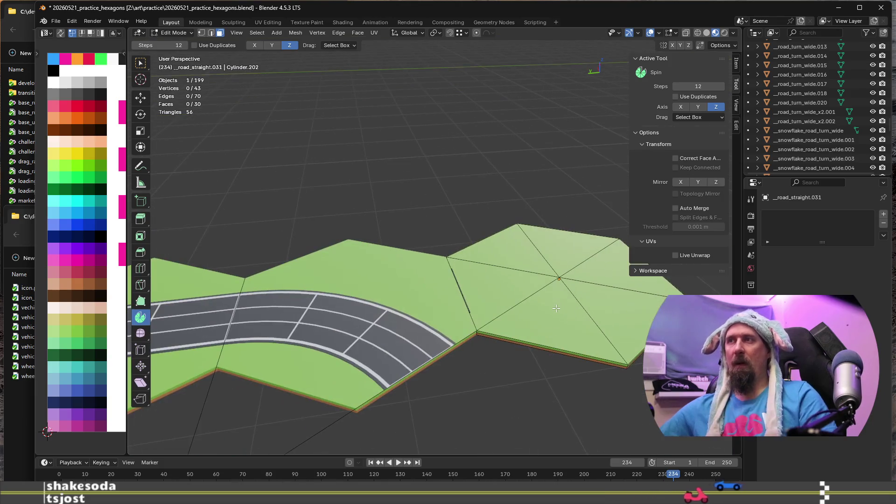
key(Tab)
scroll(546, 314, down, 3)
scroll(570, 310, up, 1)
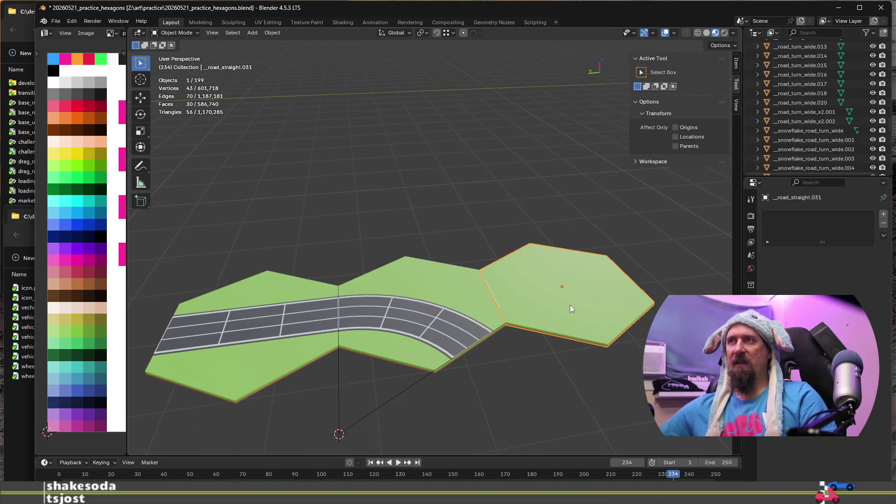
Step: Duplicate the grass hex tile, keeping the copy near its original spot
key(shift+d)
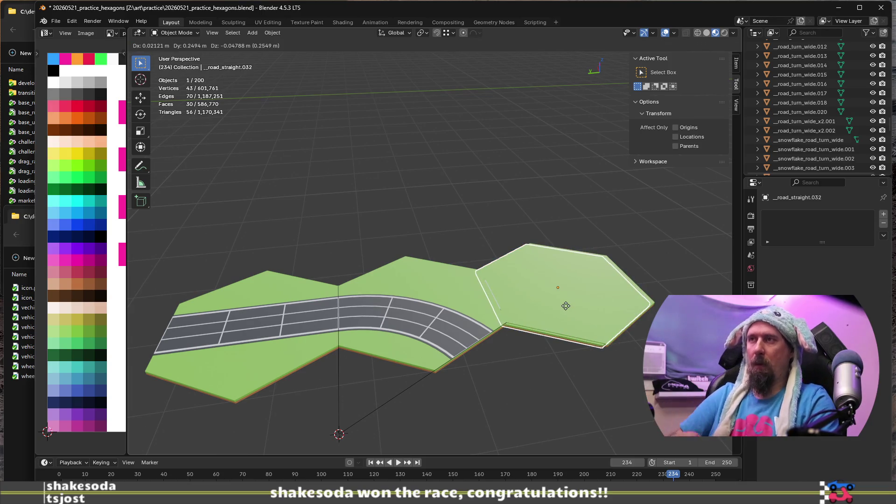
right_click(567, 310)
key(g)
key(x)
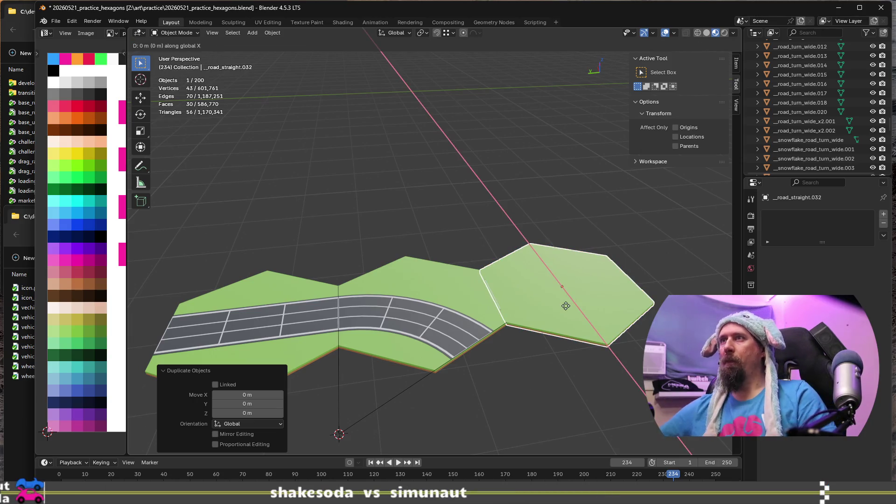
click(589, 306)
key(alt+Tab)
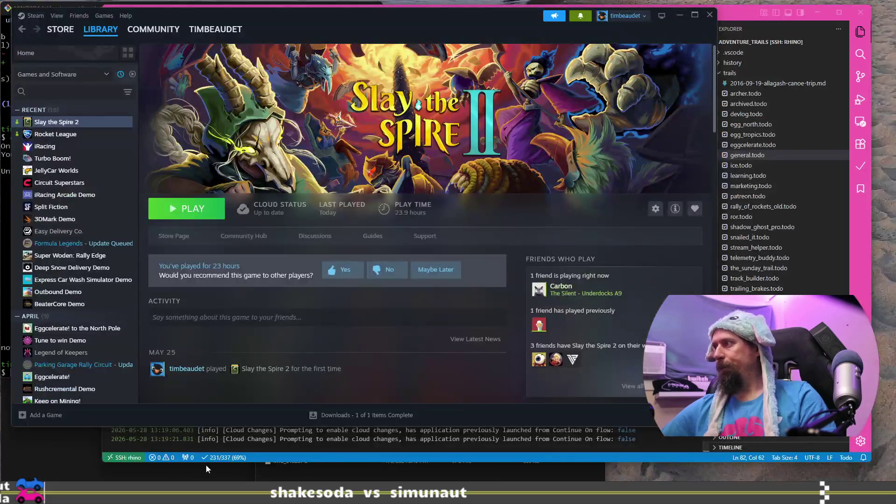
click(226, 461)
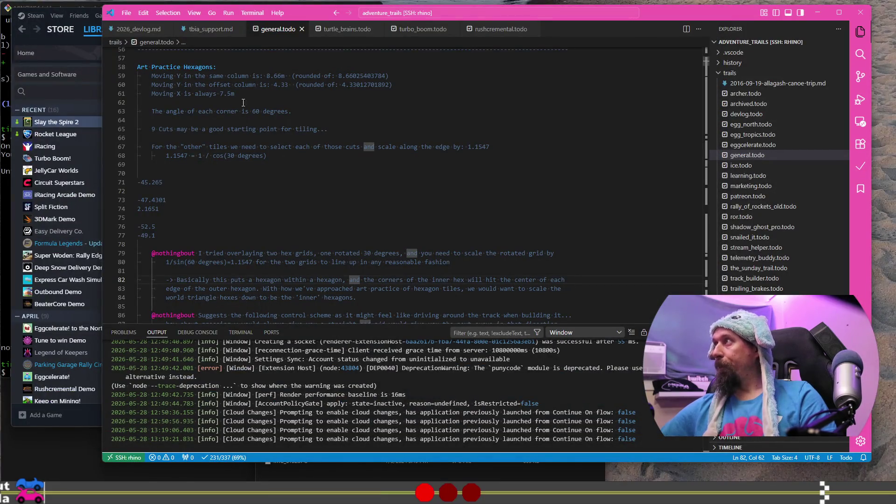
key(alt+Tab)
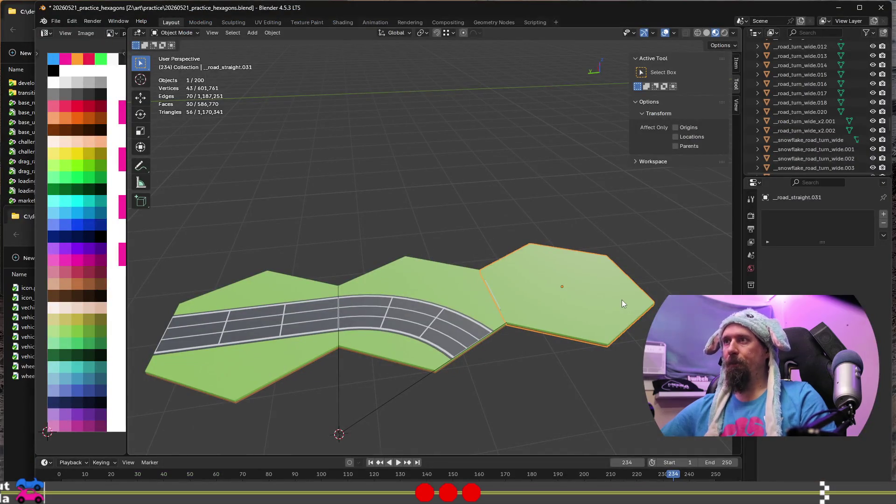
Step: Move the new tile 7.5 m along X
key(shift+d)
text(x7)
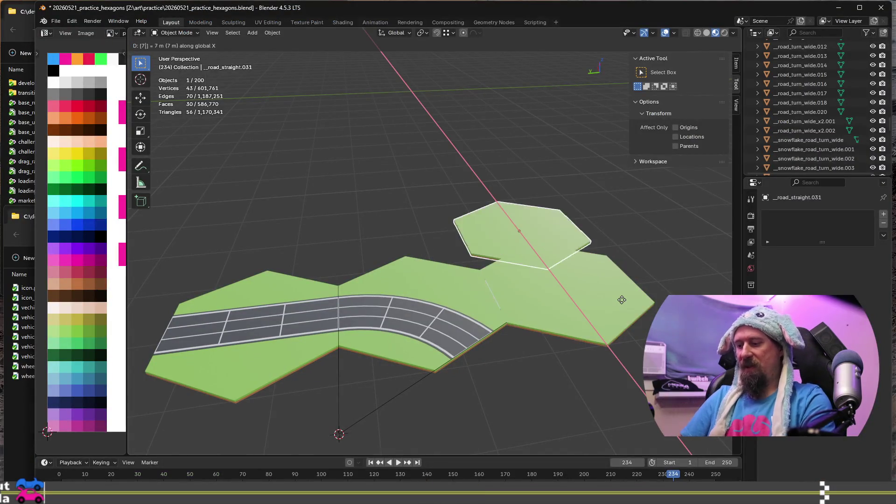
text(.5)
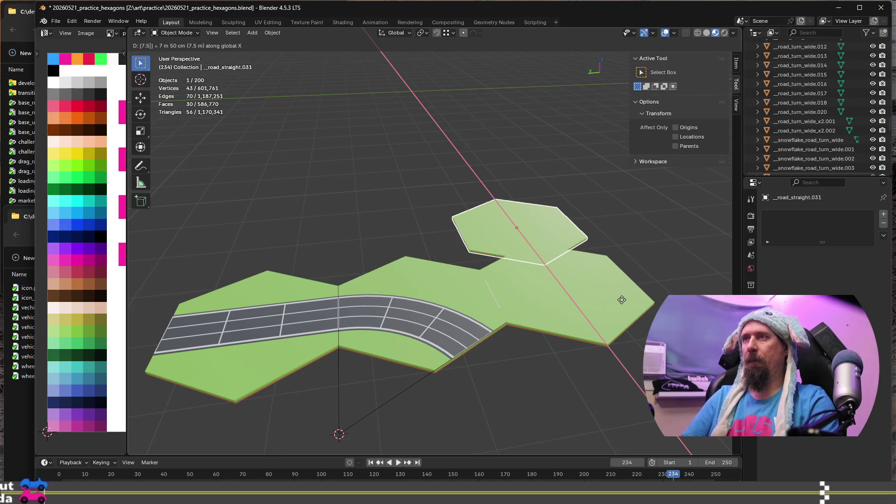
key(minus)
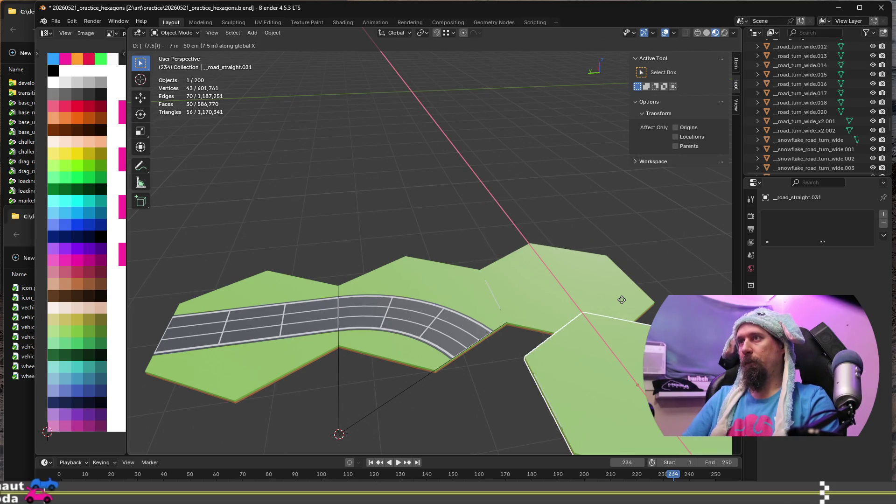
key(minus)
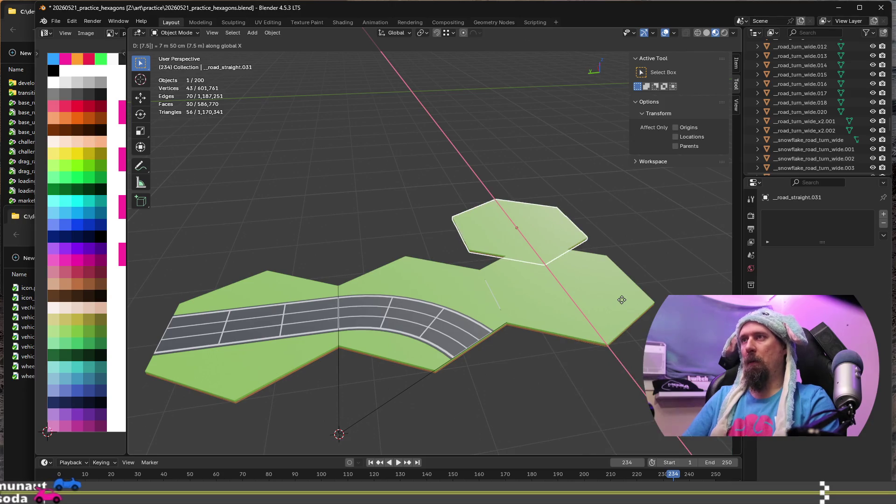
key(Return)
Step: Move the tile 4.33 m along Y, beside the existing tiles
key(g)
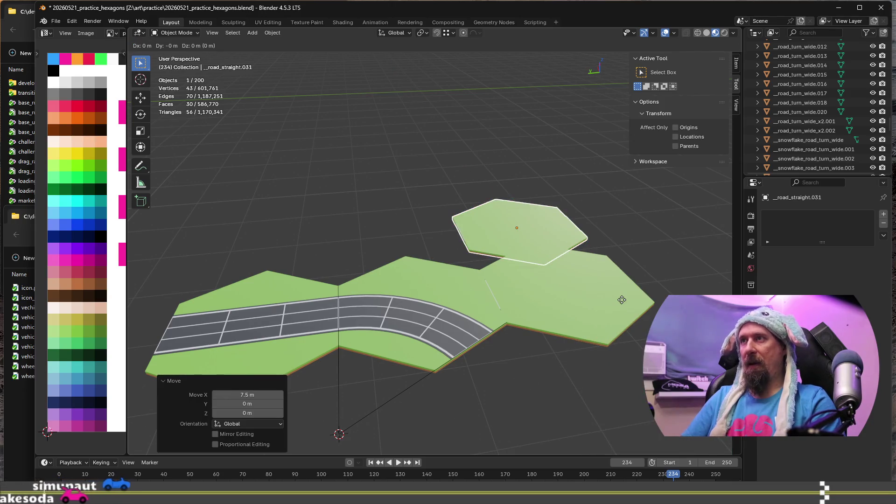
text(y)
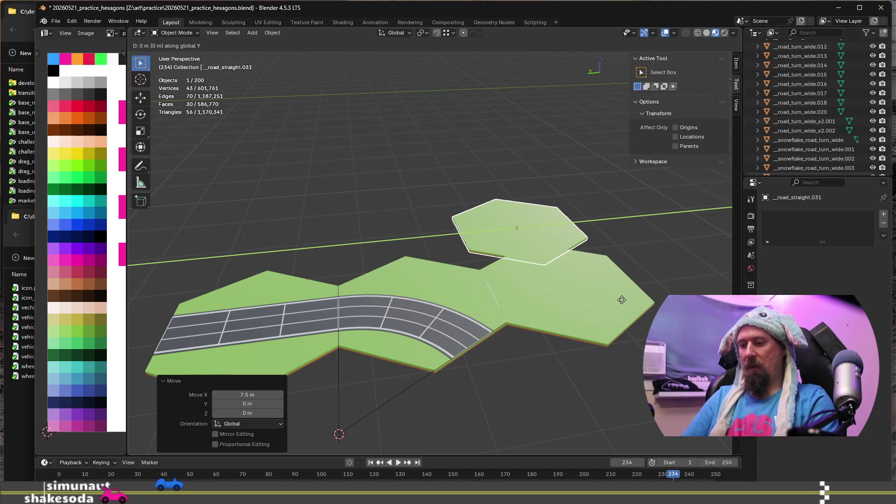
text(4)
text(33)
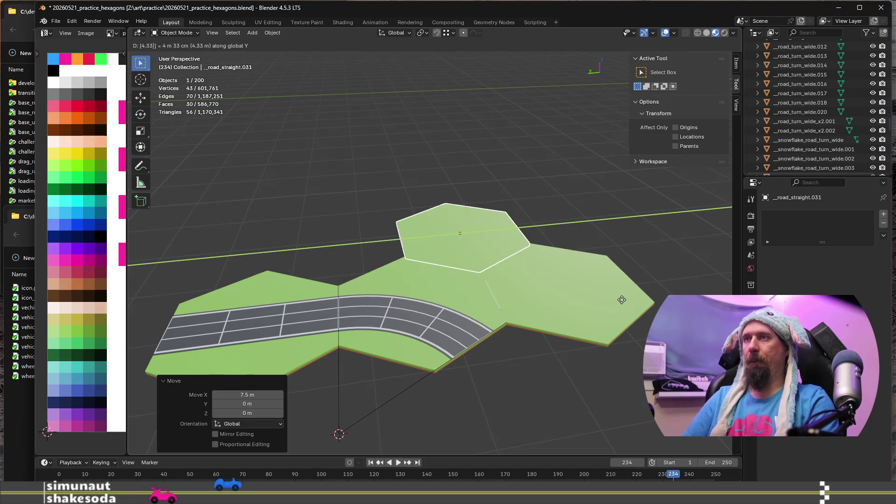
key(Return)
middle_drag(621, 300, 635, 288)
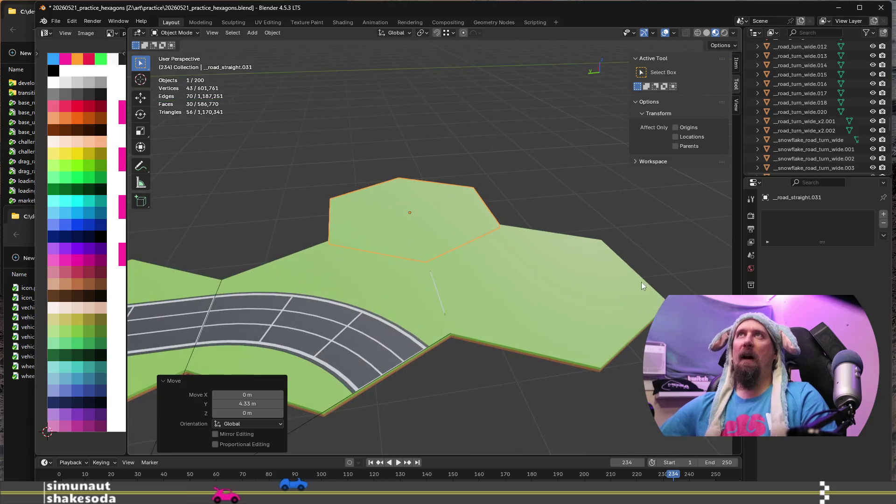
scroll(460, 314, up, 5)
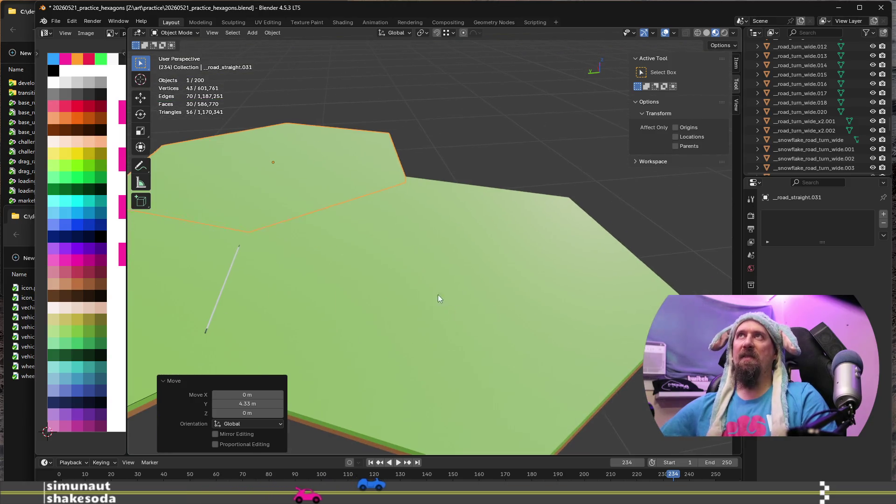
scroll(411, 221, up, 5)
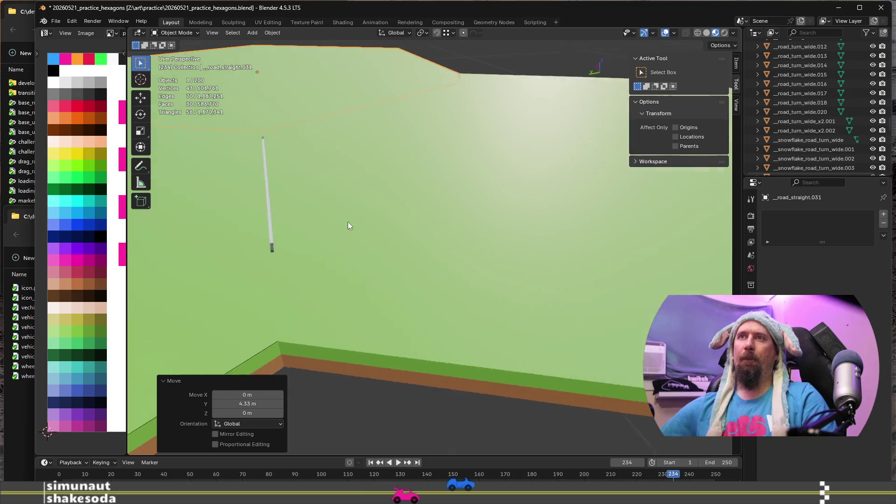
scroll(383, 231, down, 4)
scroll(385, 234, up, 4)
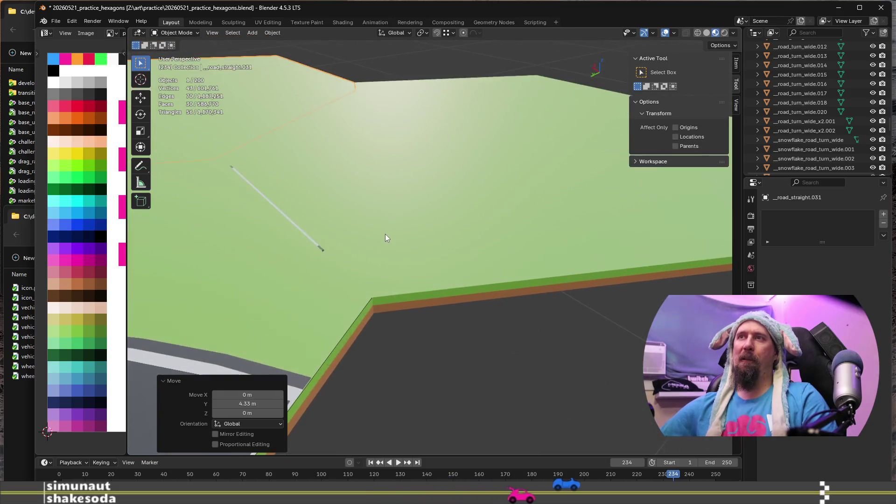
scroll(315, 239, up, 1)
key(Tab)
key(Tab)
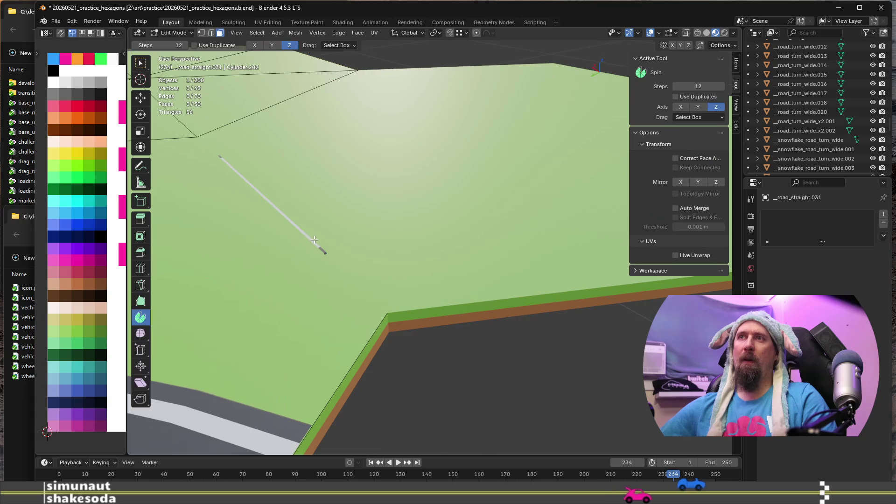
key(Tab)
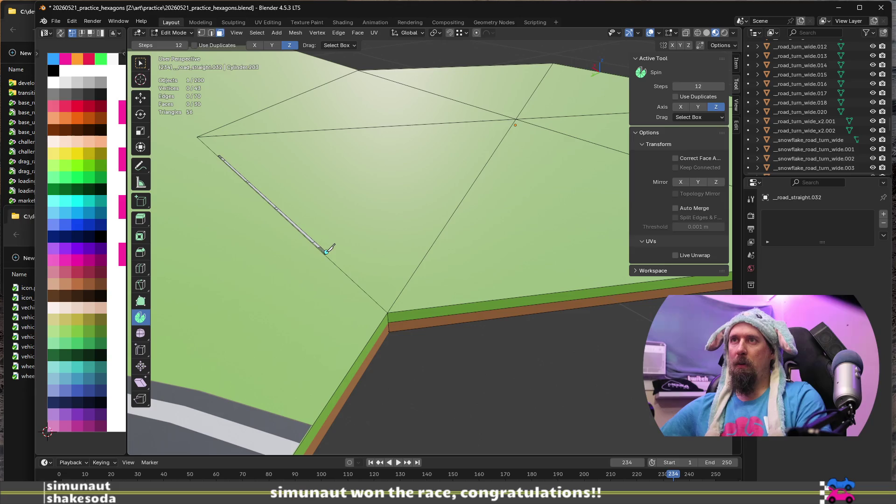
key(l)
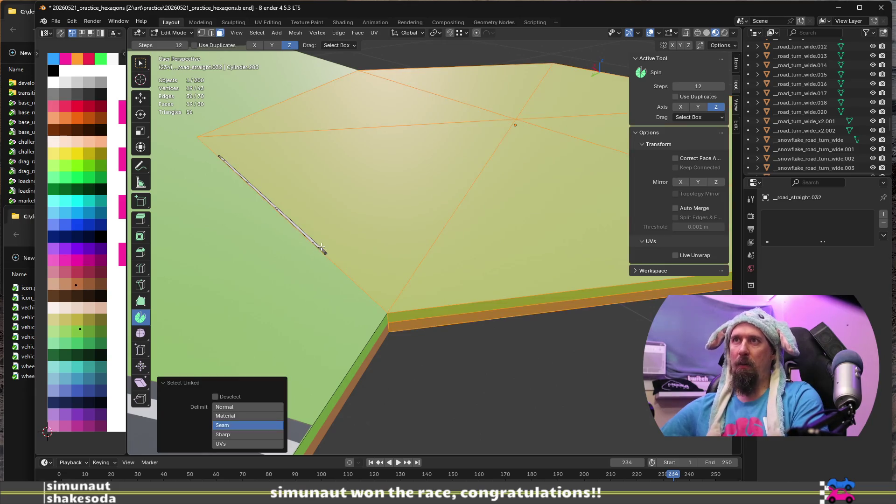
click(322, 248)
scroll(323, 252, up, 4)
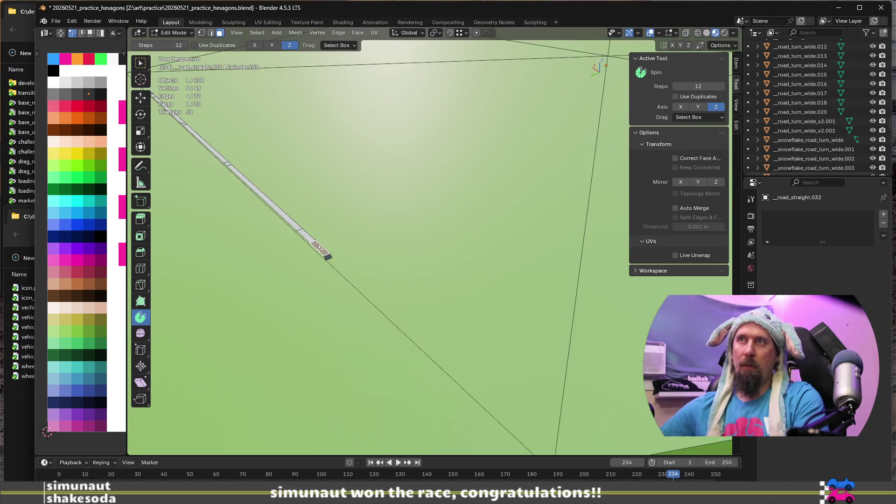
click(325, 254)
key(l)
scroll(325, 254, down, 5)
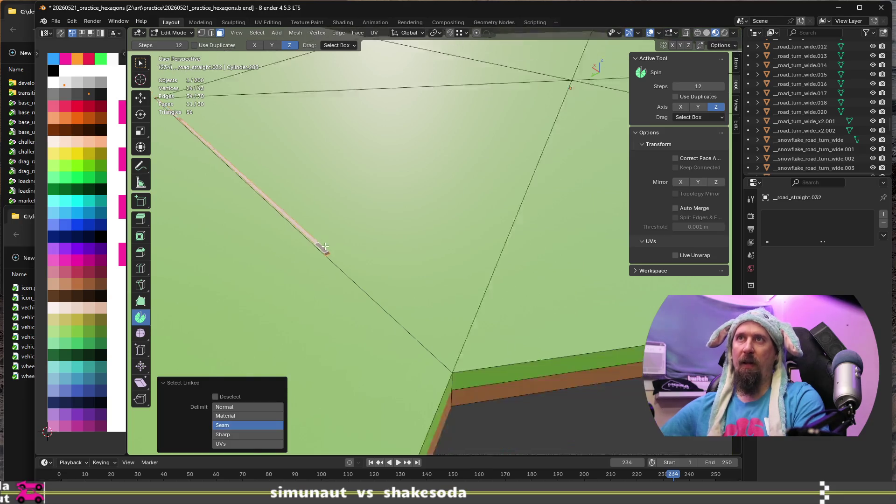
mouse_move(390, 300)
middle_down()
mouse_move(412, 322)
mouse_move(354, 208)
middle_up()
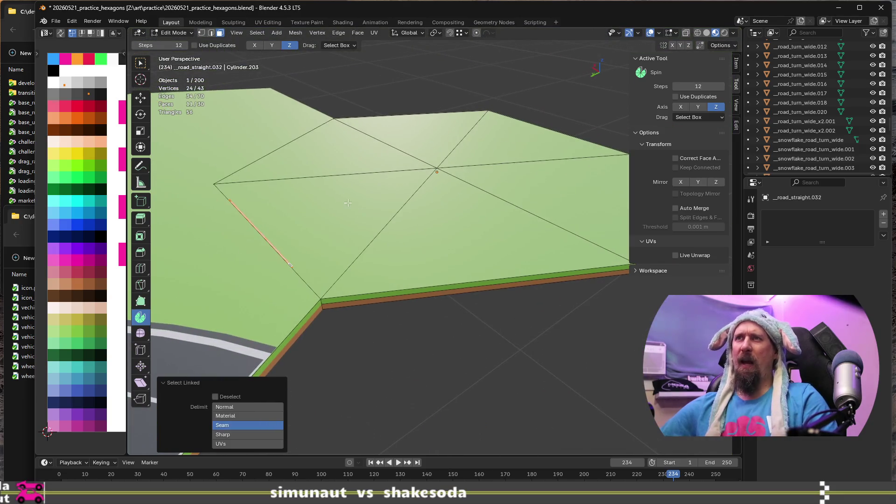
scroll(385, 232, down, 2)
mouse_move(376, 220)
middle_down()
mouse_move(410, 178)
mouse_move(448, 205)
mouse_move(473, 200)
middle_up()
key(Tab)
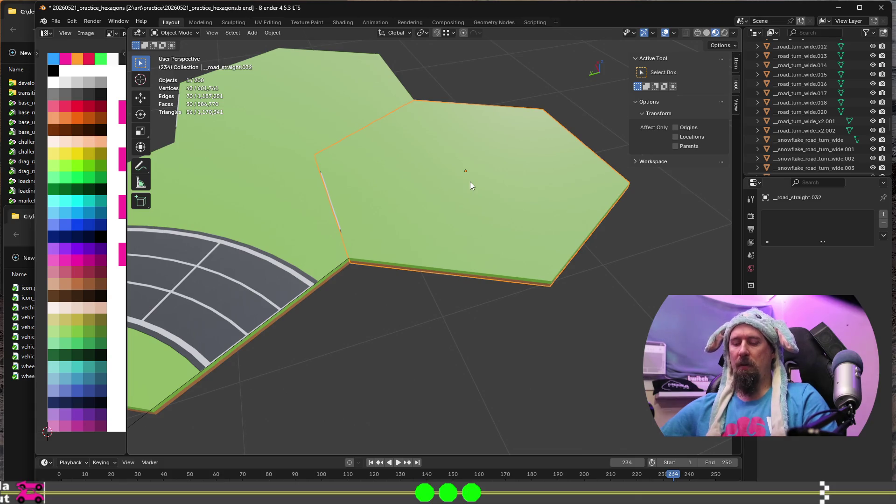
key(shift+s)
Step: Snap the 3D cursor to the selected grass tile and enter Edit Mode
click(474, 231)
scroll(443, 222, up, 1)
scroll(442, 222, up, 2)
key(Tab)
middle_drag(412, 215, 364, 202)
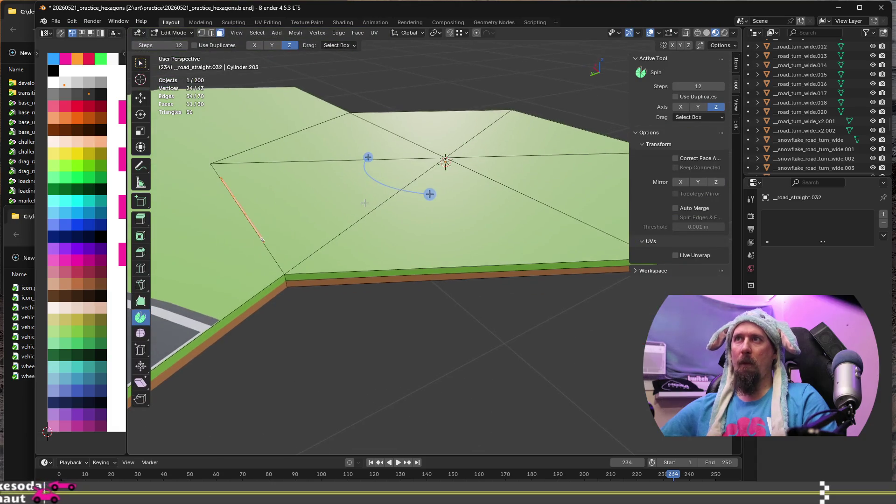
Step: Frame the grass hexagon beside the curved road tile in the viewport
scroll(364, 202, down, 2)
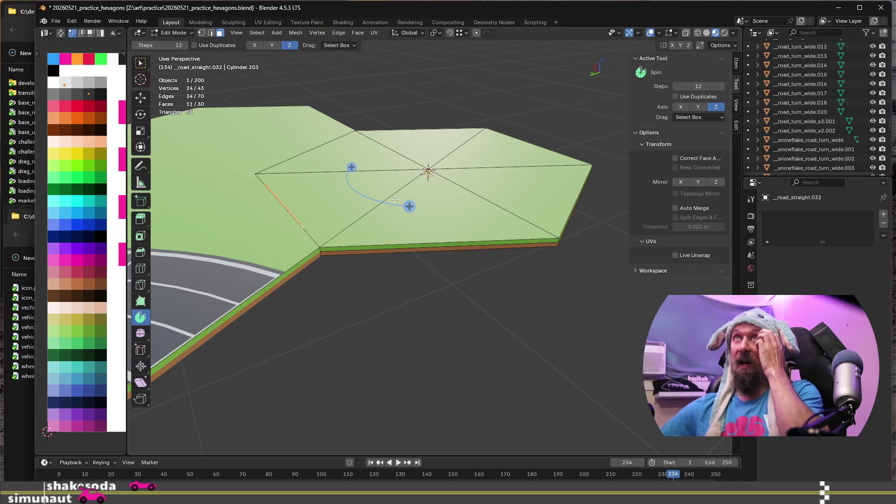
scroll(395, 199, down, 5)
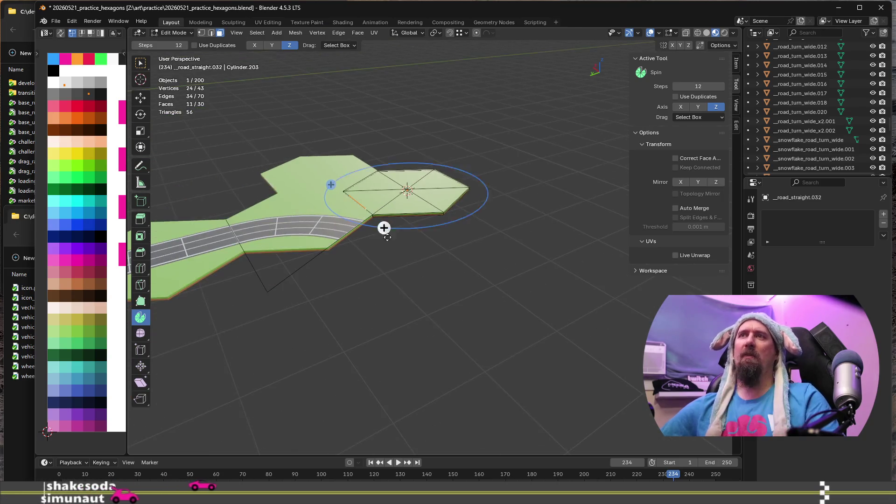
mouse_move(344, 261)
shift+middle_down()
mouse_move(522, 304)
mouse_move(474, 314)
mouse_move(526, 320)
mouse_move(539, 348)
mouse_move(579, 358)
mouse_move(492, 286)
mouse_move(485, 262)
mouse_move(463, 283)
mouse_move(406, 304)
mouse_move(427, 272)
shift+middle_up()
scroll(522, 304, up, 4)
scroll(510, 306, down, 3)
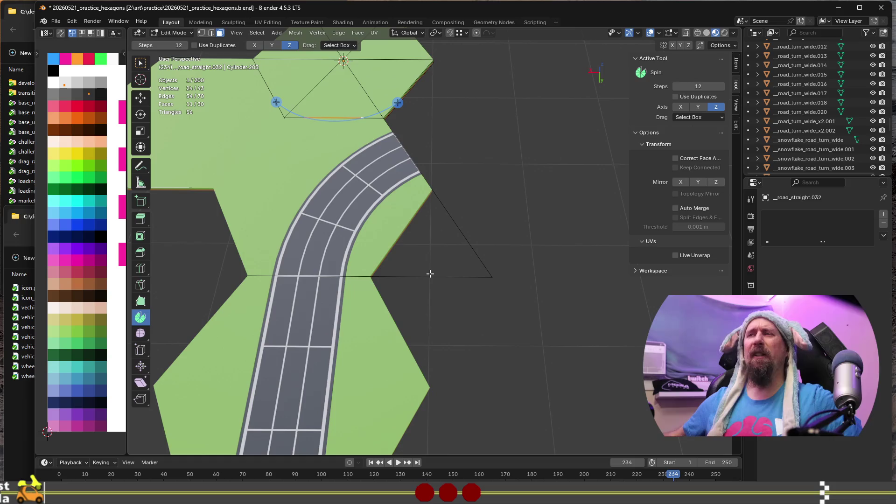
mouse_move(503, 120)
shift+middle_down()
mouse_move(492, 322)
mouse_move(440, 189)
mouse_move(447, 176)
shift+middle_up()
scroll(465, 242, up, 2)
scroll(464, 248, down, 2)
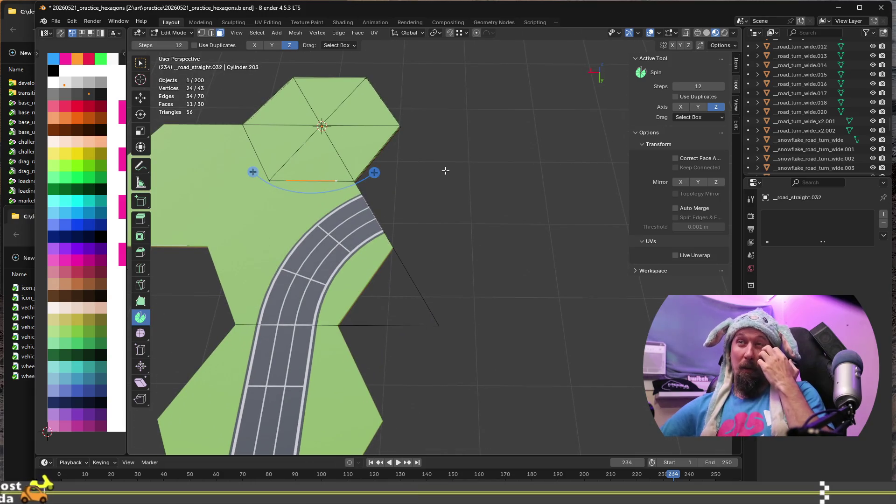
scroll(445, 170, up, 1)
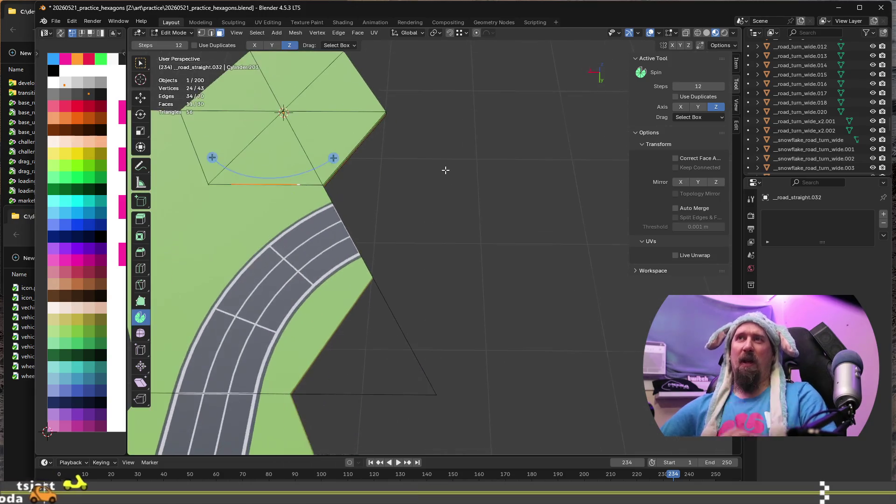
mouse_move(444, 172)
shift+middle_down()
mouse_move(436, 216)
mouse_move(496, 206)
mouse_move(441, 212)
shift+middle_up()
scroll(436, 217, down, 1)
scroll(463, 203, up, 1)
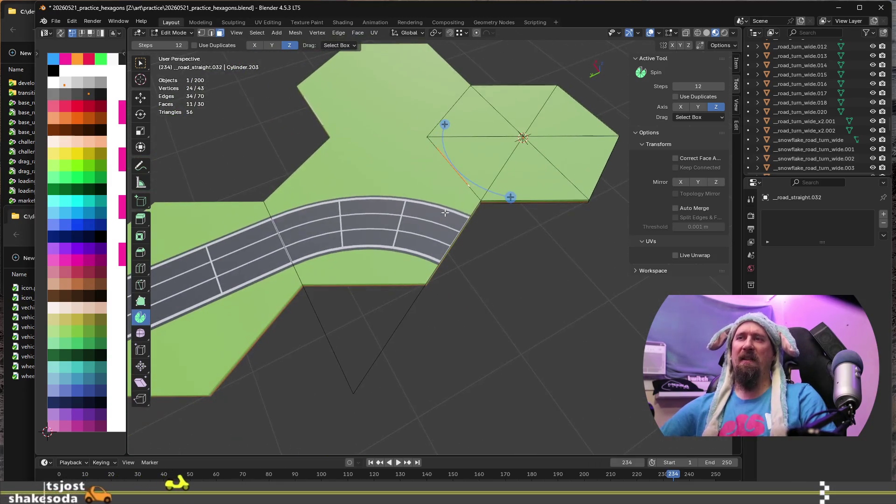
scroll(467, 252, down, 3)
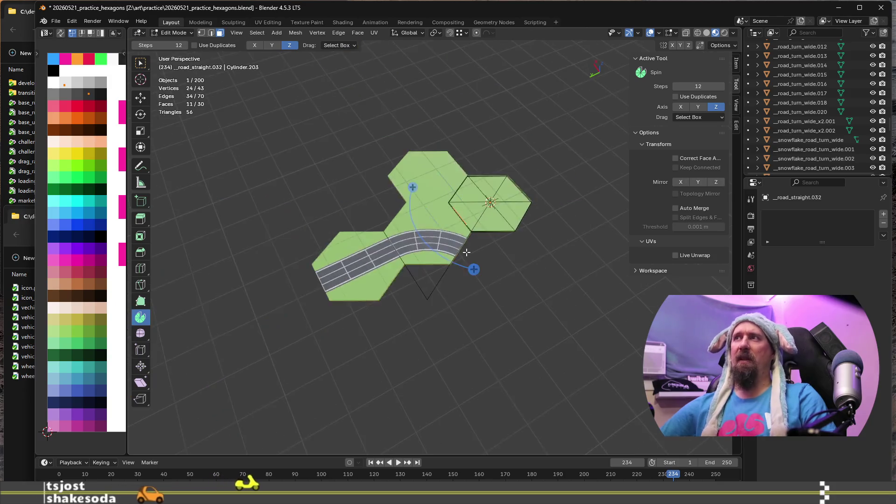
scroll(466, 252, down, 6)
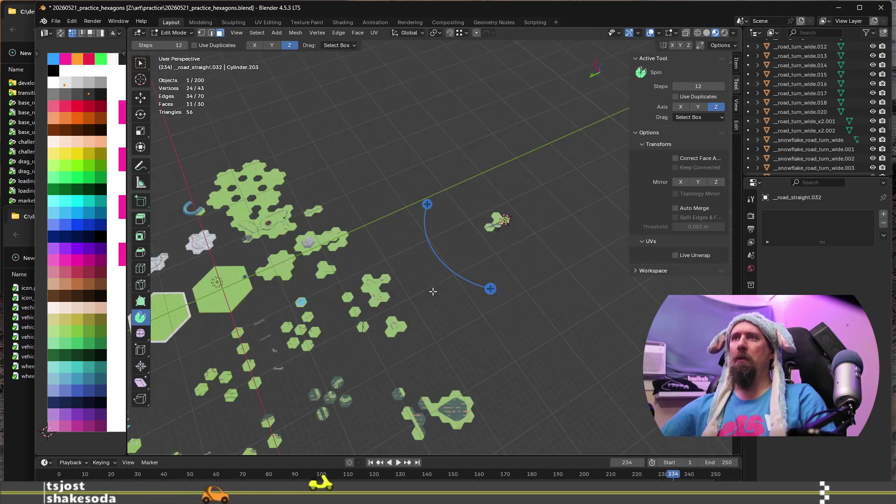
scroll(433, 291, up, 8)
mouse_move(546, 301)
shift+middle_down()
mouse_move(368, 356)
mouse_move(256, 272)
mouse_move(290, 250)
mouse_move(234, 333)
mouse_move(196, 420)
mouse_move(280, 448)
shift+middle_up()
scroll(348, 158, down, 3)
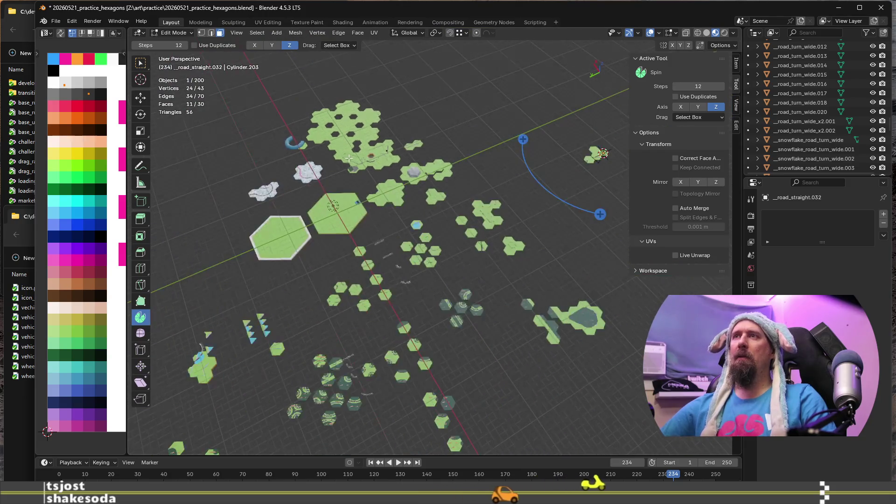
scroll(348, 158, up, 5)
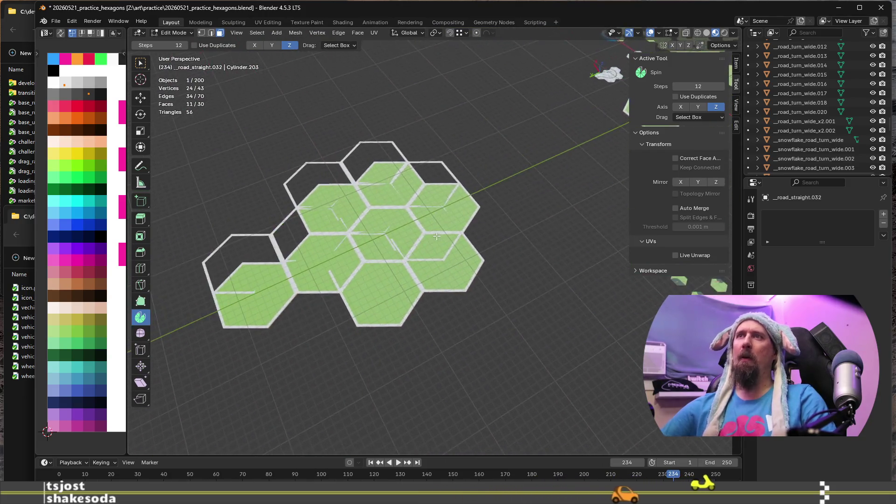
scroll(436, 237, up, 3)
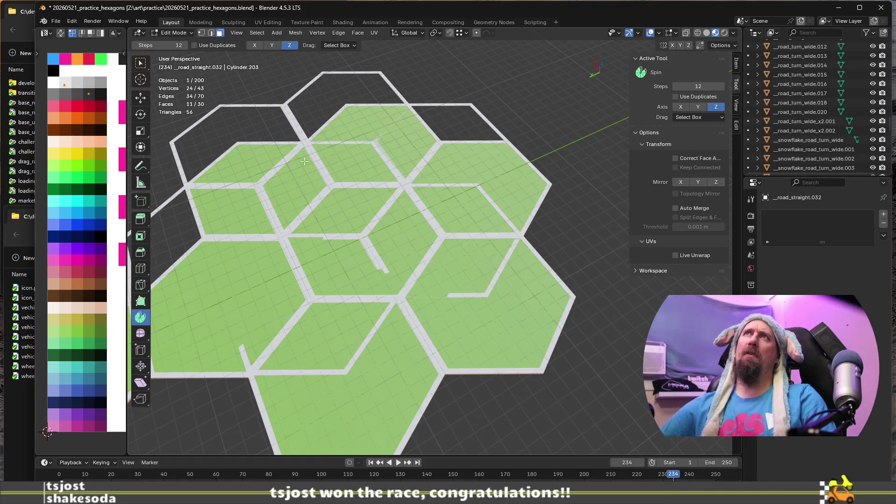
scroll(377, 231, down, 6)
scroll(354, 243, up, 4)
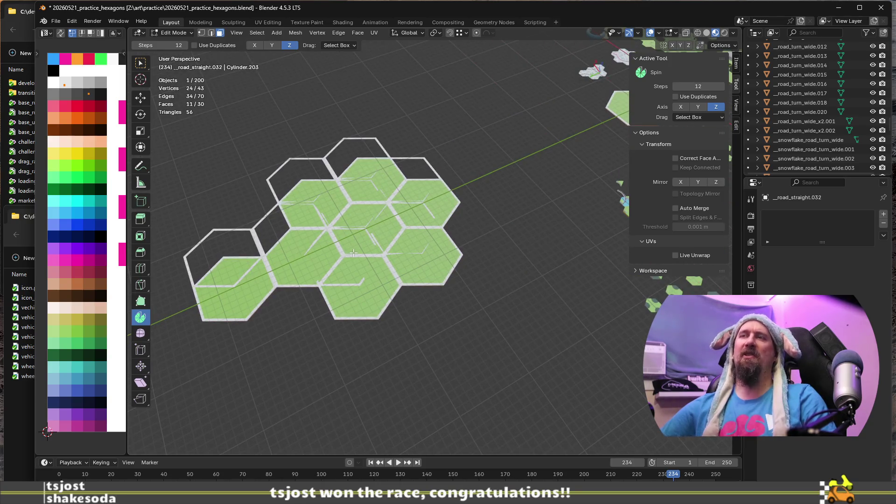
scroll(354, 252, up, 5)
scroll(402, 228, down, 1)
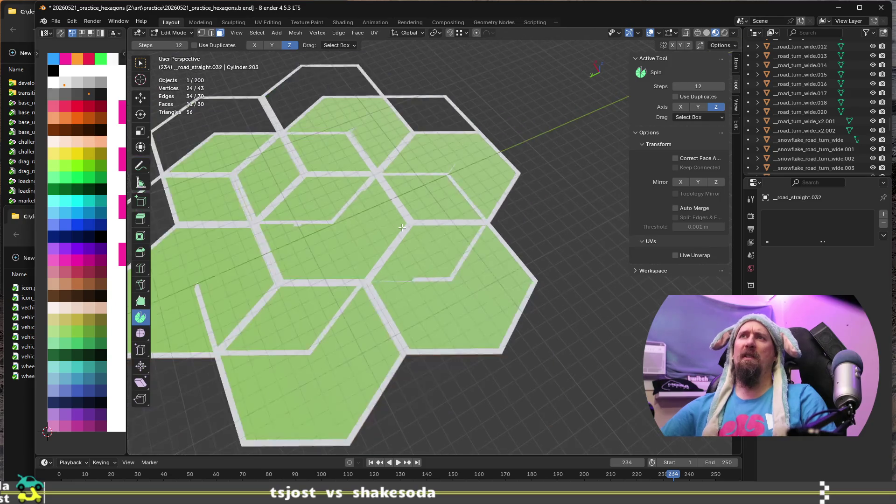
scroll(402, 227, down, 6)
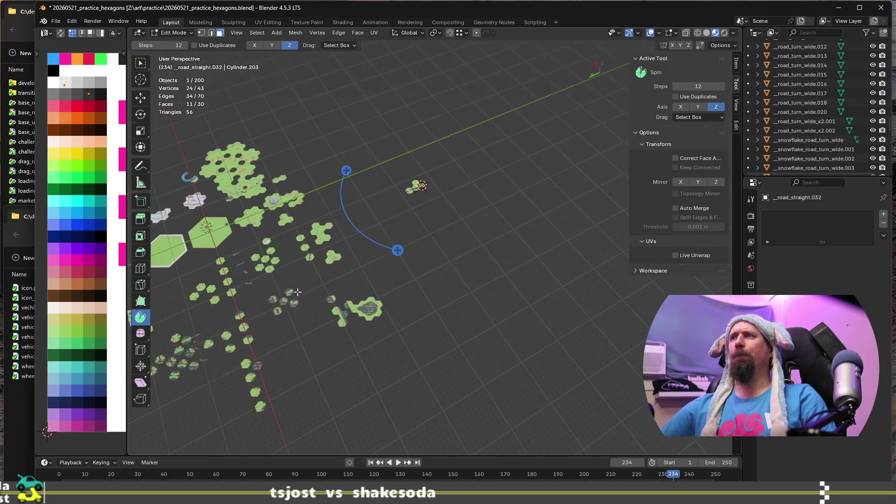
scroll(376, 202, up, 6)
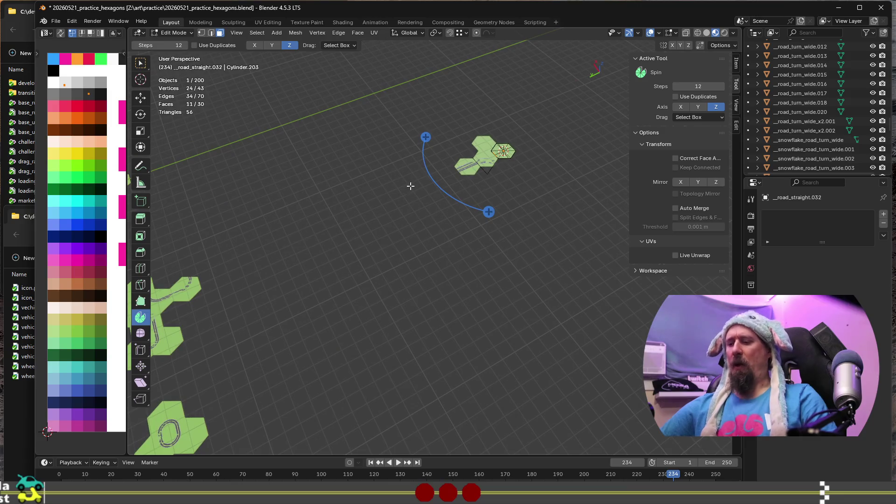
key(KP_Decimal)
scroll(410, 186, down, 5)
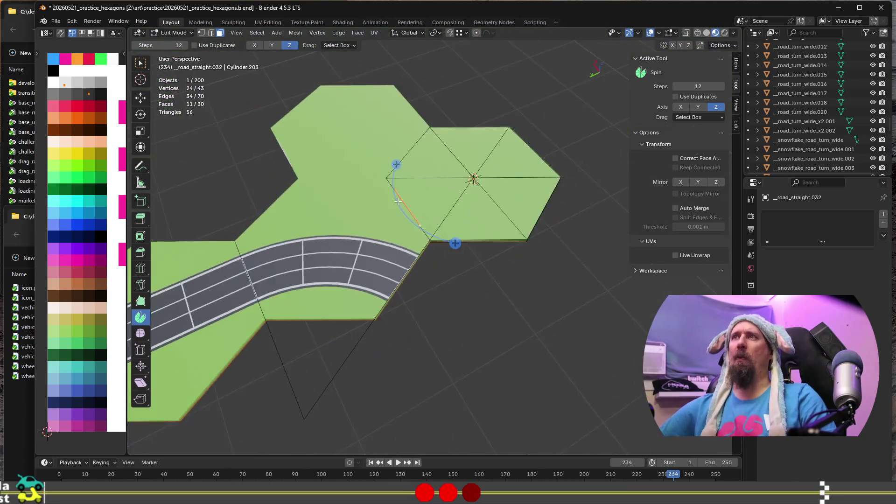
Step: Set the transform pivot point to the 3D cursor
scroll(355, 218, up, 5)
shift+middle_drag(355, 217, 299, 181)
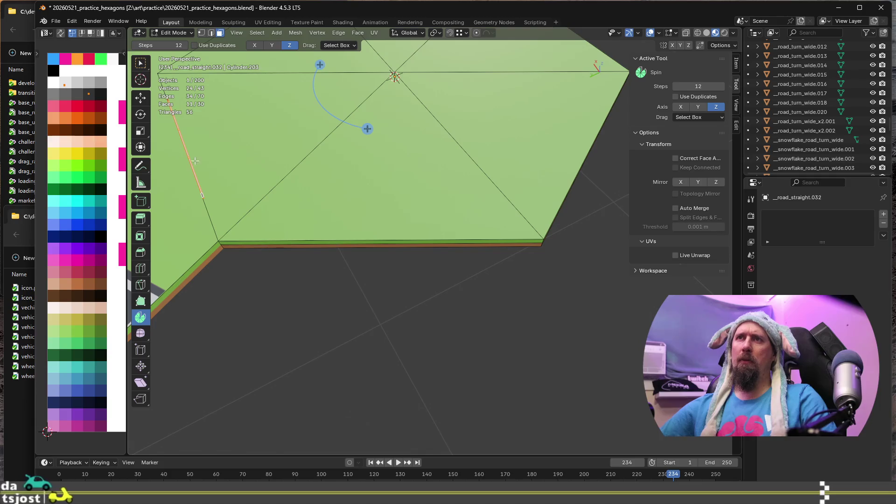
key(r)
key(z)
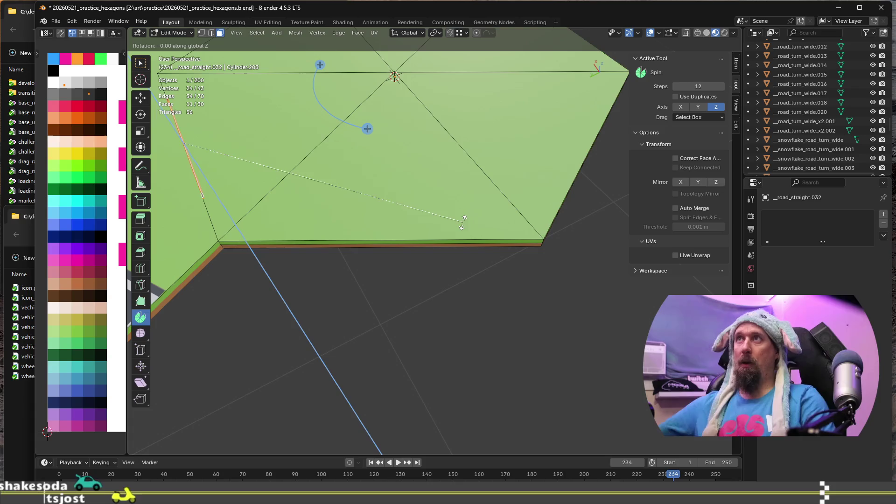
key(Escape)
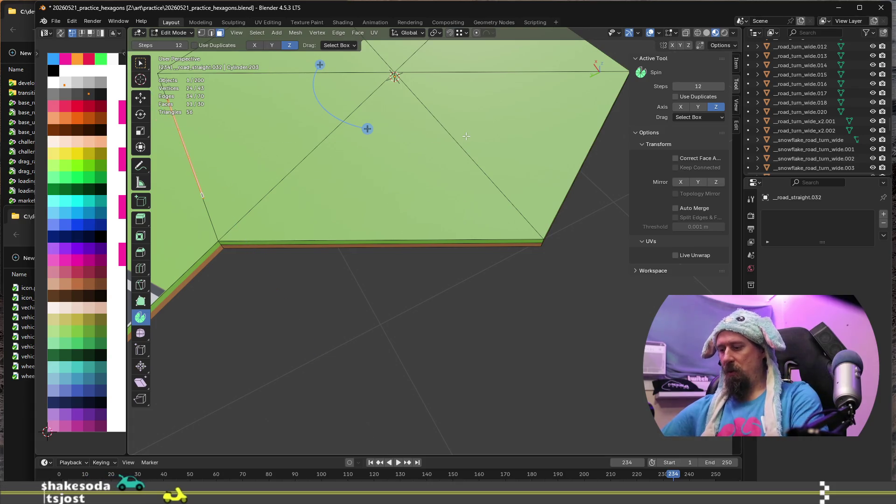
key(period)
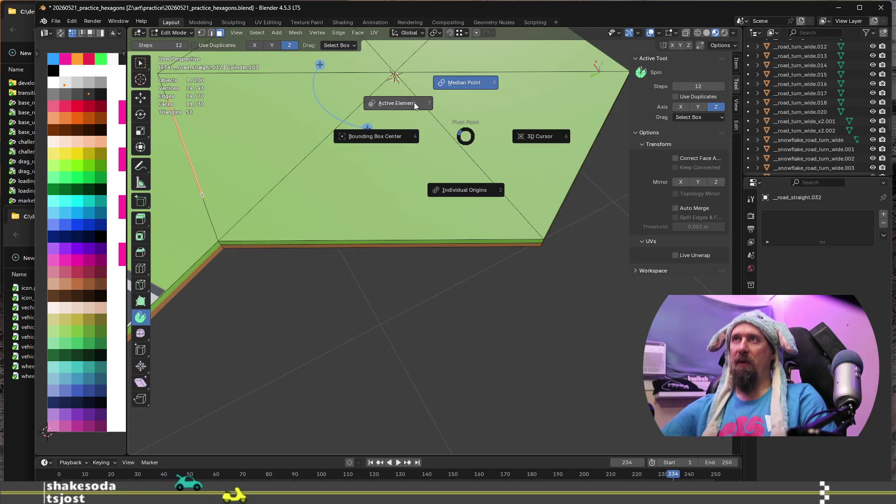
click(539, 138)
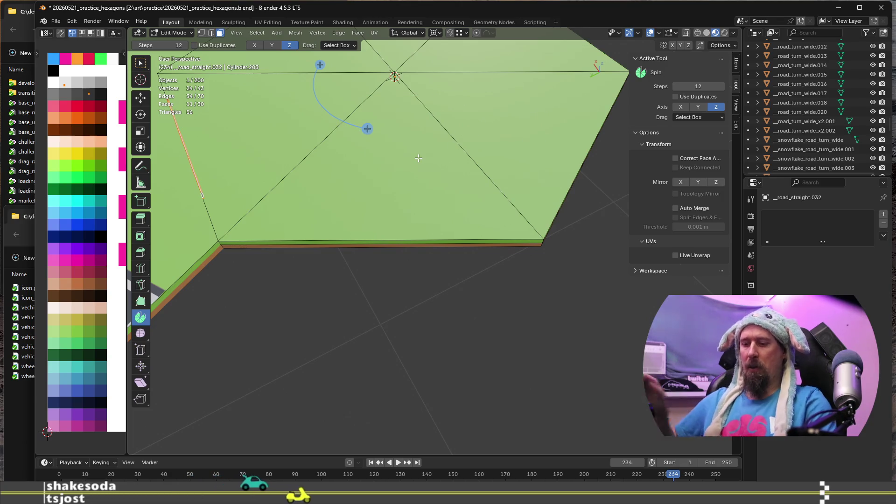
Step: Preview a 60° Z rotation, then duplicate the selected edge strip in place
text(rz30)
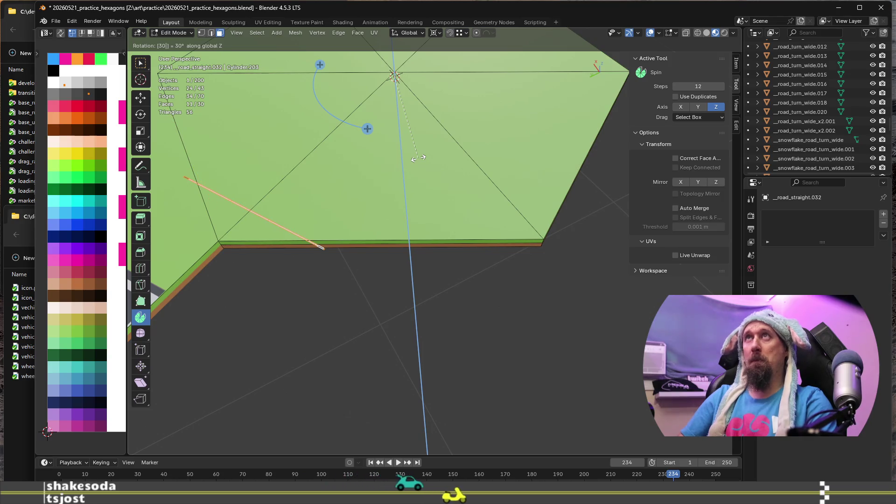
key(BackSpace)
key(BackSpace)
text(60)
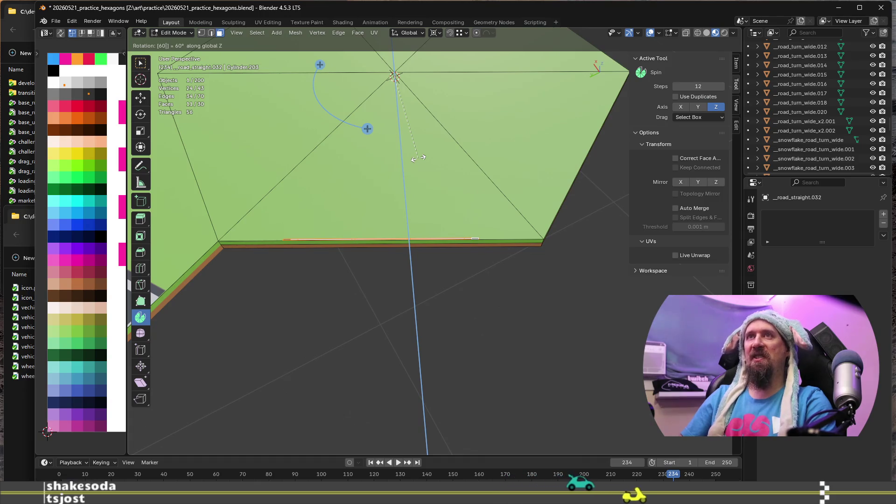
key(Escape)
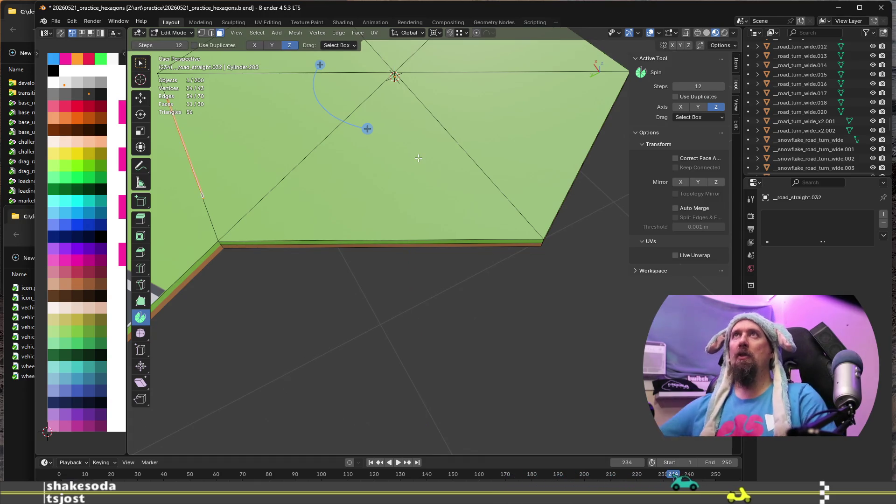
key(shift+d)
key(Escape)
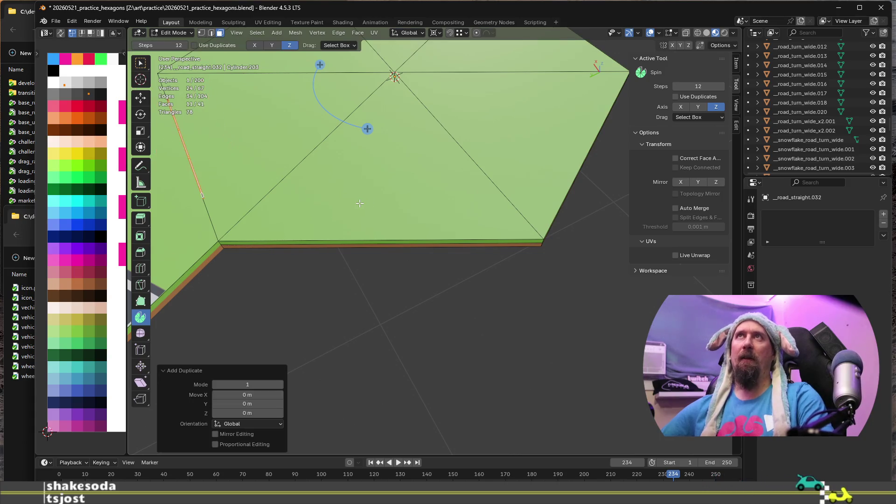
Step: Rotate the duplicated strip 60° about Z around the 3D cursor
key(r)
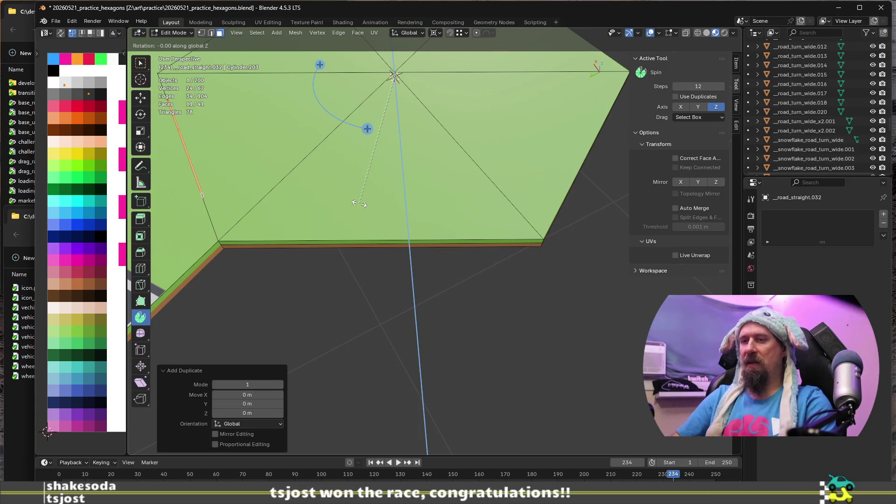
key(Return)
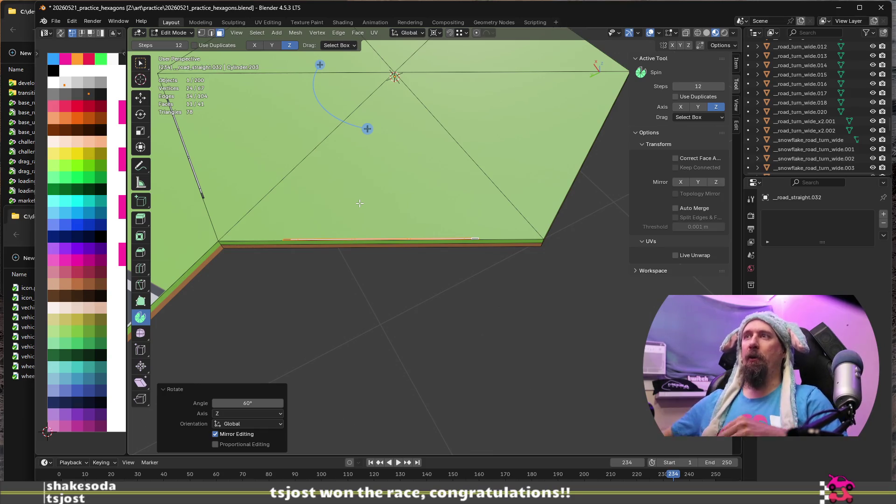
scroll(359, 203, up, 3)
mouse_move(326, 205)
shift+middle_down()
mouse_move(378, 211)
mouse_move(369, 230)
shift+middle_up()
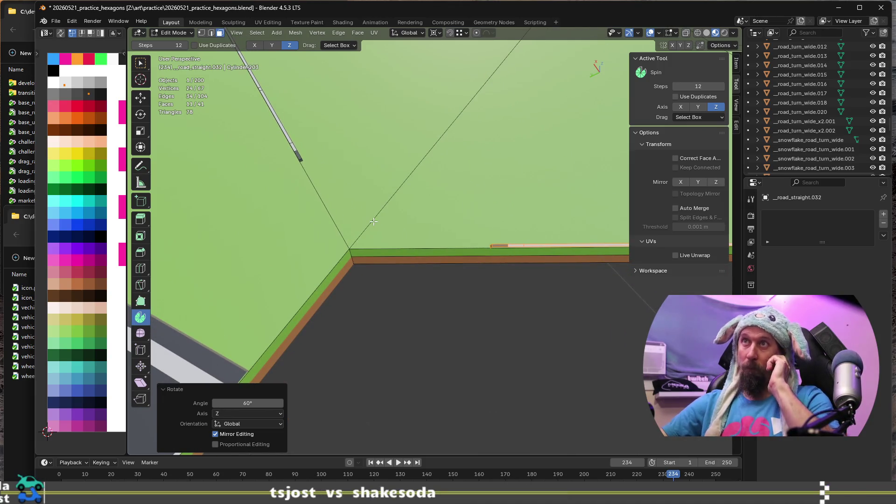
mouse_move(288, 139)
middle_down()
mouse_move(353, 228)
mouse_move(272, 218)
mouse_move(322, 226)
middle_up()
Step: Select two border edges at the tile corner and duplicate them
click(291, 225)
key(2)
click(292, 230)
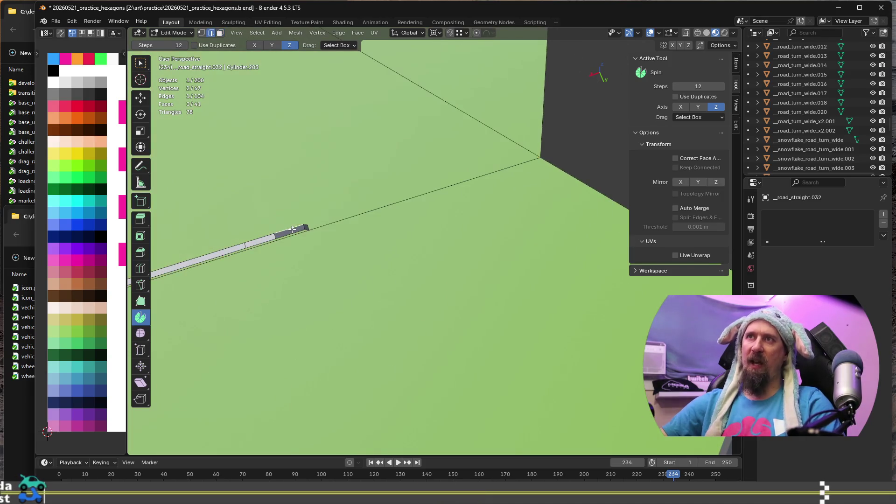
middle_drag(488, 165, 489, 127)
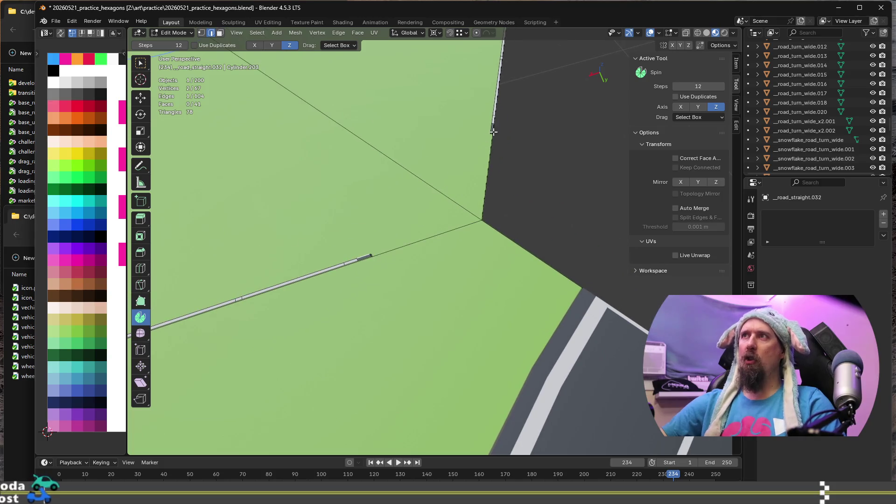
mouse_move(526, 170)
middle_down()
mouse_move(525, 158)
mouse_move(526, 177)
mouse_move(478, 234)
mouse_move(404, 237)
middle_up()
shift+click(526, 175)
key(shift+d)
Step: Separate the duplicated edges into a new object, road_straight.033
right_click(528, 174)
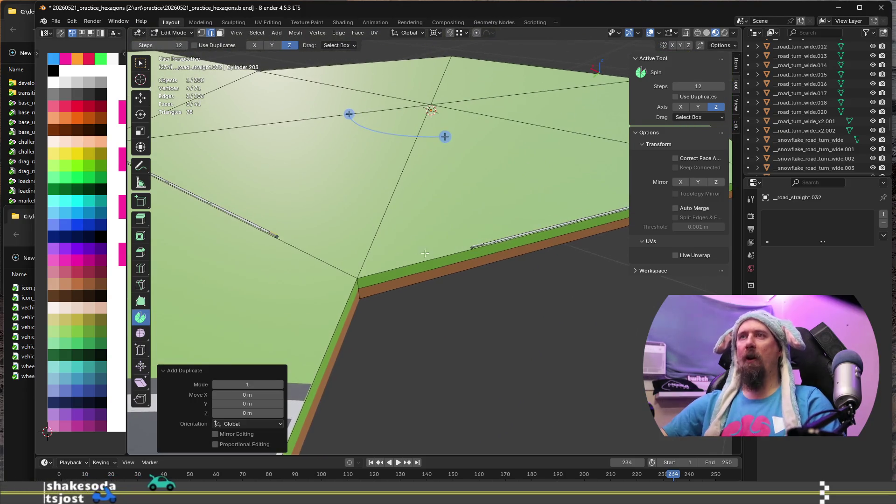
key(p)
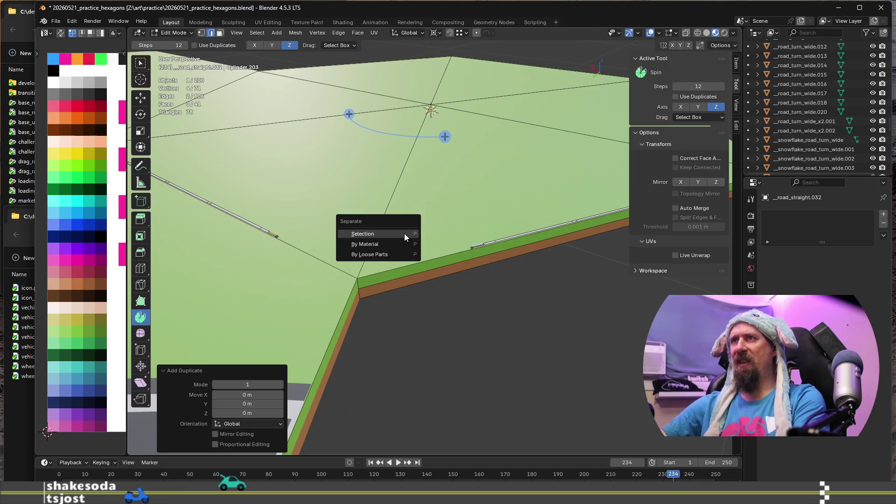
click(404, 234)
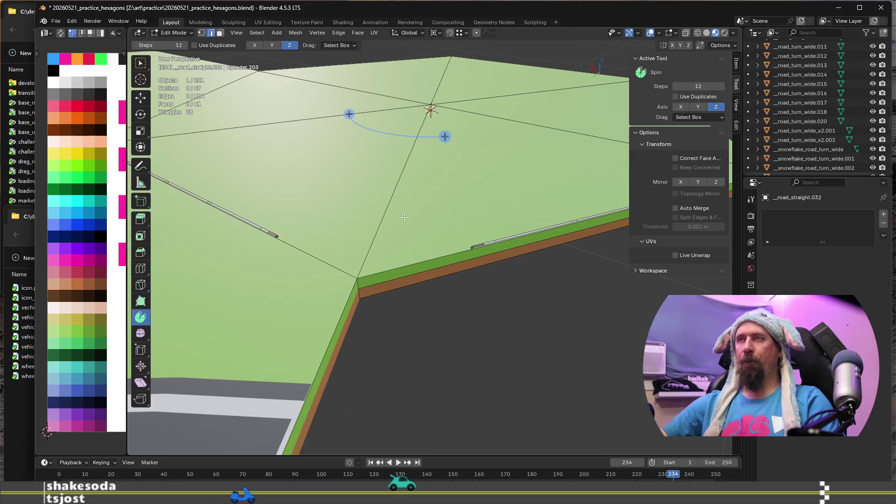
Step: Delete the leftover plane and start editing road_straight.033
key(Tab)
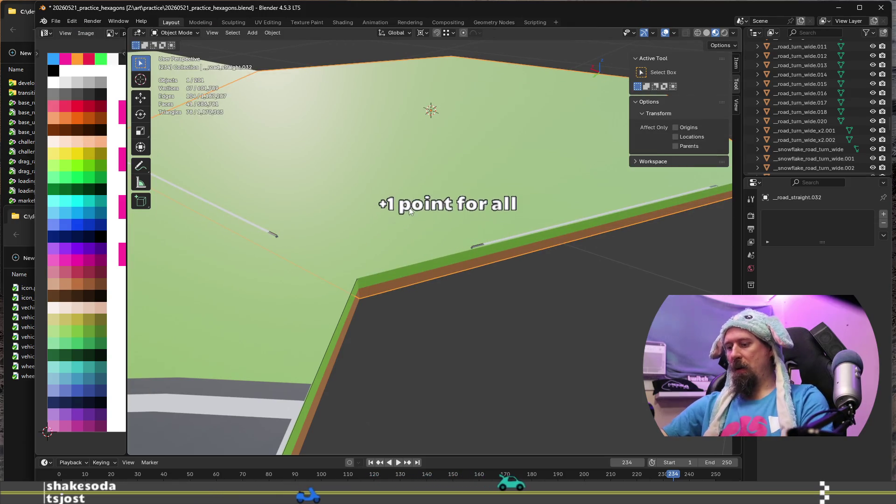
key(Delete)
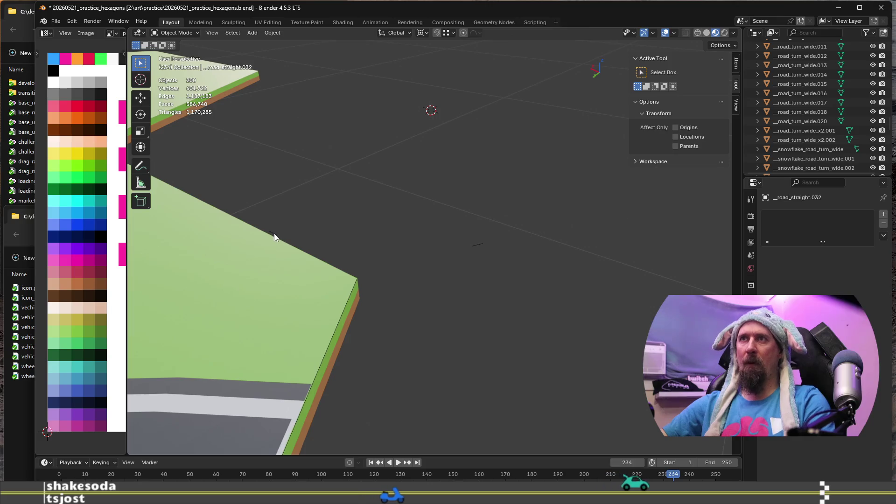
click(273, 233)
scroll(290, 243, up, 5)
key(Tab)
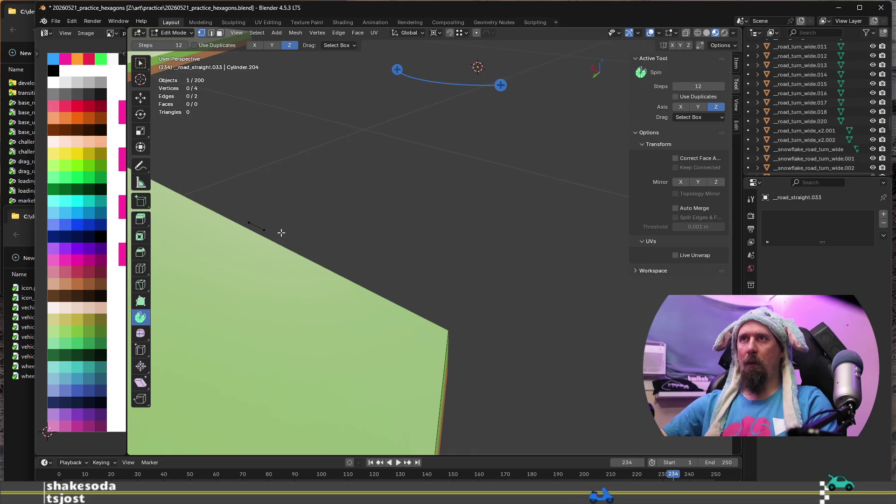
Step: Try extruding and vertex-sliding the end vertex, undoing both attempts
scroll(367, 283, down, 2)
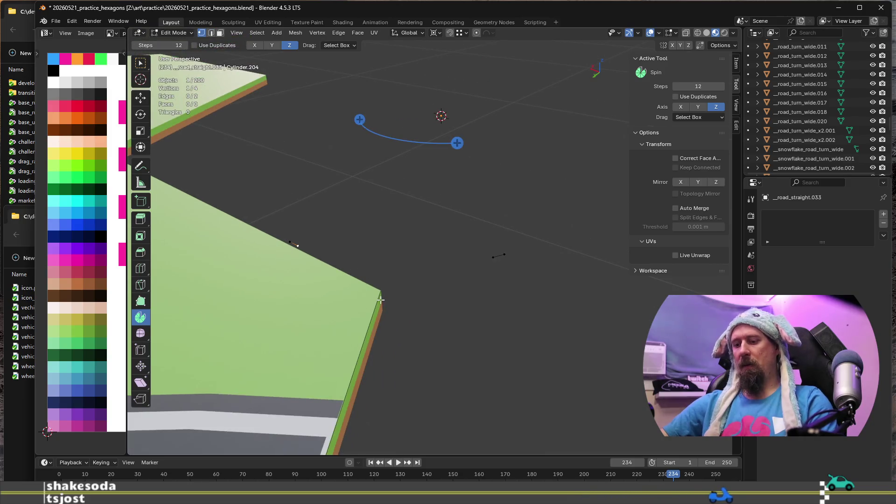
key(e)
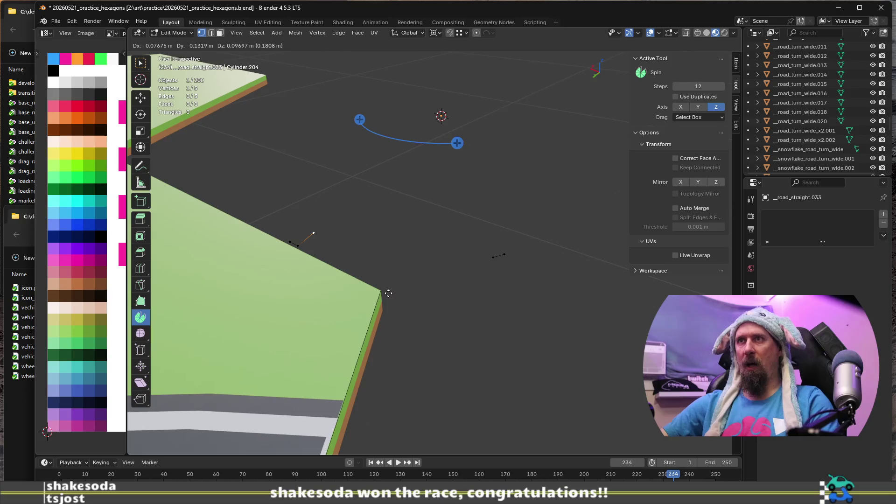
right_click(385, 294)
key(ctrl+z)
key(shift+v)
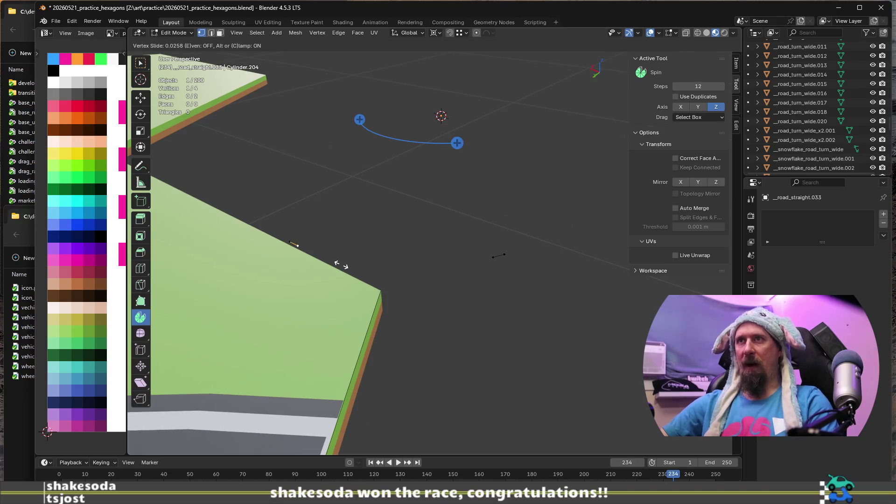
key(c)
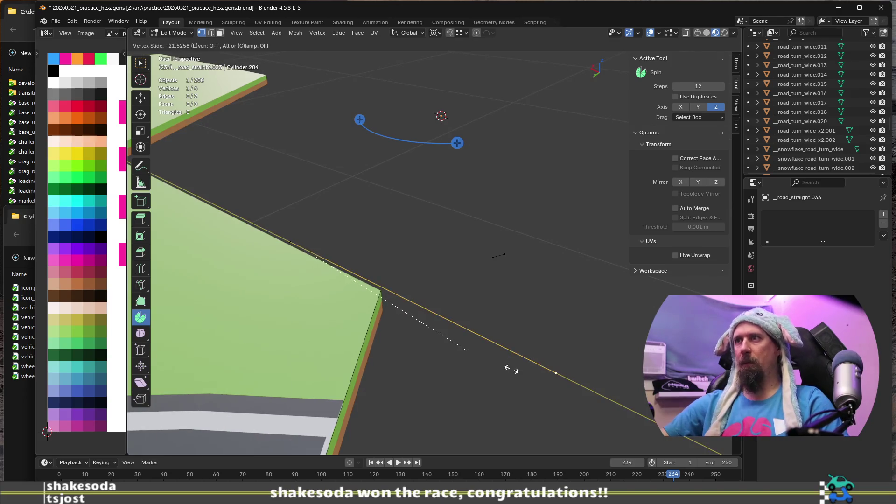
click(511, 370)
key(ctrl+z)
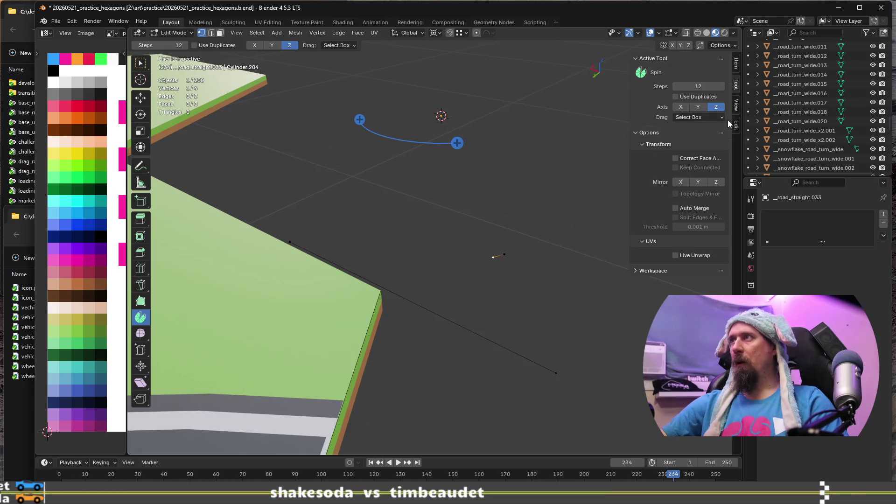
click(737, 105)
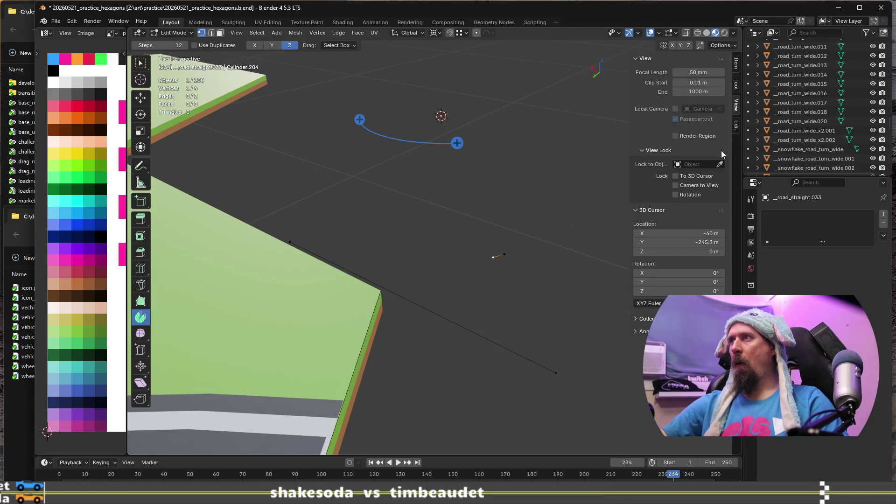
click(737, 85)
Step: Enable Auto Merge and slide the end vertex onto the hexagon corner
click(679, 208)
shift+middle_drag(560, 244, 448, 266)
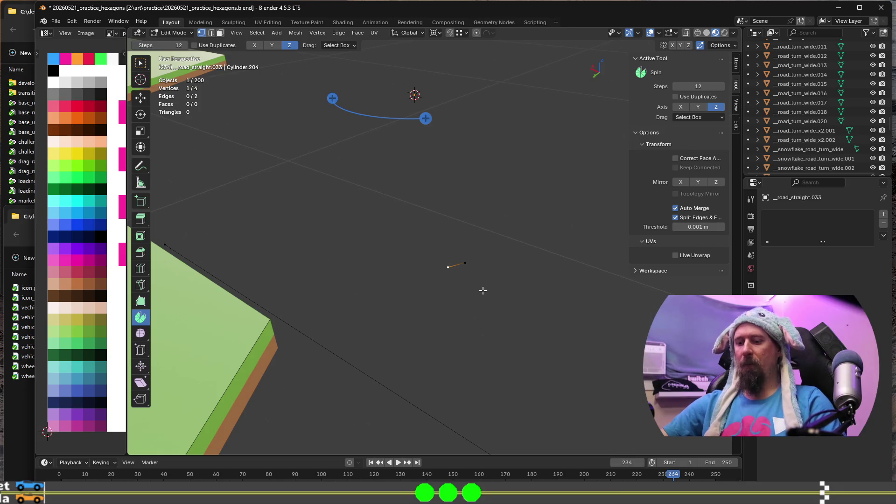
key(shift+v)
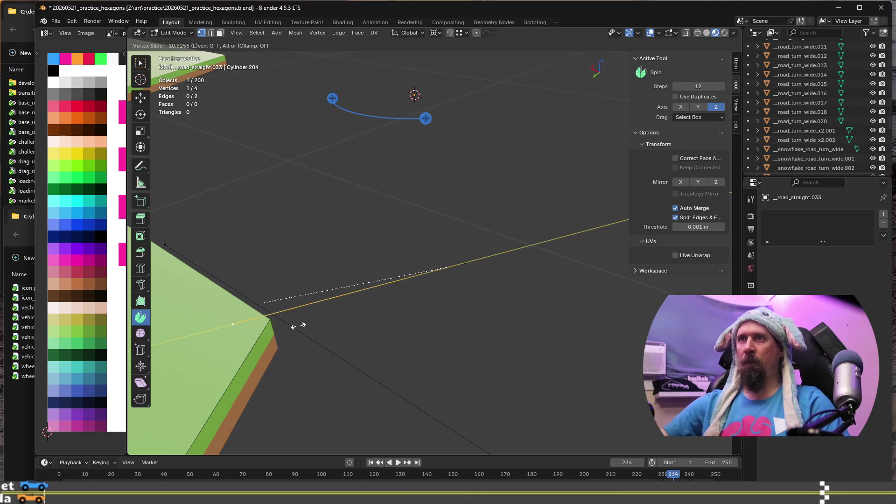
click(298, 322)
mouse_move(300, 320)
shift+middle_down()
mouse_move(292, 314)
mouse_move(338, 290)
mouse_move(356, 316)
shift+middle_up()
Step: Delete the leftover far vertex of the edge profile
shift+click(483, 383)
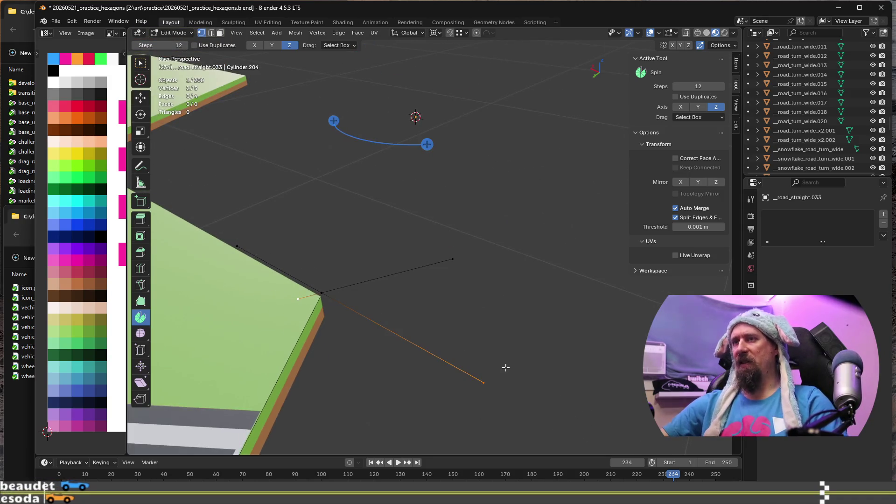
key(x)
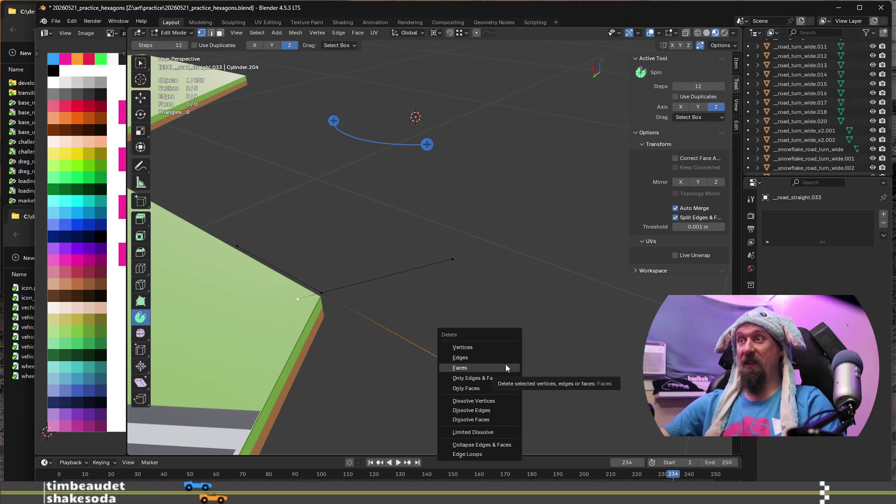
click(501, 346)
mouse_move(479, 346)
middle_down()
mouse_move(390, 316)
mouse_move(385, 266)
middle_up()
Step: Place the 3D cursor on the hex tile's corner vertex
click(369, 282)
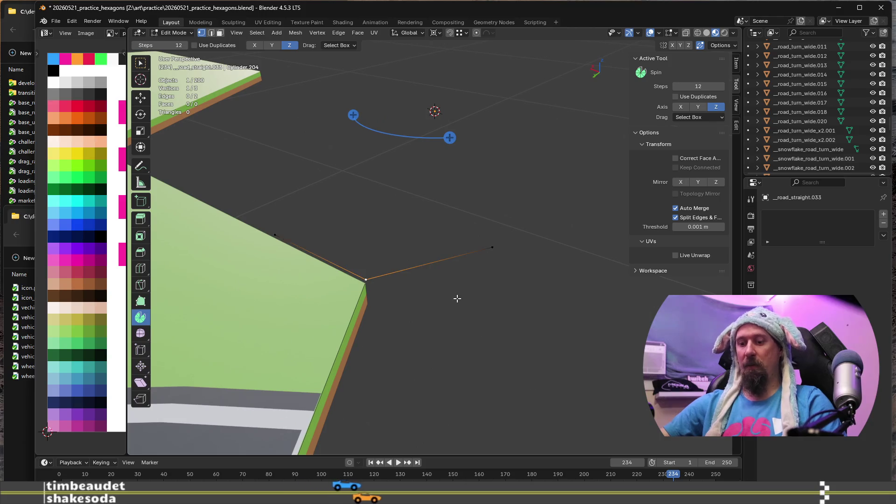
key(shift+s)
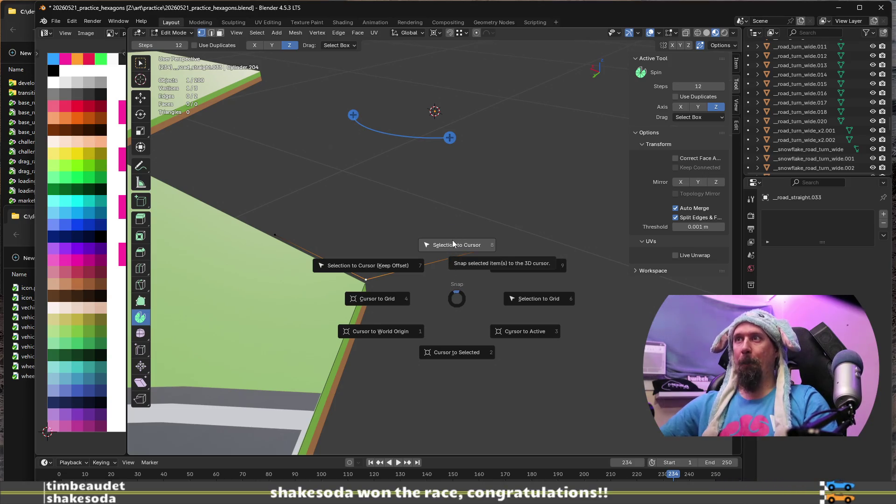
click(461, 242)
key(ctrl+z)
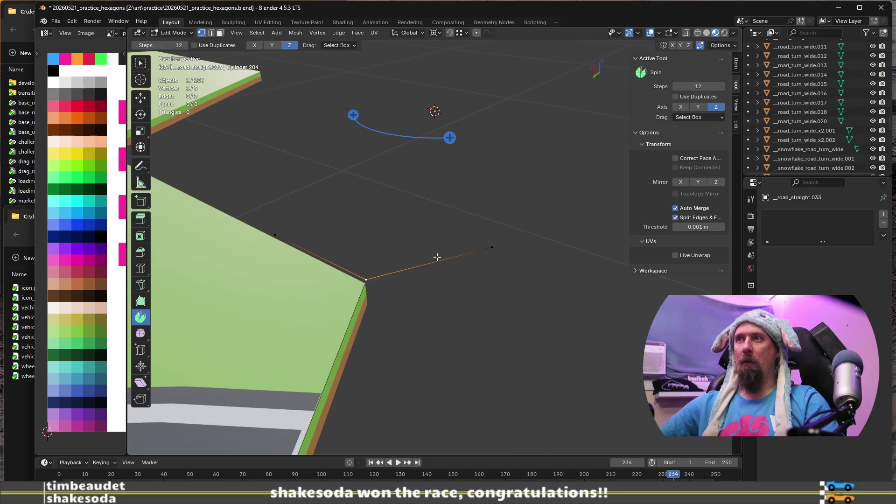
key(shift+s)
click(420, 310)
mouse_move(420, 310)
middle_down()
mouse_move(430, 283)
mouse_move(422, 276)
middle_up()
Step: Unhide the road piece and edit it together with the edge profile
key(Tab)
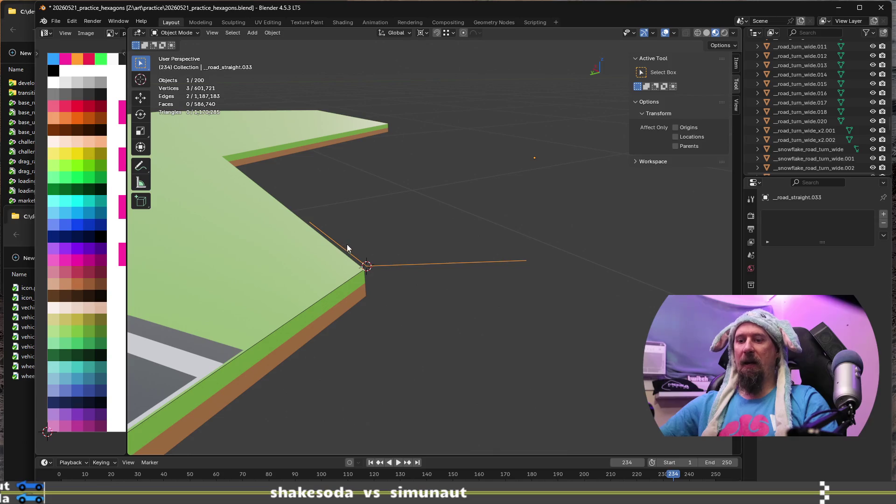
key(alt+h)
middle_drag(354, 248, 253, 194)
key(Tab)
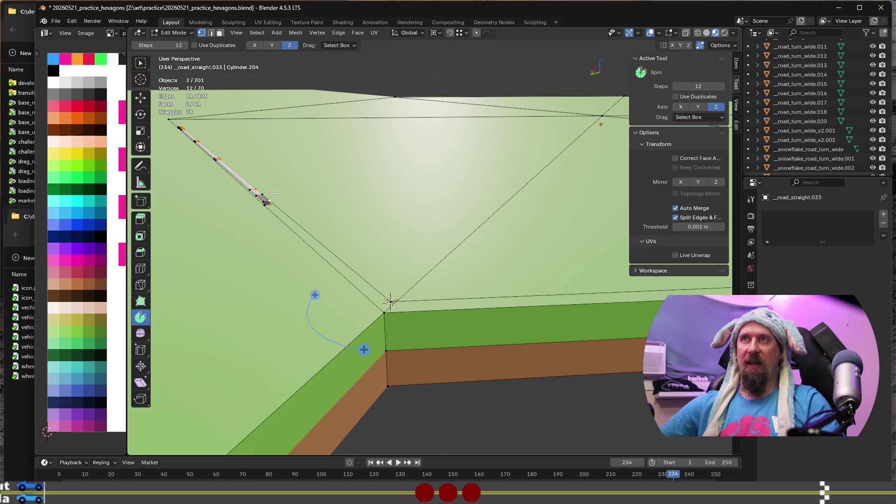
mouse_move(318, 203)
middle_down()
mouse_move(380, 236)
mouse_move(343, 259)
mouse_move(333, 253)
middle_up()
Step: Spin the road profile about 119° in 12 steps around the hex corner
drag(284, 344, 451, 315)
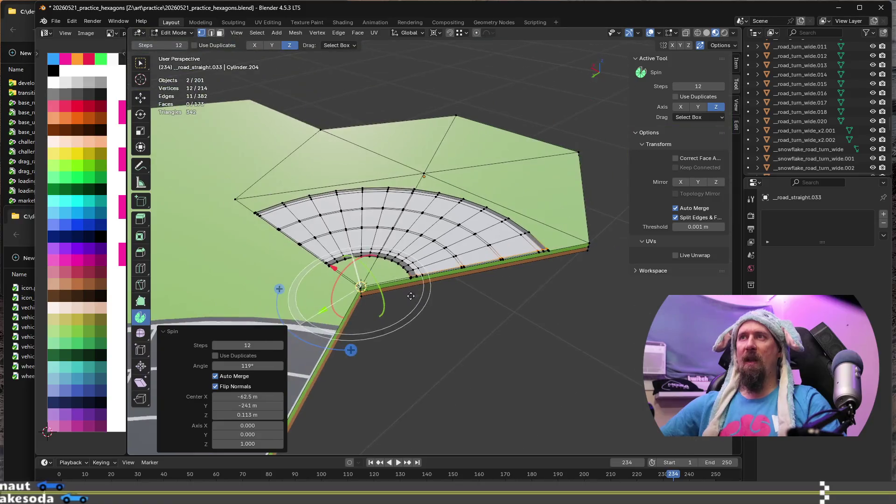
middle_drag(451, 315, 488, 340)
scroll(501, 350, up, 3)
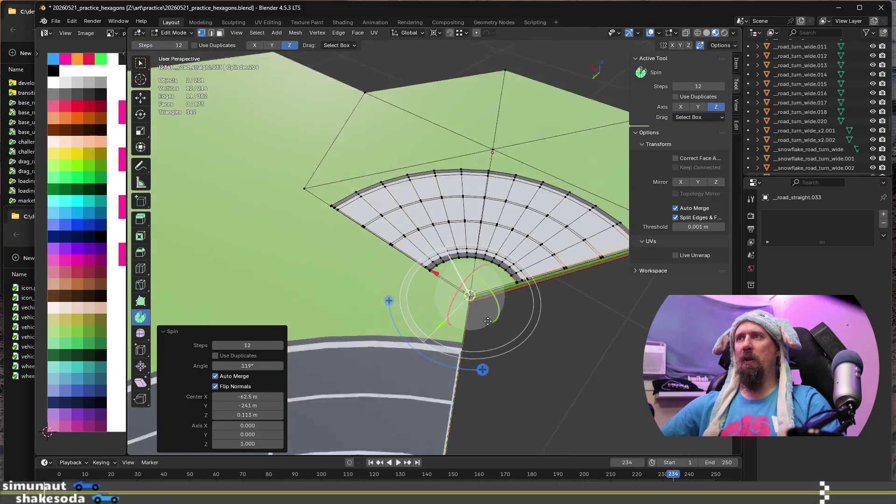
scroll(501, 350, down, 5)
scroll(508, 232, up, 3)
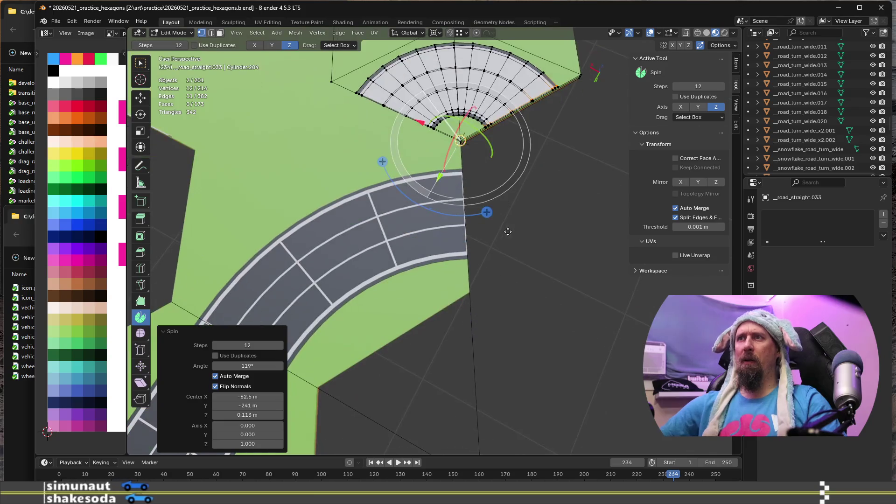
mouse_move(467, 196)
middle_down()
mouse_move(554, 190)
mouse_move(525, 258)
middle_up()
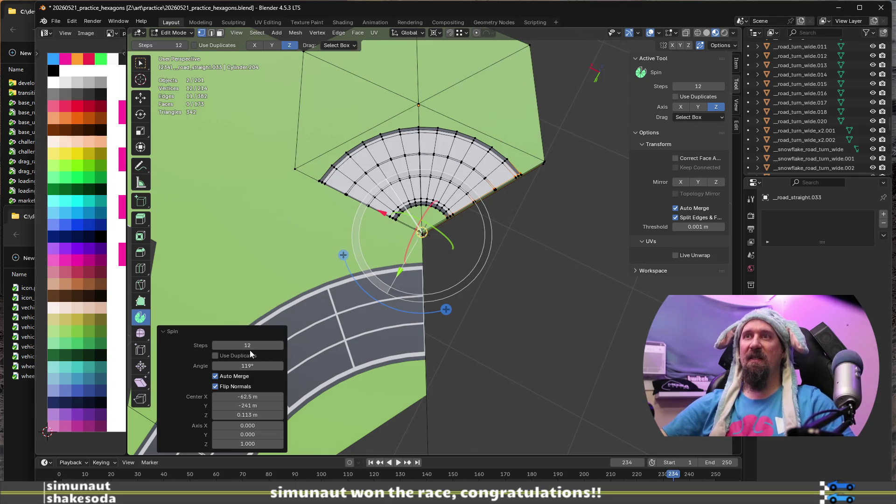
Step: Set the spin Angle to 120° and Steps to 6
click(259, 365)
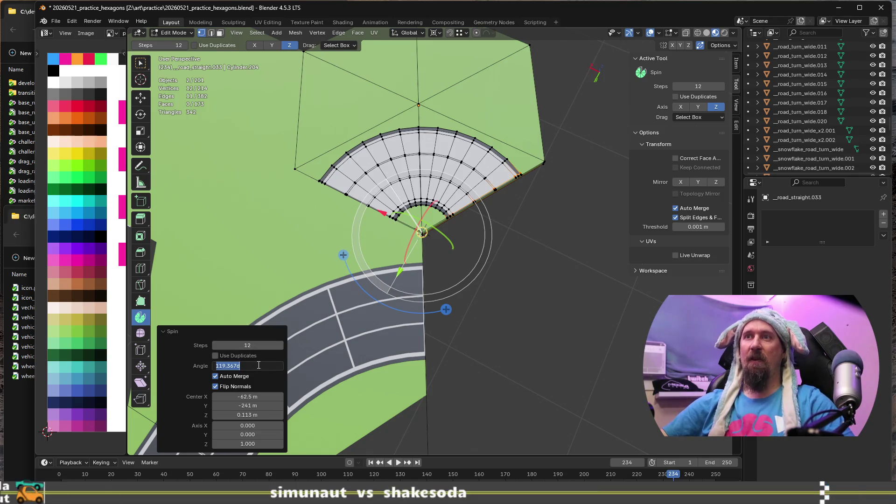
text(120)
key(Return)
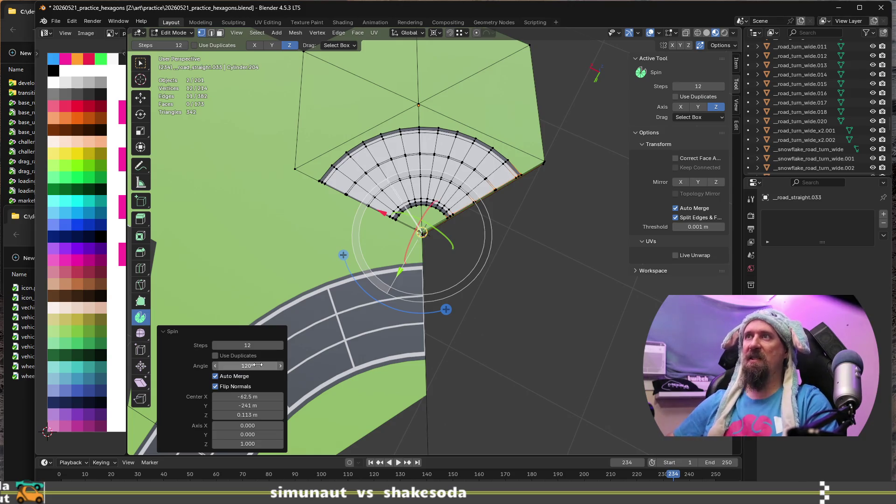
scroll(466, 182, up, 8)
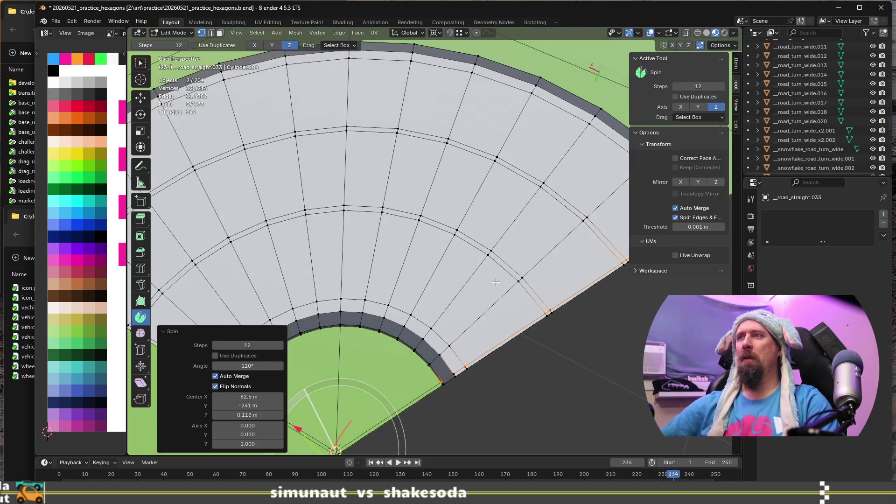
scroll(396, 306, down, 5)
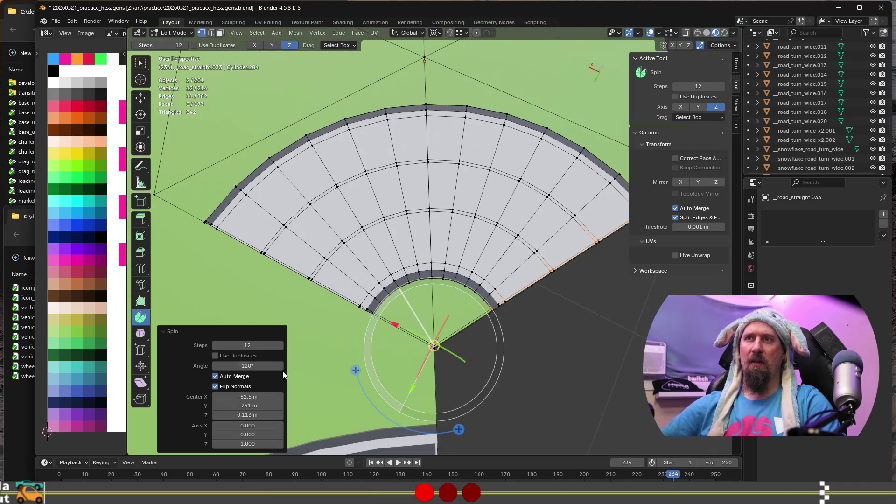
click(259, 345)
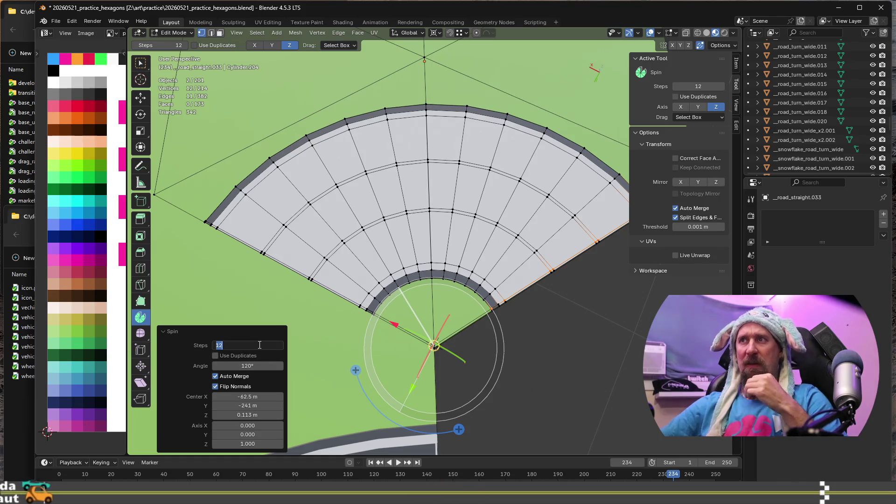
text(6)
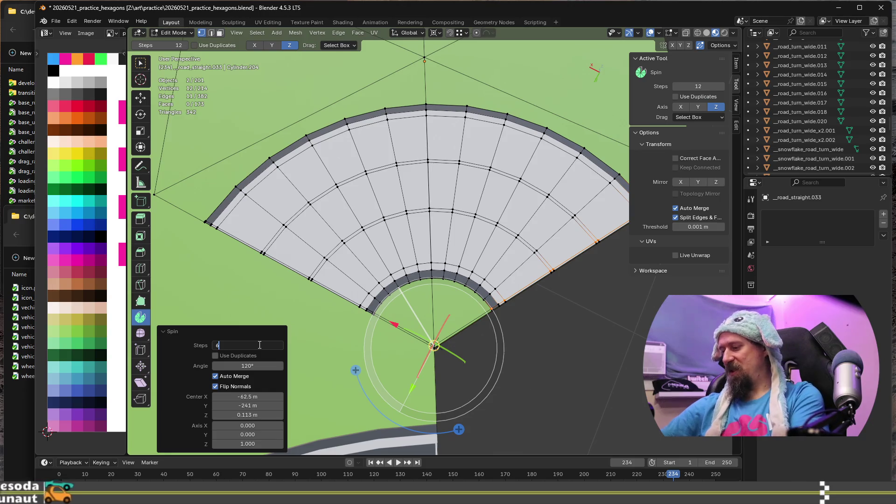
key(Return)
scroll(337, 318, down, 5)
mouse_move(427, 363)
shift+middle_down()
mouse_move(482, 310)
mouse_move(500, 362)
shift+middle_up()
scroll(483, 213, up, 5)
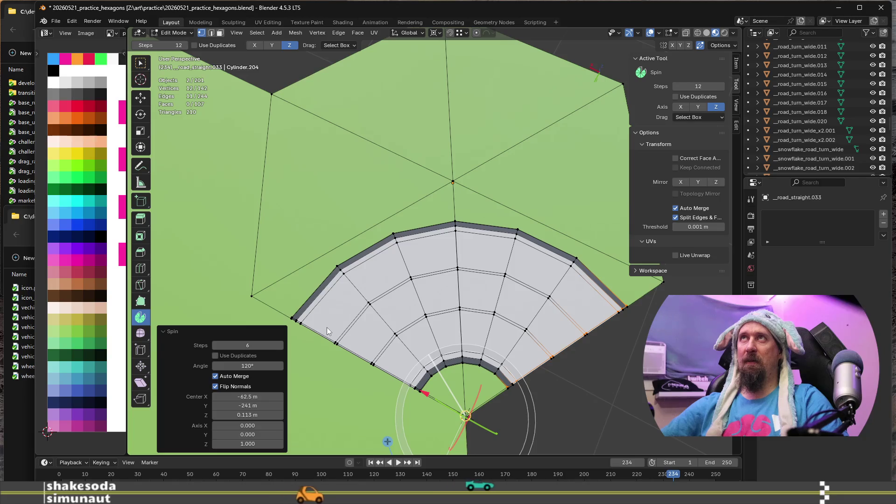
Step: Change the Spin steps to 9 and inspect the resulting nine-segment 120° road fan
click(264, 342)
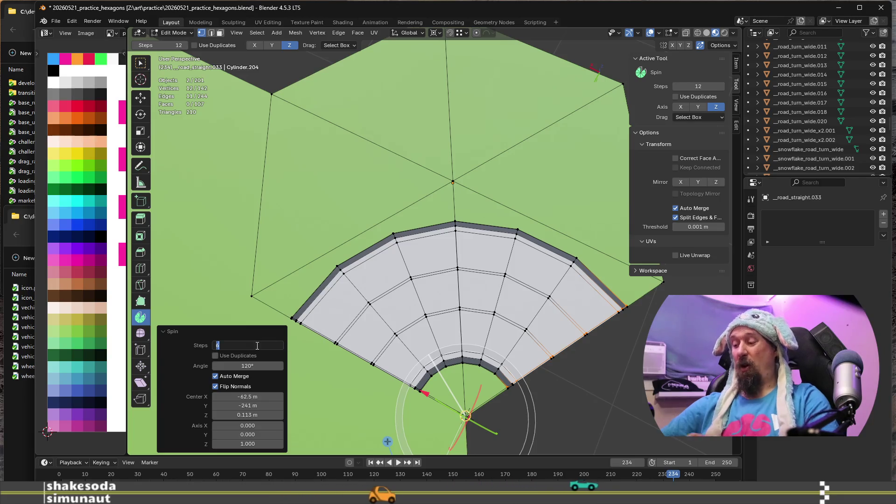
text(9)
key(Return)
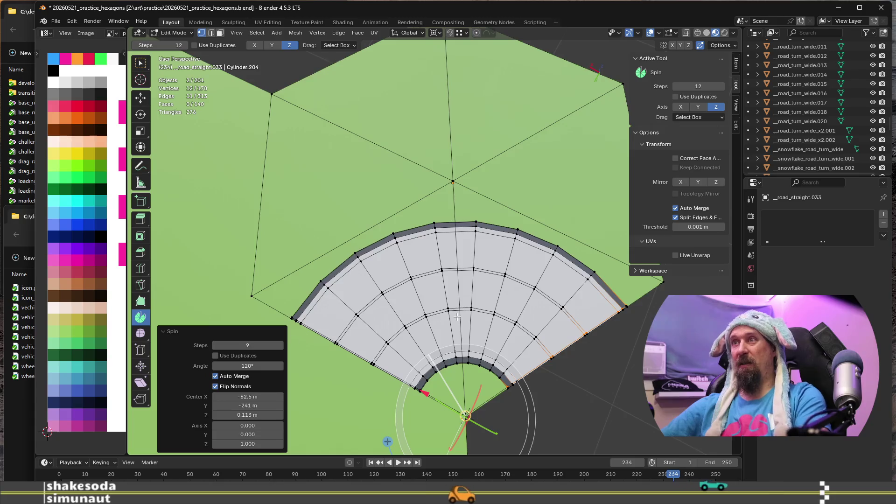
scroll(459, 317, down, 3)
scroll(535, 365, down, 3)
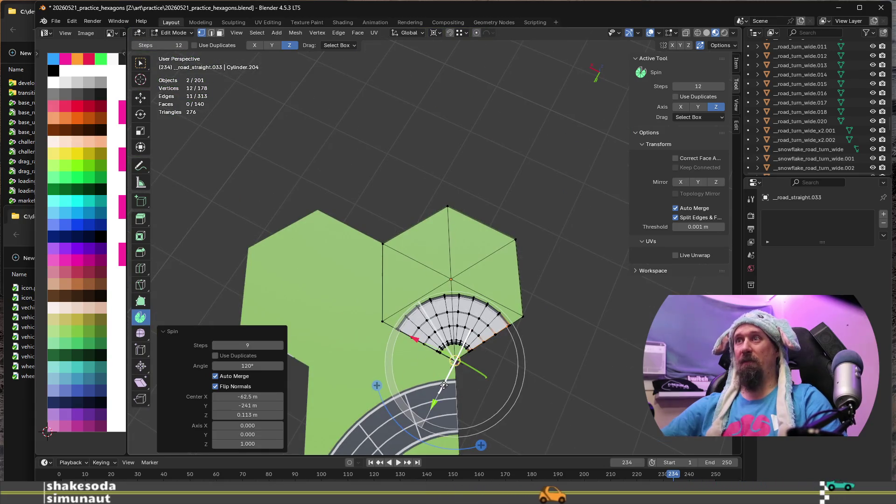
mouse_move(535, 365)
shift+middle_down()
mouse_move(562, 252)
mouse_move(396, 298)
shift+middle_up()
scroll(563, 252, up, 4)
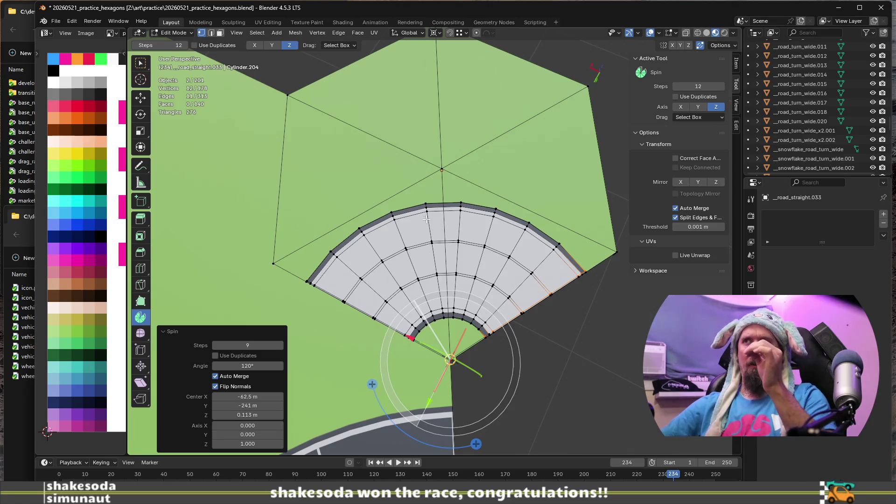
scroll(488, 213, up, 3)
scroll(476, 240, up, 1)
scroll(463, 255, down, 2)
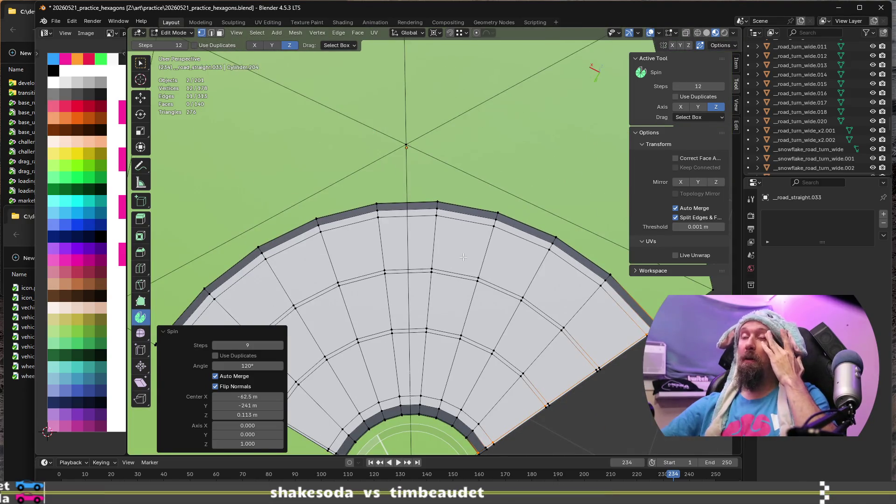
scroll(463, 256, down, 1)
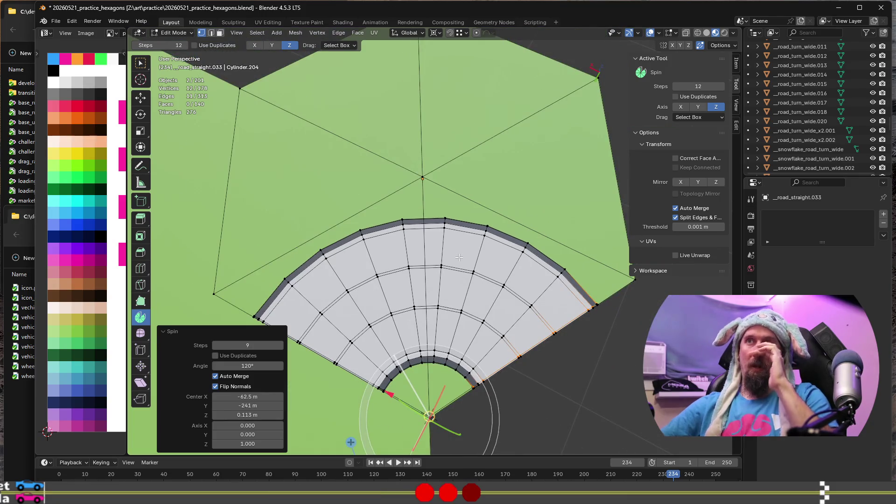
shift+middle_drag(352, 295, 450, 238)
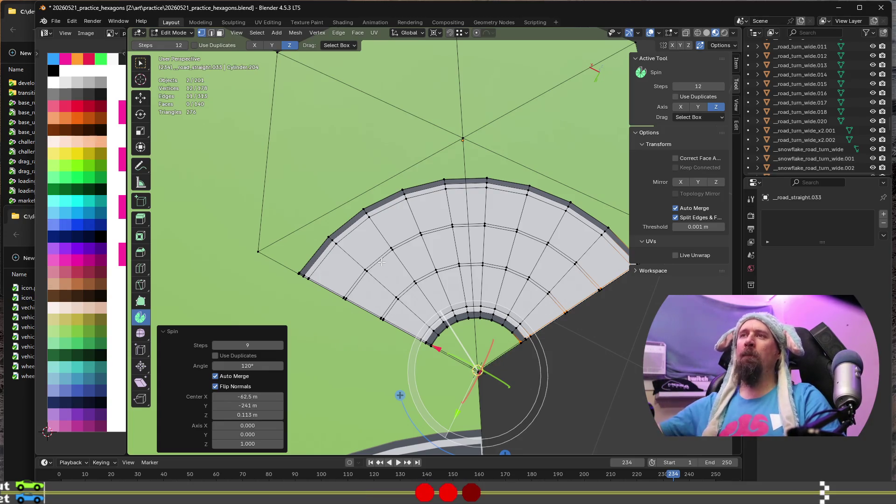
scroll(382, 262, up, 2)
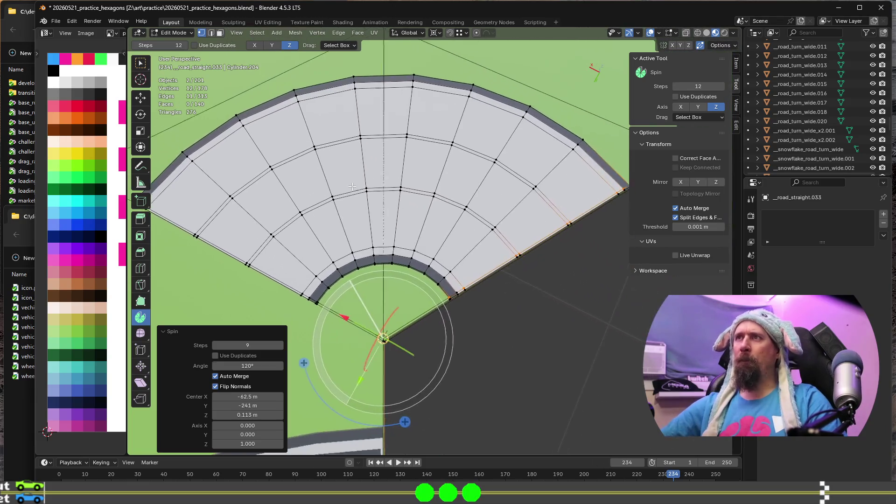
Step: Select the whole connected curved road mesh in Edit Mode
click(300, 255)
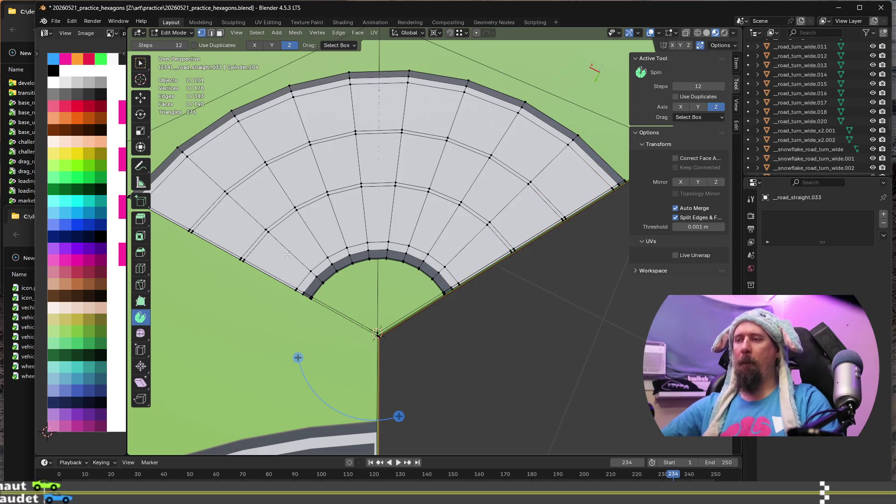
scroll(326, 261, up, 1)
scroll(420, 268, down, 1)
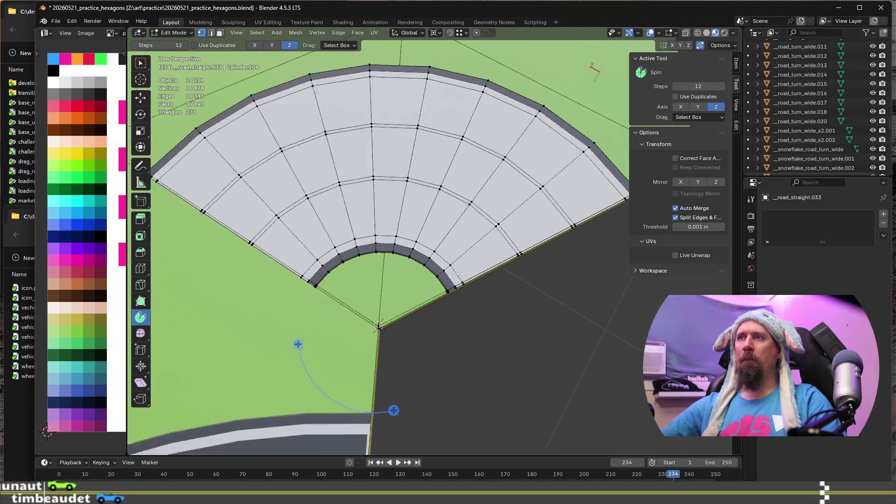
middle_drag(465, 275, 453, 253)
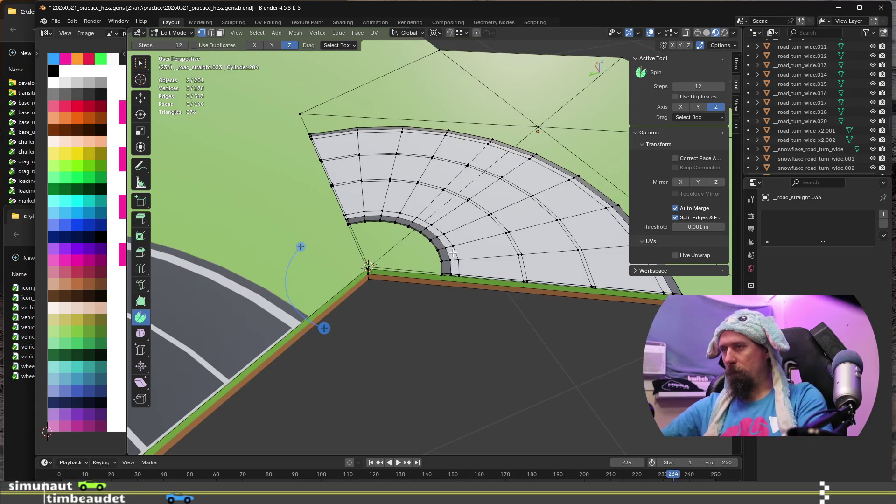
key(l)
scroll(455, 266, up, 5)
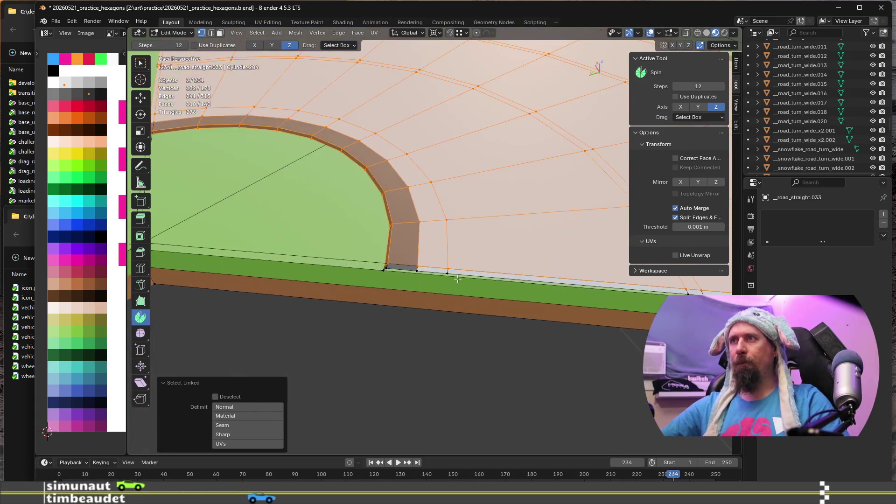
scroll(457, 279, up, 1)
middle_drag(458, 279, 390, 277)
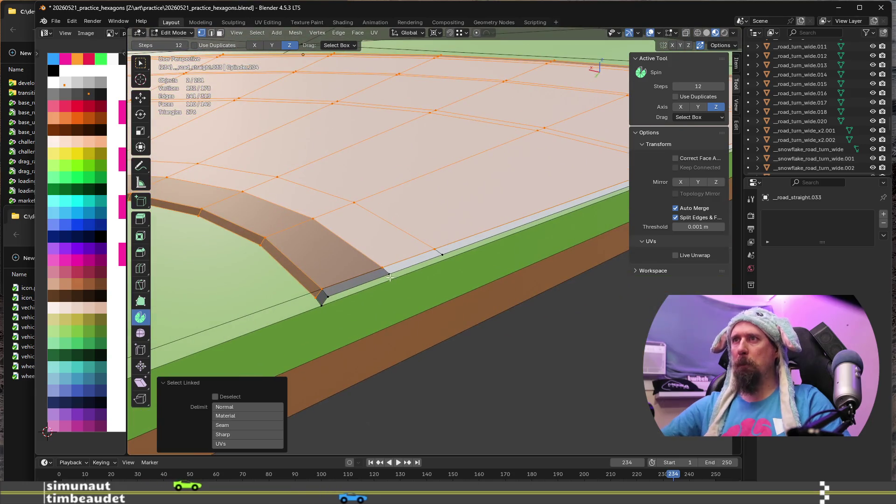
key(shift+l)
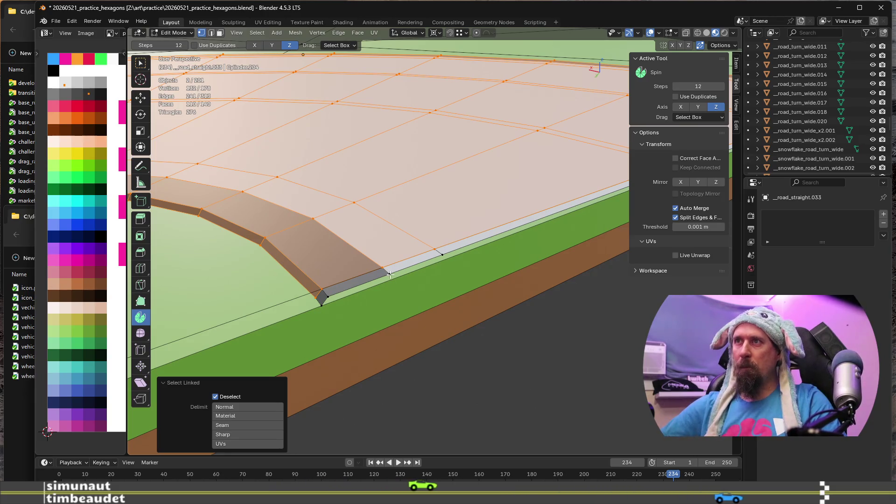
key(shift+l)
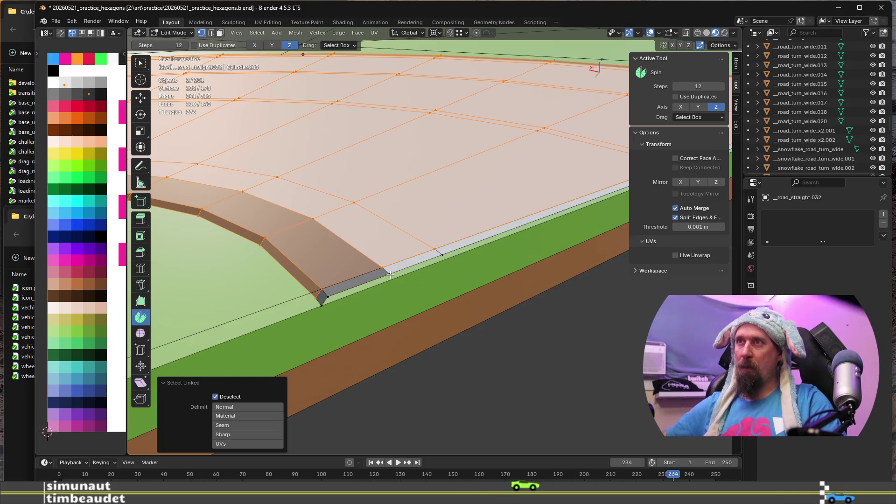
key(l)
mouse_move(391, 275)
middle_down()
mouse_move(464, 278)
mouse_move(429, 287)
mouse_move(446, 311)
middle_up()
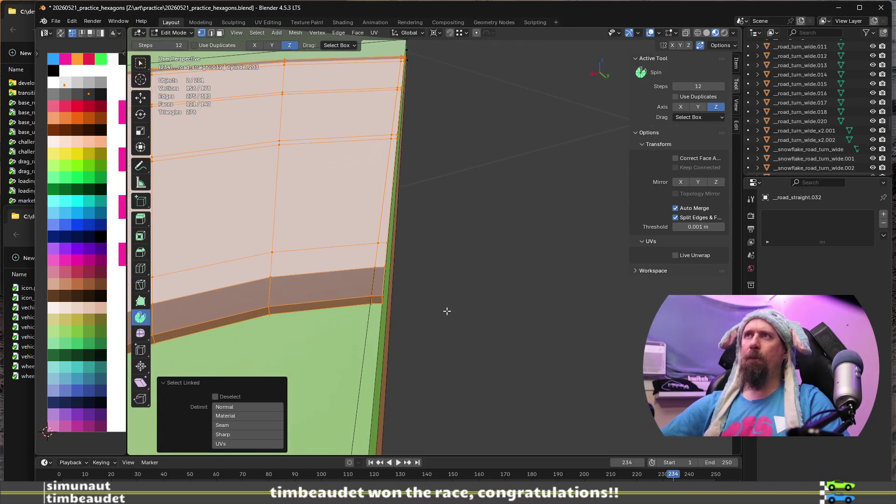
Step: Merge the road's overlapping vertices by distance and frame the merged mesh
key(alt+m)
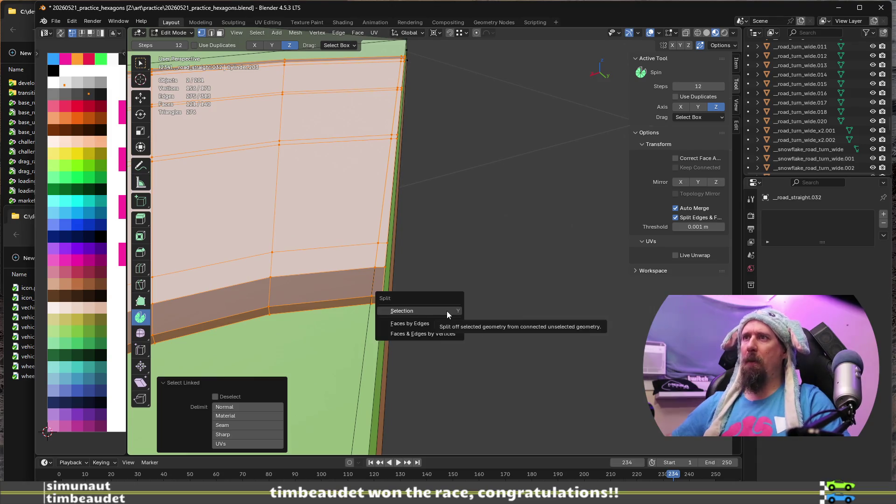
key(Escape)
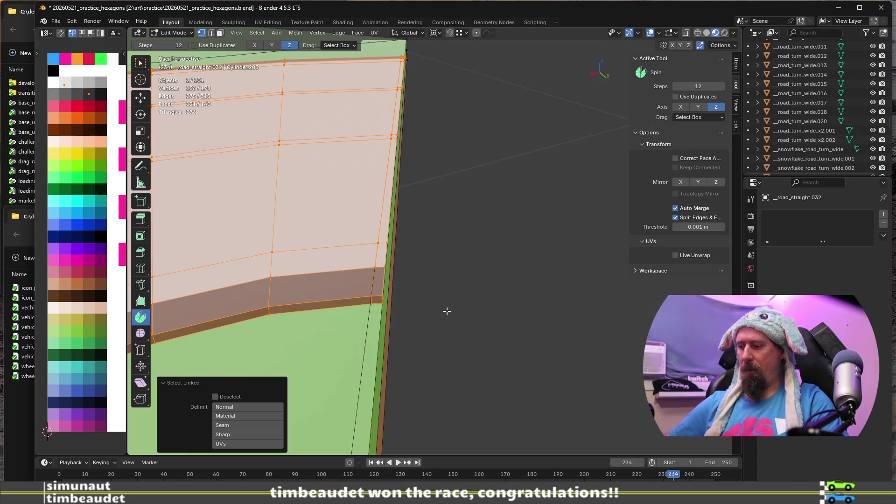
key(m)
key(Down)
key(Down)
key(Down)
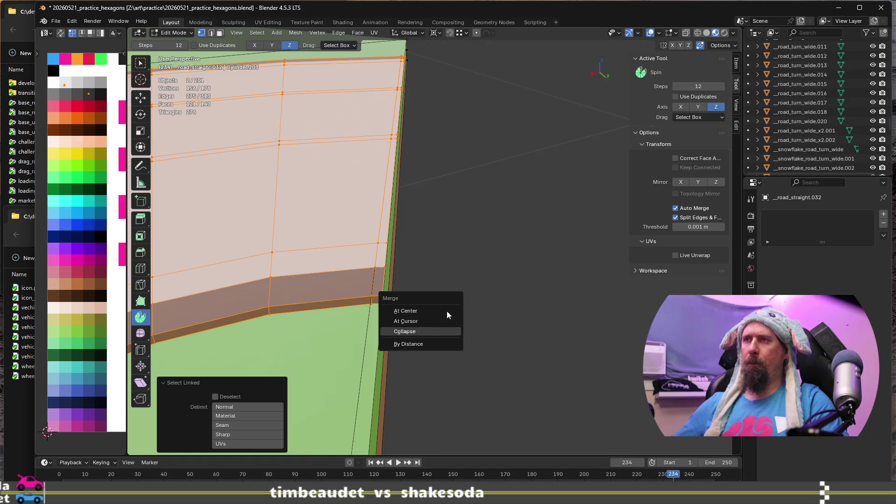
key(Return)
mouse_move(447, 310)
middle_down()
mouse_move(450, 256)
mouse_move(455, 292)
middle_up()
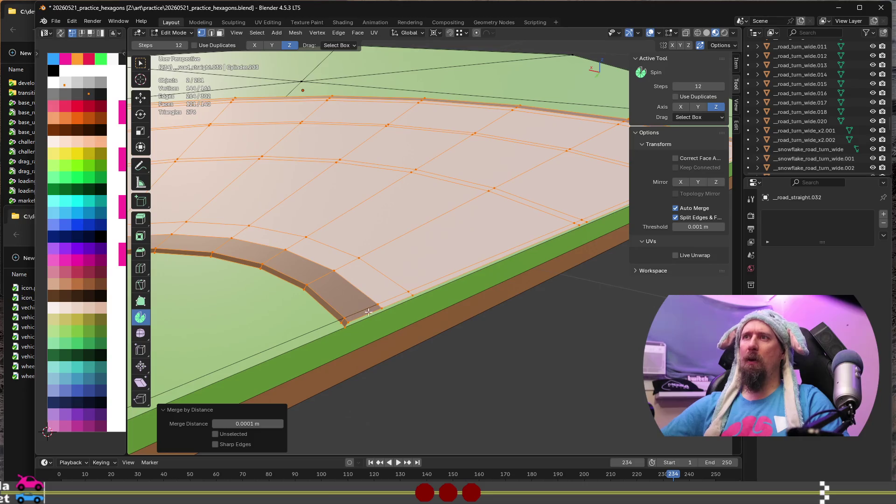
mouse_move(589, 233)
middle_down()
mouse_move(578, 276)
mouse_move(396, 330)
middle_up()
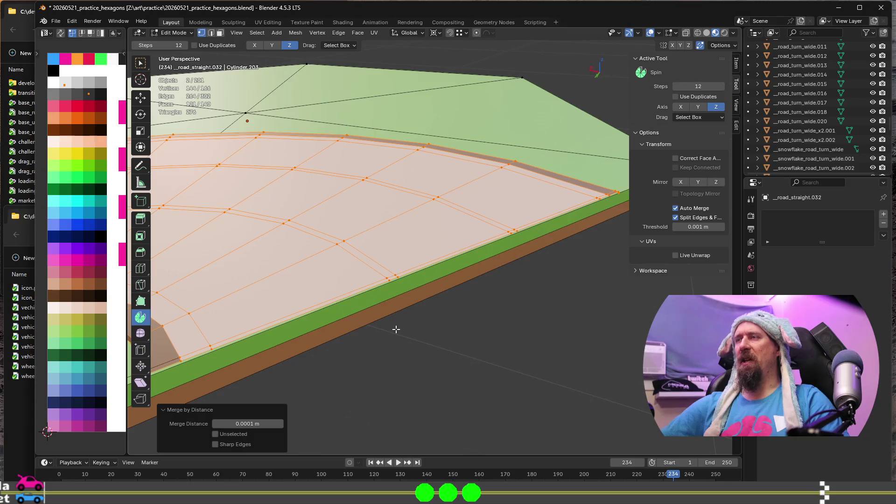
key(KP_Decimal)
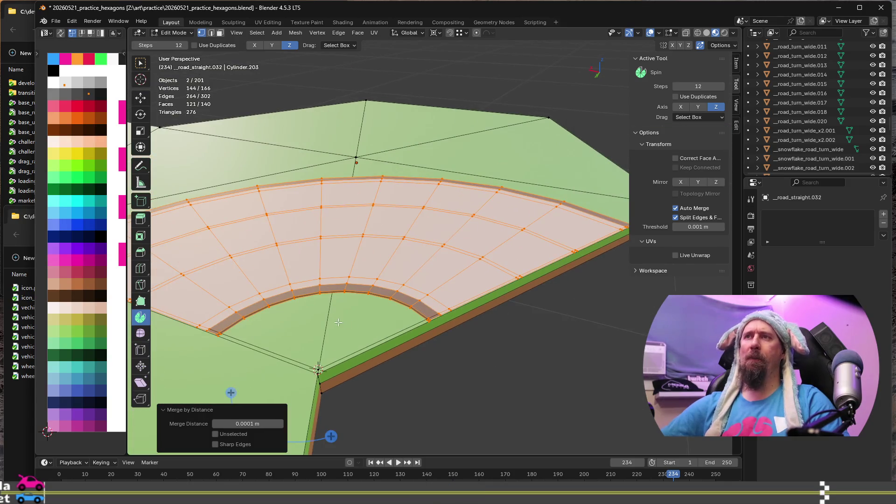
scroll(356, 273, up, 2)
middle_drag(356, 272, 382, 280)
Step: In face select mode, select the first lane faces of the curved road
key(alt+a)
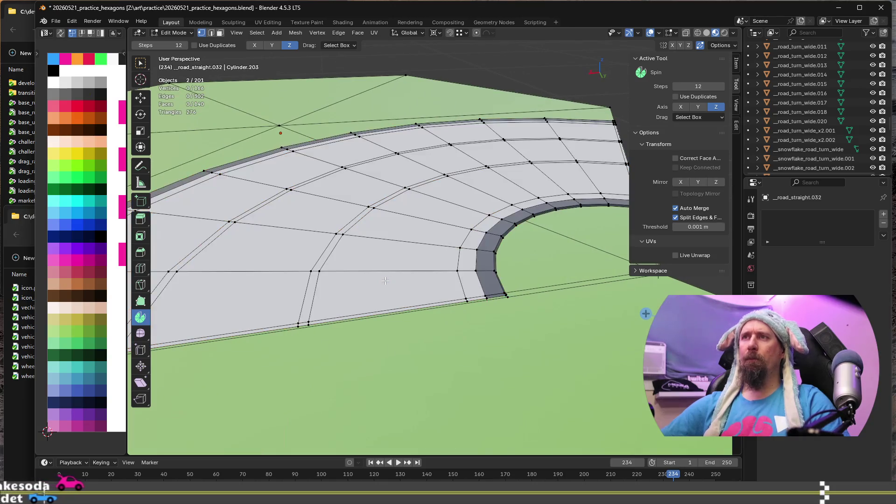
key(3)
click(385, 281)
ctrl+shift+click(598, 175)
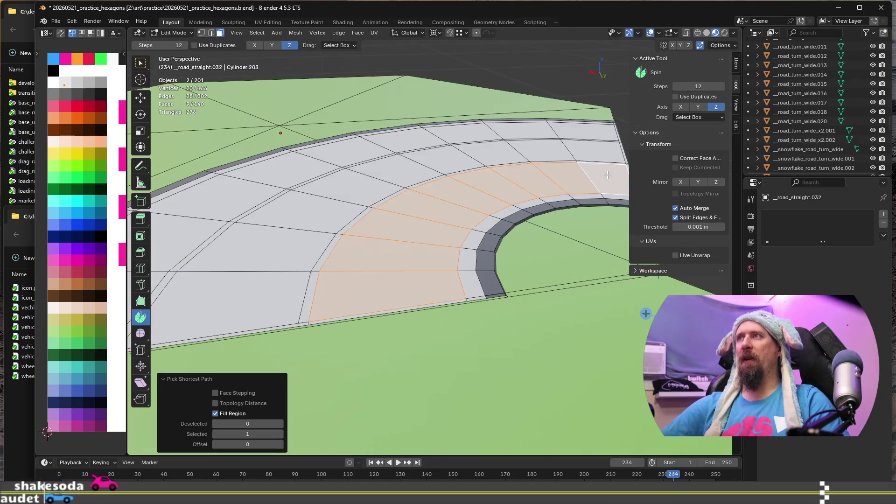
ctrl+click(594, 154)
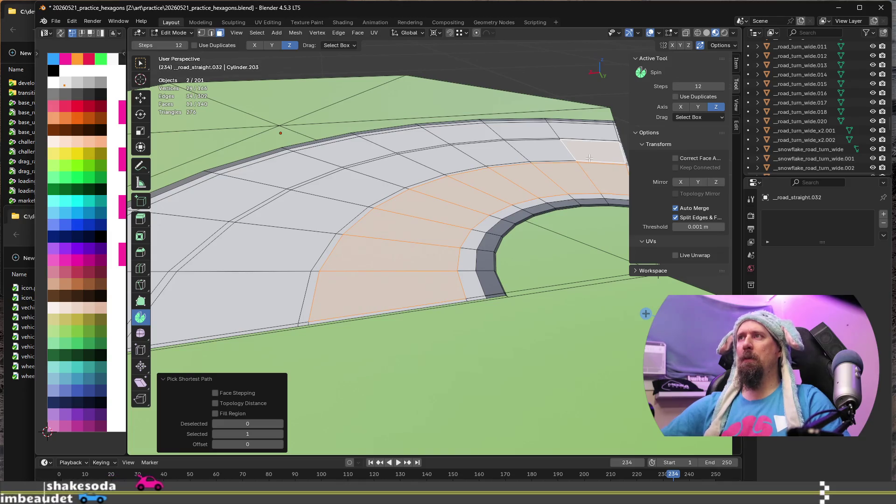
key(ctrl+z)
middle_drag(592, 159, 591, 209)
ctrl+shift+click(592, 198)
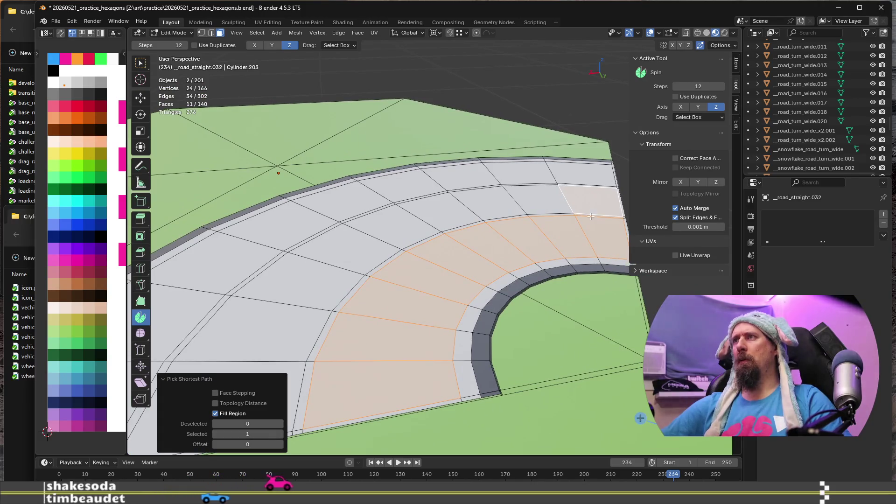
key(ctrl+z)
Step: Extend the face selection over the remaining lane faces of the road fan
shift+click(593, 196)
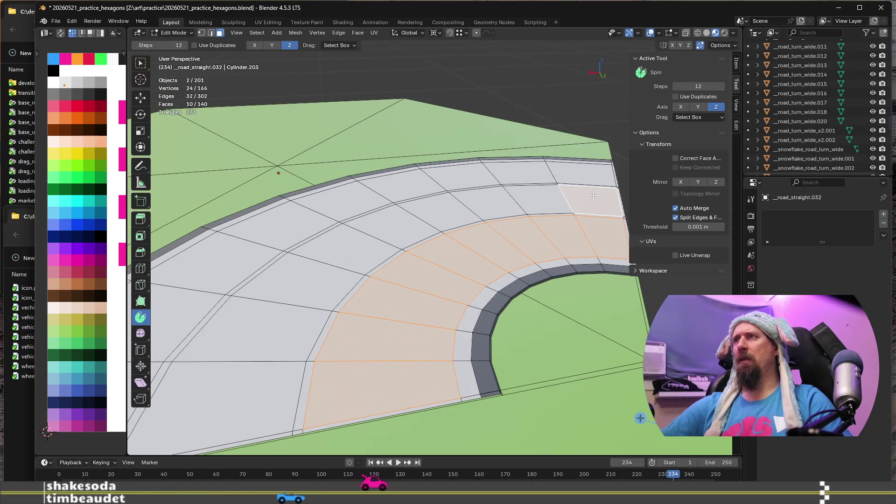
ctrl+shift+click(212, 385)
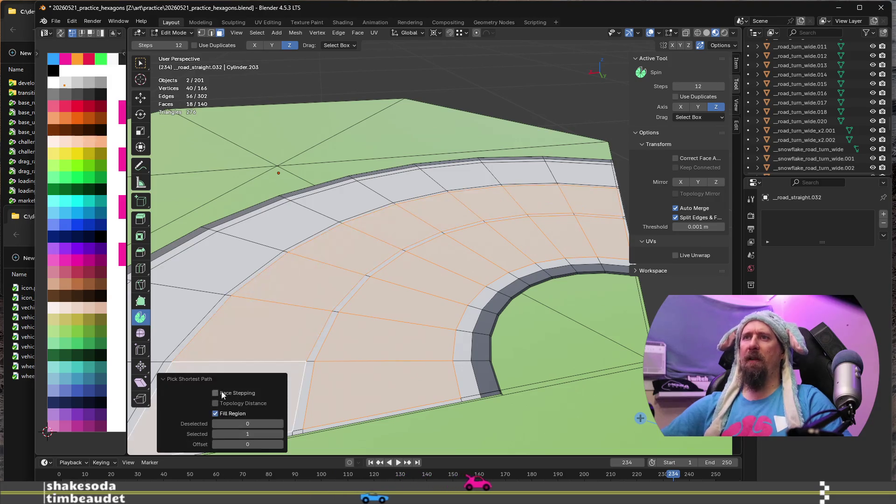
key(KP_Decimal)
shift+click(178, 351)
ctrl+shift+click(587, 257)
scroll(587, 257, down, 3)
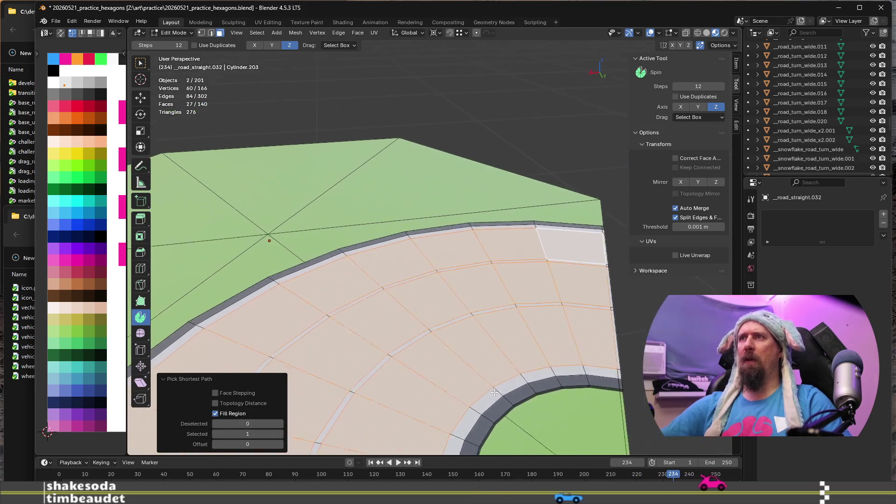
middle_drag(467, 303, 422, 328)
scroll(431, 320, up, 1)
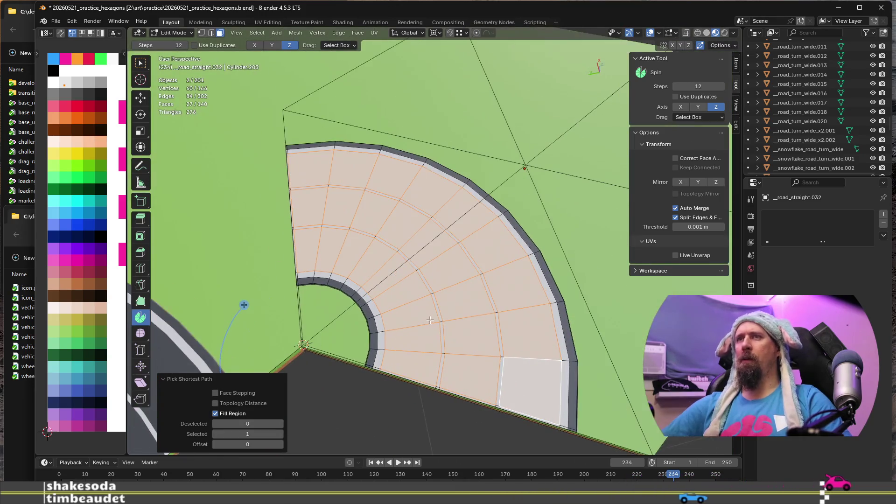
Step: Move the selected lane faces onto the dark grey swatch and leave Edit Mode
drag(60, 84, 119, 112)
key(Tab)
scroll(355, 377, down, 3)
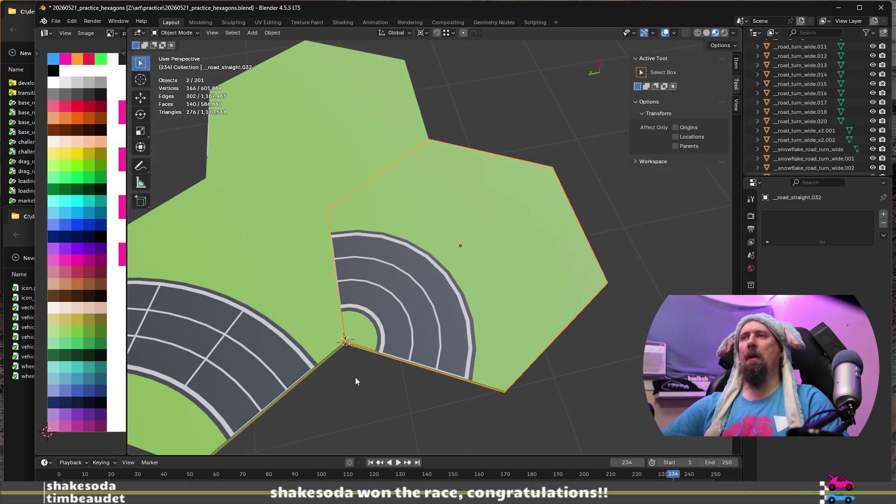
mouse_move(346, 376)
middle_down()
mouse_move(326, 361)
mouse_move(373, 343)
middle_up()
scroll(353, 365, up, 4)
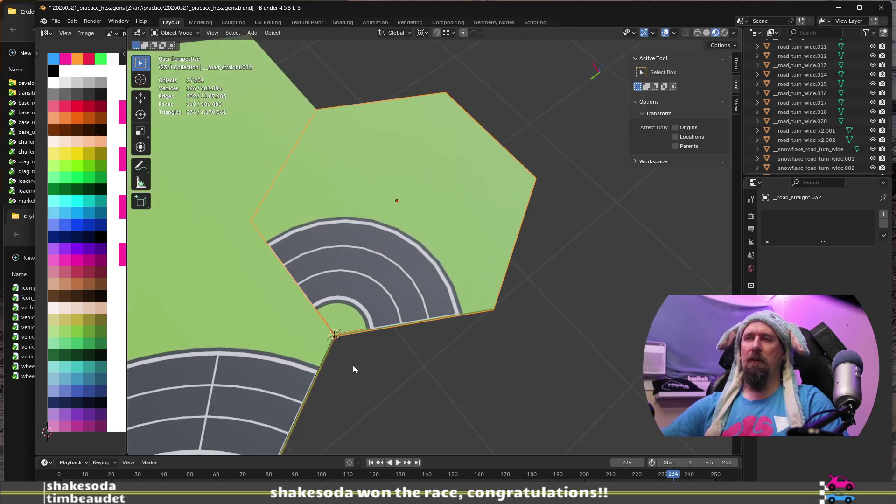
scroll(334, 320, down, 4)
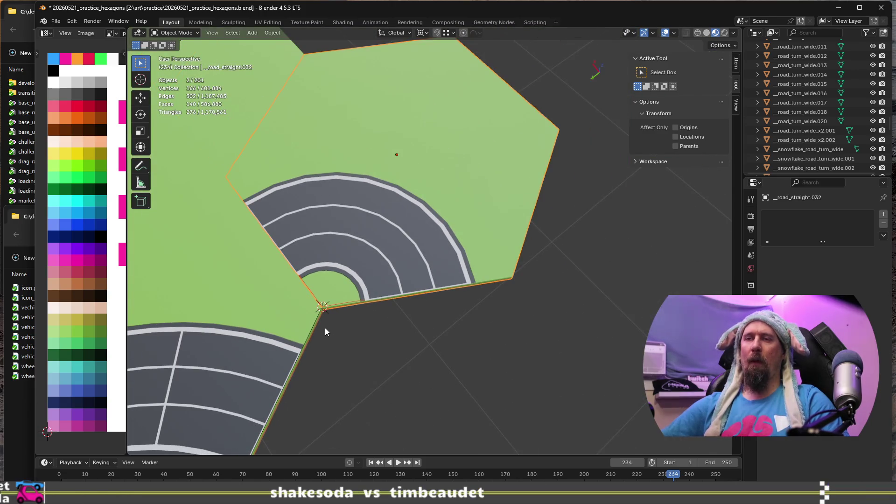
middle_drag(338, 273, 355, 256)
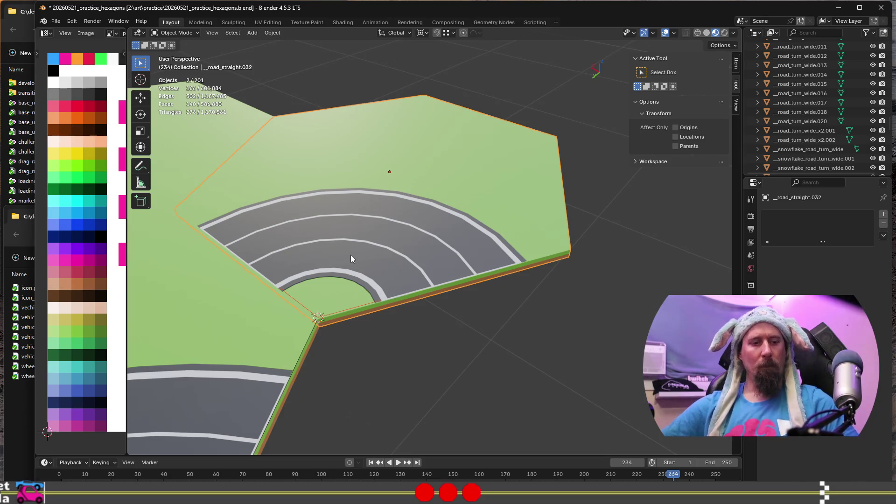
mouse_move(362, 246)
middle_down()
mouse_move(368, 238)
mouse_move(337, 262)
mouse_move(357, 204)
mouse_move(352, 231)
middle_up()
mouse_move(371, 197)
middle_down()
mouse_move(385, 182)
mouse_move(391, 190)
middle_up()
key(Tab)
Step: Insert one centred edge loop across the middle of the curved road's arc
middle_drag(378, 221, 377, 244)
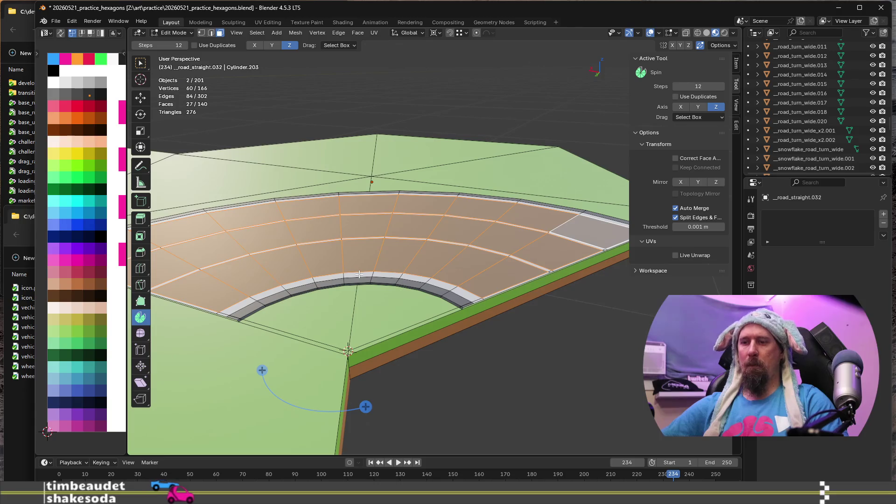
key(ctrl+r)
click(358, 275)
right_click(358, 275)
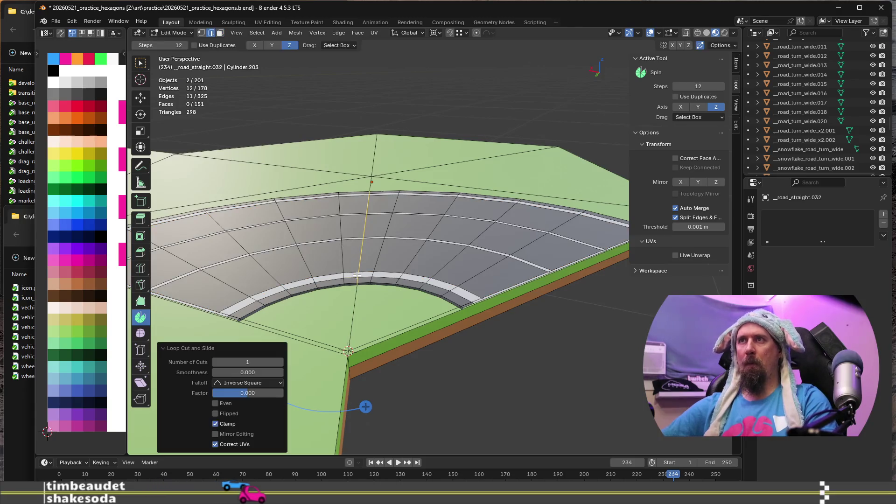
scroll(357, 275, up, 2)
scroll(357, 277, down, 5)
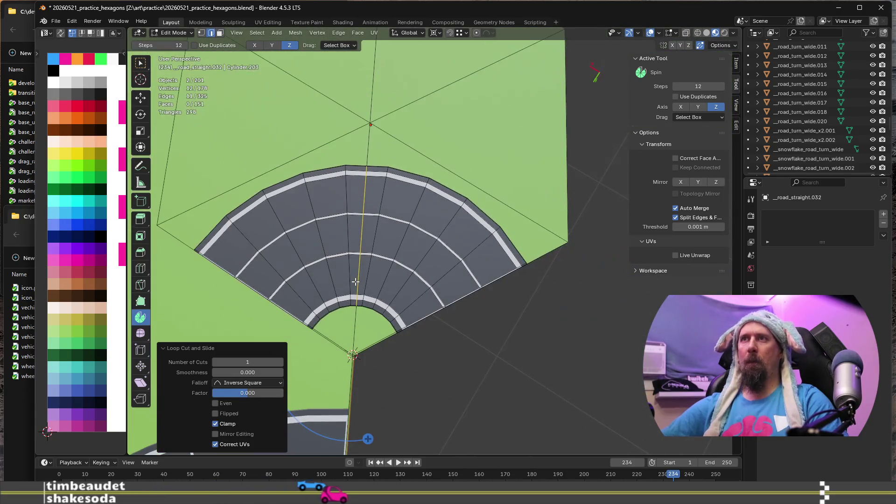
middle_drag(346, 284, 292, 259)
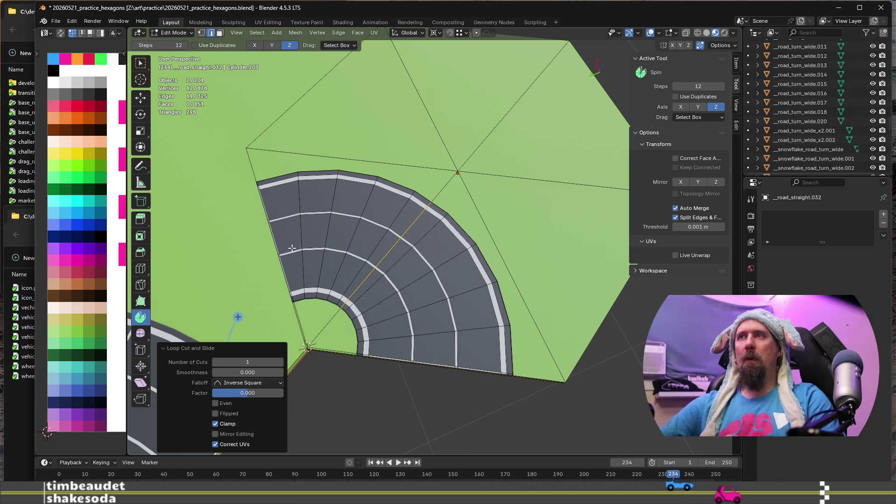
scroll(290, 246, up, 3)
middle_drag(305, 250, 379, 293)
scroll(381, 295, up, 3)
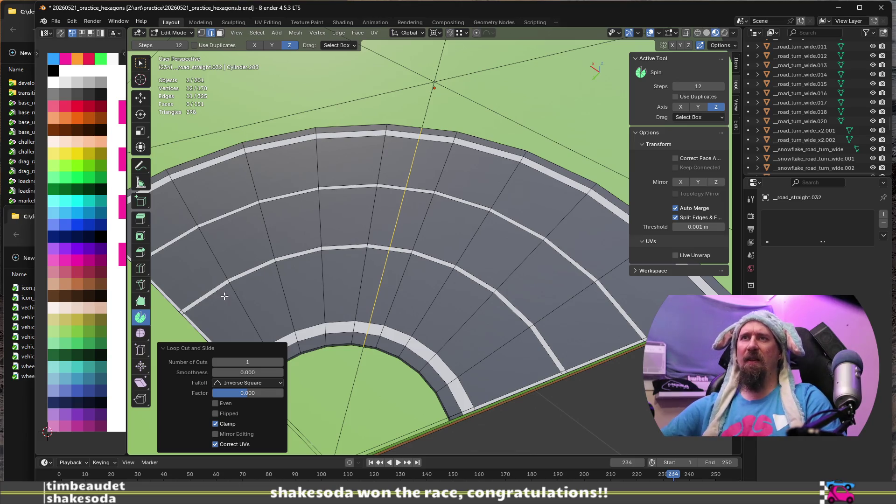
click(207, 293)
Step: Select a strip of faces along a road lane in face select mode
key(3)
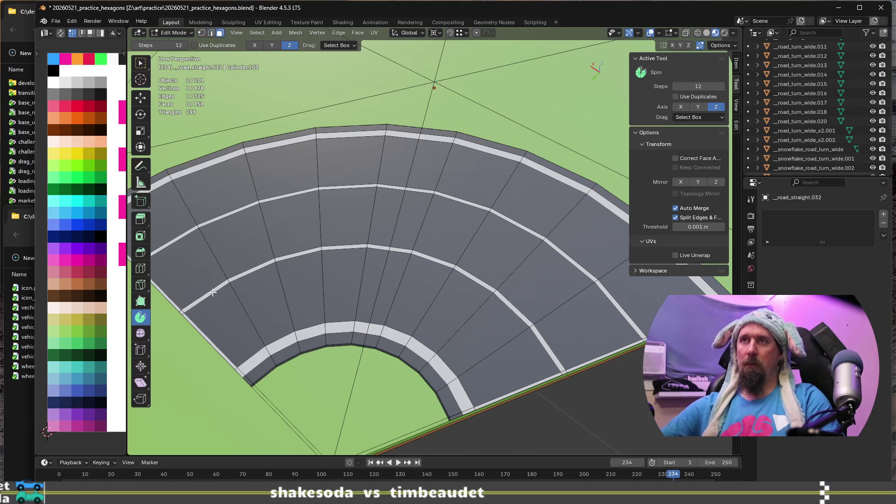
shift+click(299, 251)
shift+click(306, 254)
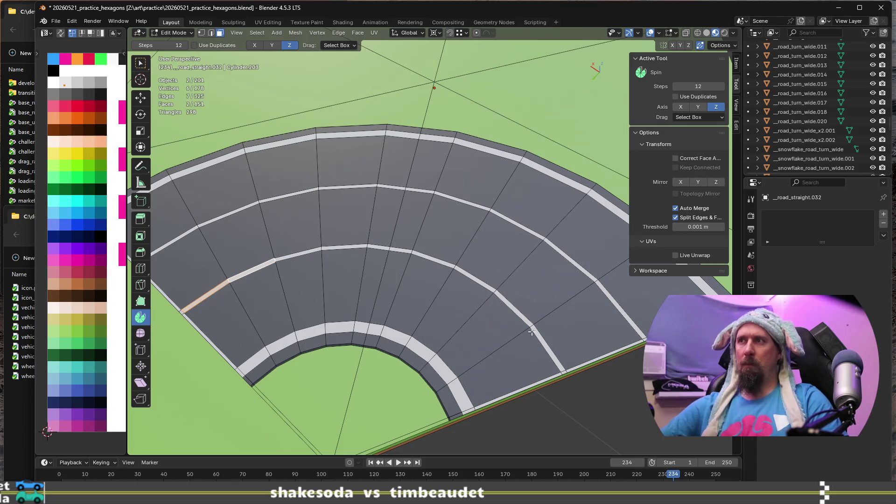
ctrl+shift+click(546, 342)
key(ctrl+z)
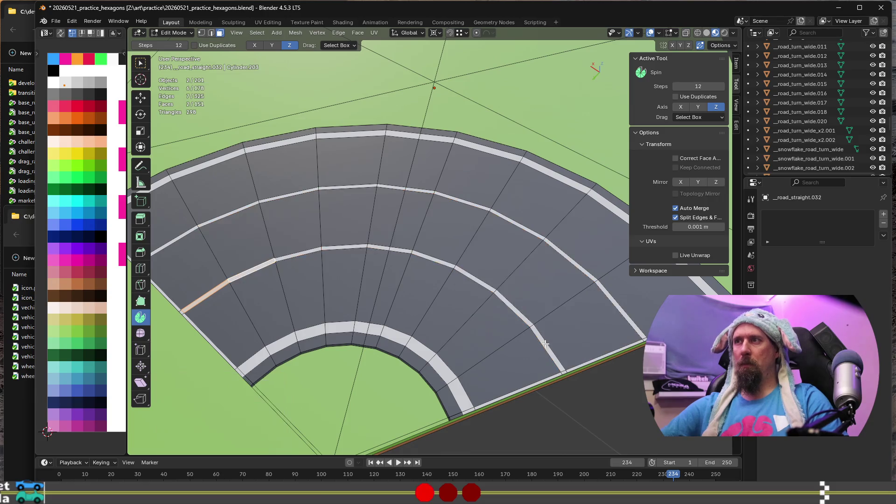
ctrl+shift+click(545, 346)
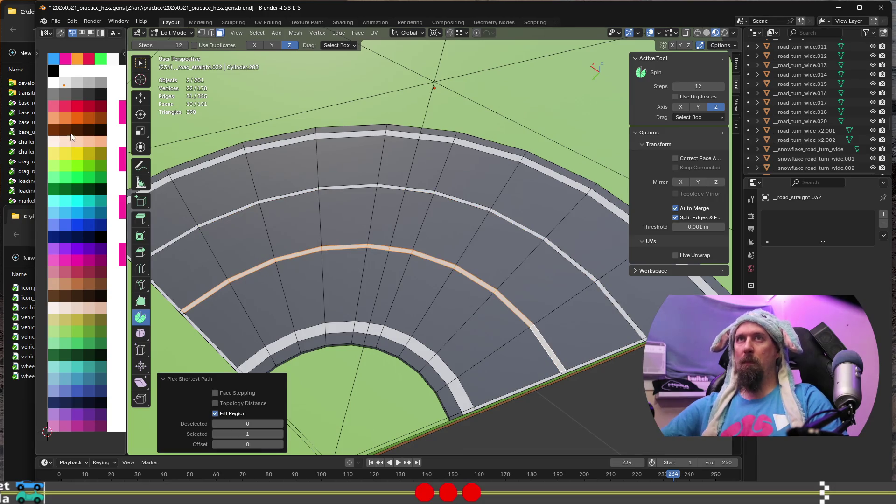
key(Tab)
key(Tab)
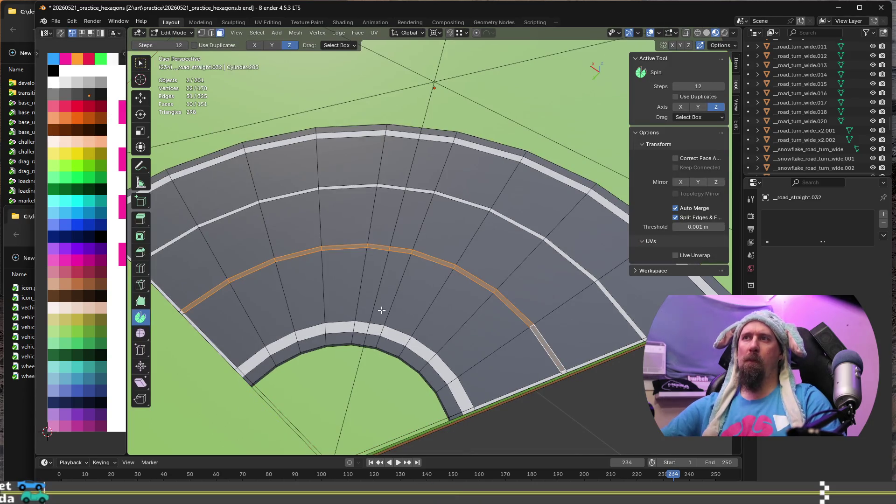
Step: In edge mode, select a radial edge path crossing the inner lanes
key(2)
click(377, 306)
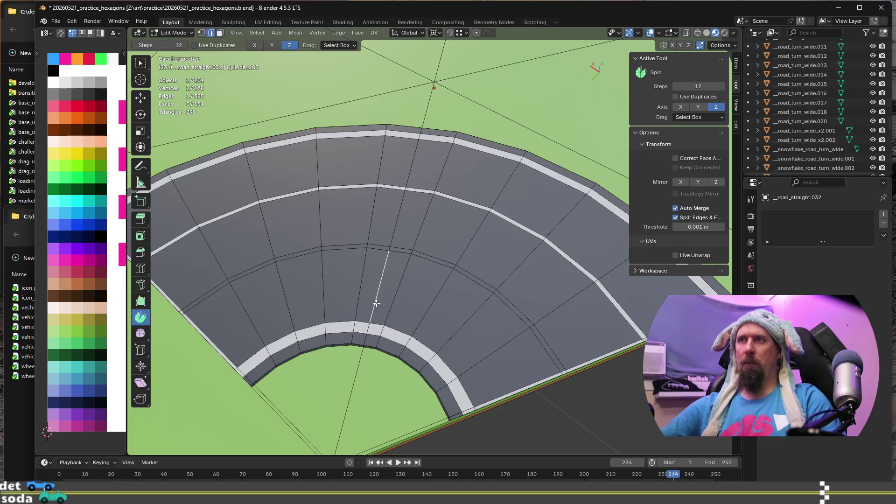
scroll(397, 222, up, 4)
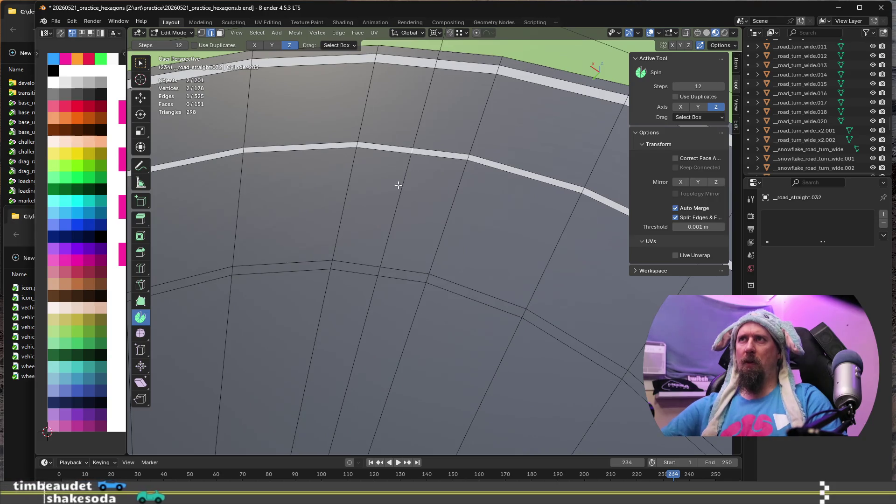
scroll(380, 274, down, 4)
mouse_move(361, 366)
middle_down()
mouse_move(369, 336)
mouse_move(387, 356)
mouse_move(408, 302)
middle_up()
ctrl+click(385, 353)
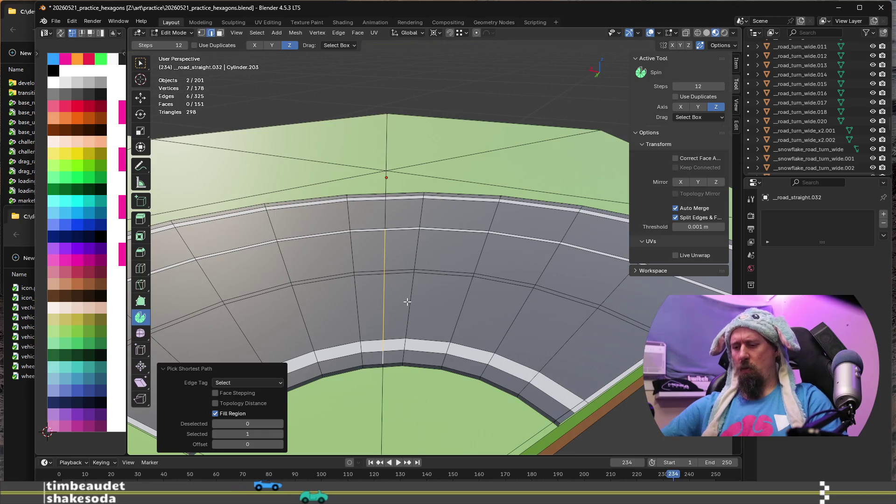
Step: Bevel the radial edge path into a thin strip across the lanes
key(ctrl+b)
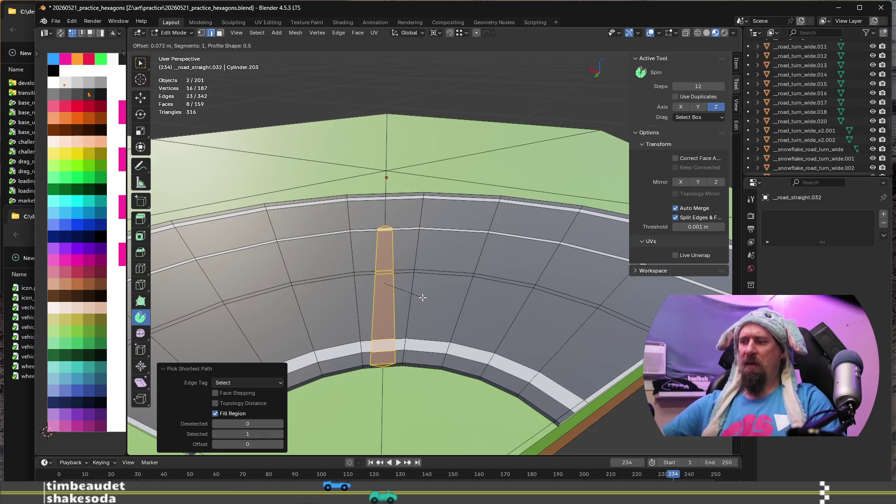
key(0)
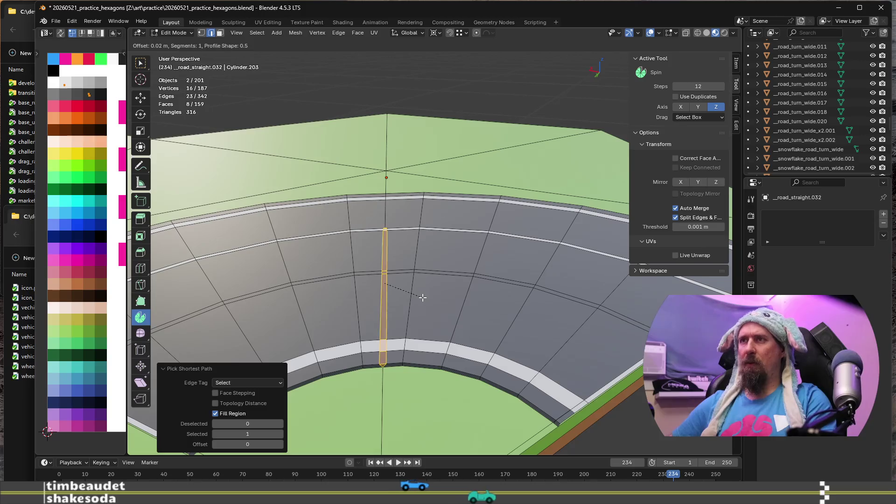
key(Return)
key(Tab)
key(Tab)
mouse_move(423, 301)
middle_down()
mouse_move(332, 290)
mouse_move(332, 256)
mouse_move(292, 275)
middle_up()
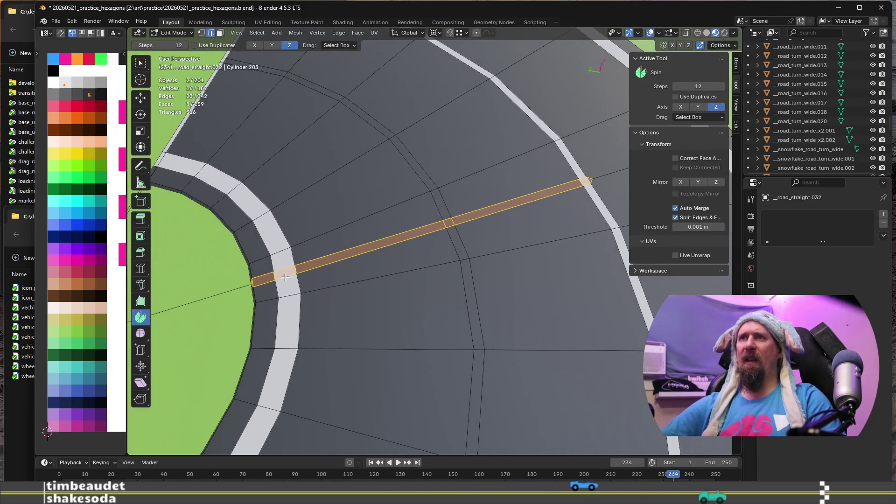
Step: Select the thin strip faces and recolour them white as a lane marking
click(376, 254)
key(3)
click(404, 239)
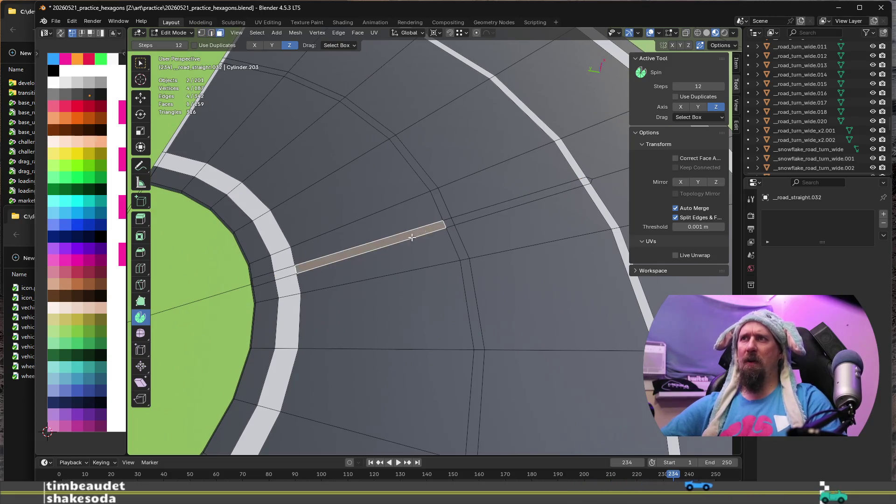
shift+click(451, 224)
shift+click(513, 206)
mouse_move(514, 205)
middle_down()
mouse_move(270, 324)
mouse_move(365, 327)
middle_up()
scroll(326, 326, up, 3)
scroll(365, 327, down, 2)
mouse_move(306, 252)
middle_down()
mouse_move(402, 254)
mouse_move(428, 278)
mouse_move(284, 316)
mouse_move(394, 295)
middle_up()
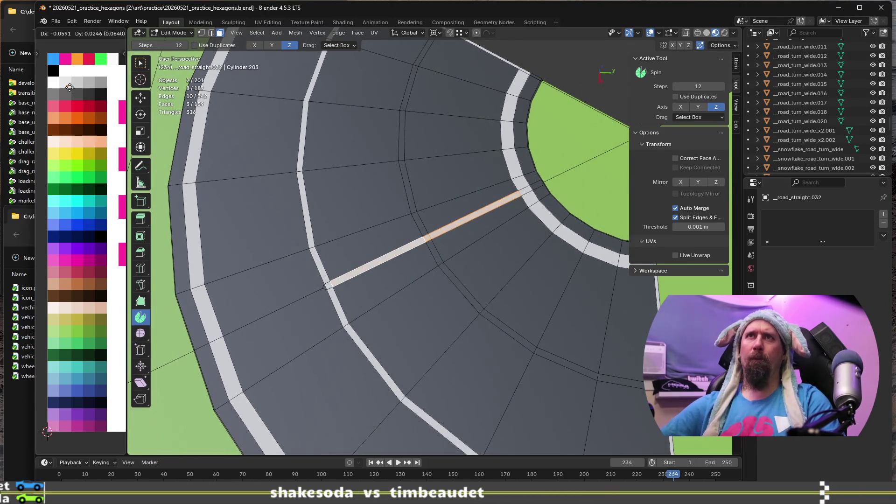
click(345, 264)
key(Tab)
Step: Inspect the white stripe around the hex tile, then select a road face in Edit Mode
scroll(423, 324, down, 3)
mouse_move(424, 323)
middle_down()
mouse_move(460, 338)
mouse_move(423, 335)
mouse_move(464, 340)
mouse_move(430, 340)
middle_up()
scroll(423, 335, up, 5)
scroll(426, 317, down, 4)
scroll(503, 341, up, 3)
scroll(502, 340, down, 3)
mouse_move(463, 314)
middle_down()
mouse_move(411, 311)
mouse_move(363, 292)
middle_up()
scroll(347, 291, up, 3)
scroll(347, 288, down, 3)
mouse_move(438, 288)
middle_down()
mouse_move(352, 284)
mouse_move(472, 318)
mouse_move(398, 304)
middle_up()
scroll(418, 301, up, 5)
scroll(419, 302, down, 4)
key(Tab)
click(451, 320)
scroll(466, 326, down, 1)
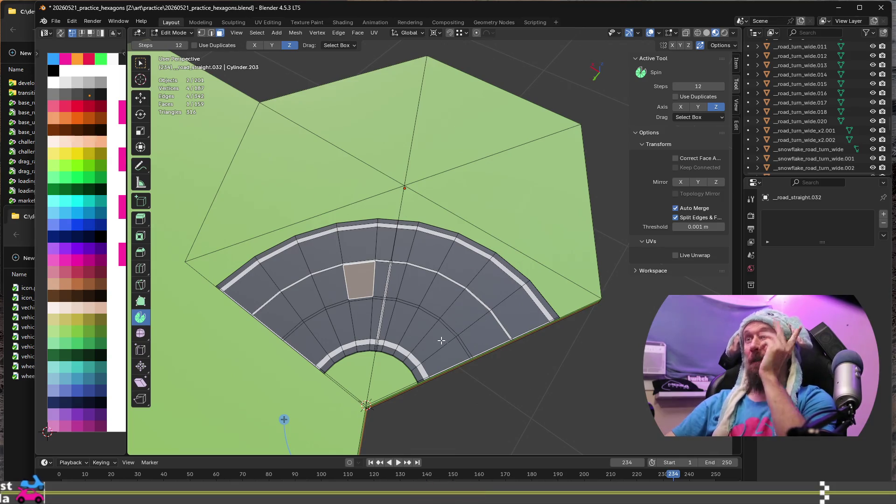
Step: Select the connected curved road, leaving the cross-section faces unselected
mouse_move(504, 361)
middle_down()
mouse_move(318, 273)
mouse_move(402, 254)
middle_up()
scroll(402, 254, up, 3)
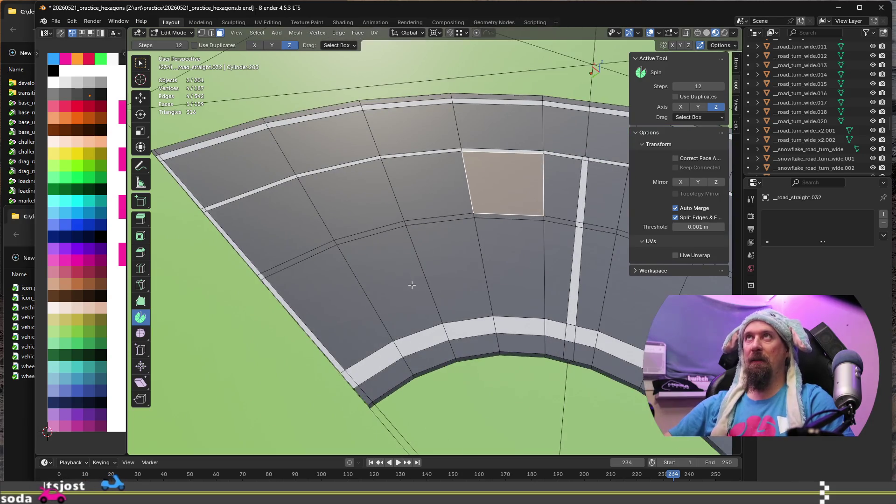
key(ctrl+l)
mouse_move(469, 352)
middle_down()
mouse_move(352, 396)
mouse_move(546, 335)
mouse_move(255, 211)
middle_up()
shift+click(352, 395)
mouse_move(322, 243)
middle_down()
mouse_move(380, 260)
mouse_move(373, 264)
middle_up()
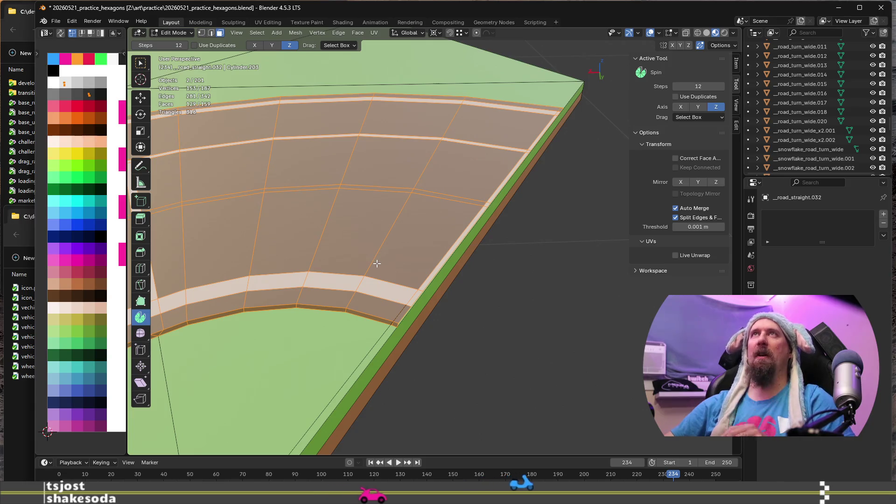
mouse_move(370, 280)
middle_down()
mouse_move(415, 328)
mouse_move(480, 276)
mouse_move(393, 290)
mouse_move(396, 281)
middle_up()
scroll(426, 323, down, 3)
Step: Delete the selected road vertices, then the remaining selected faces
key(x)
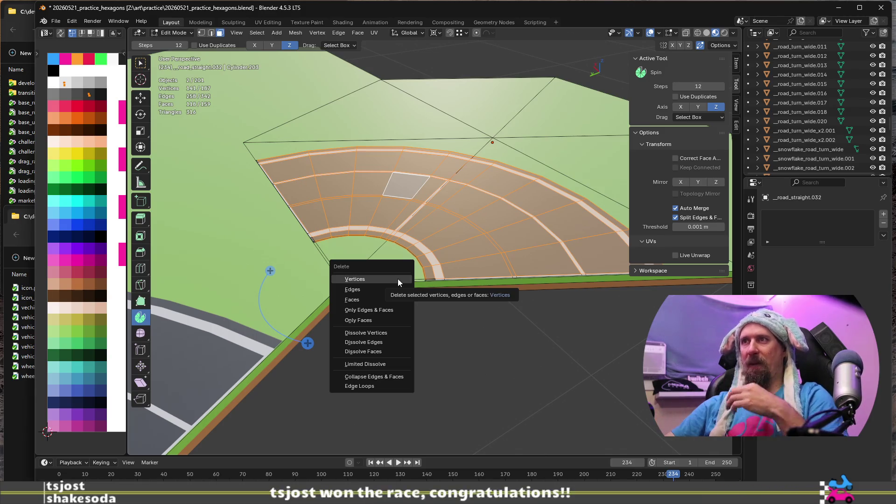
click(398, 278)
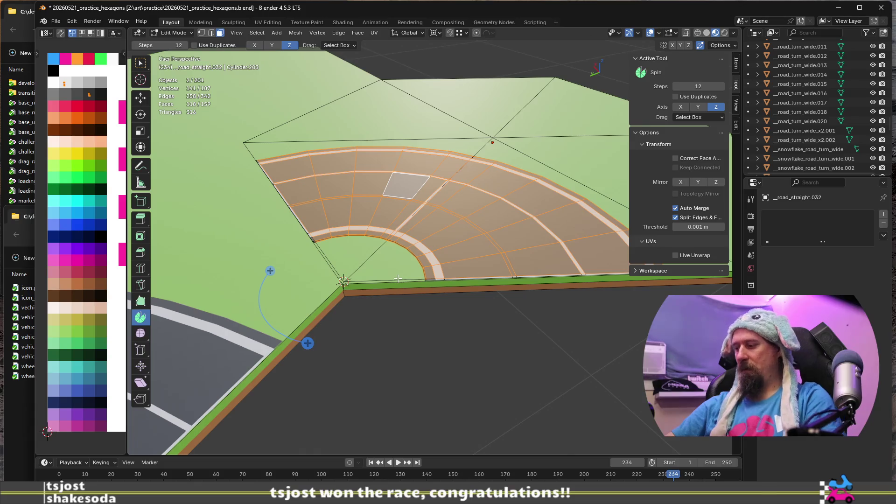
key(x)
click(400, 303)
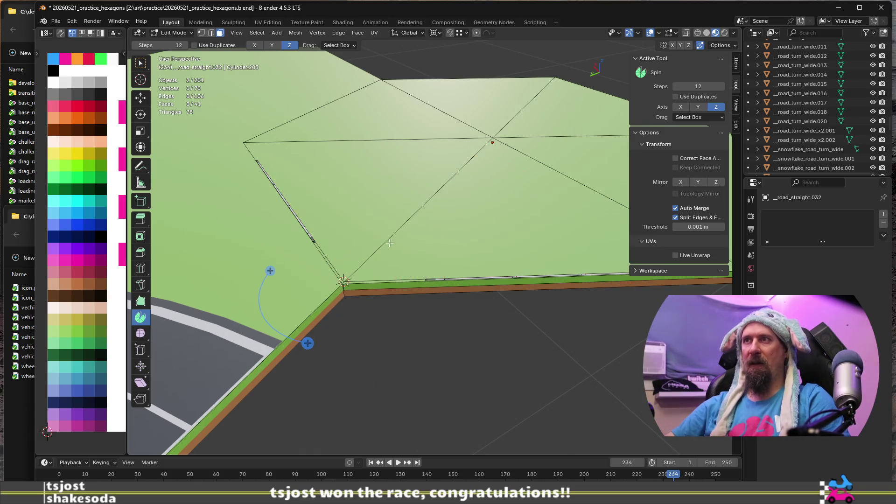
scroll(390, 248, up, 4)
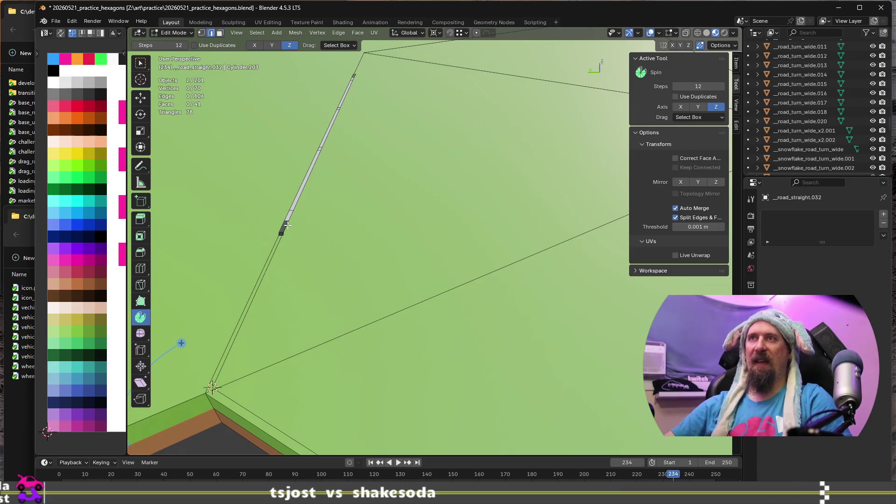
mouse_move(292, 238)
middle_down()
mouse_move(315, 239)
mouse_move(264, 221)
mouse_move(361, 232)
mouse_move(355, 312)
middle_up()
Step: Spin the road cross-section around the hex corner with a 120° angle and 10 steps
alt+click(241, 222)
mouse_move(301, 312)
mouse_down()
mouse_move(327, 275)
mouse_move(360, 264)
mouse_move(406, 272)
mouse_up()
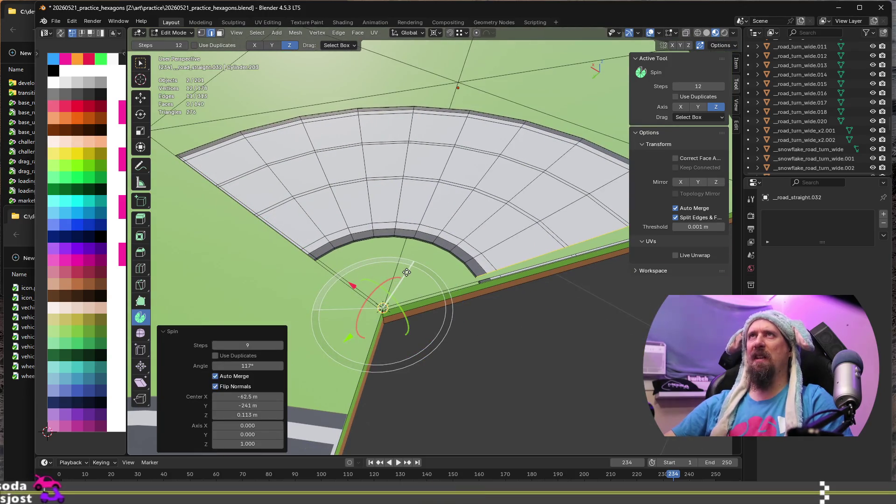
middle_drag(383, 280, 304, 327)
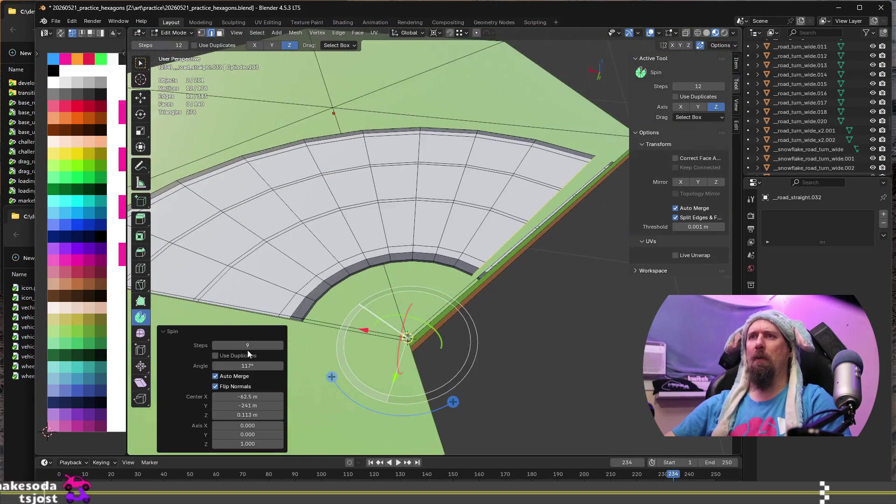
click(257, 366)
text(12)
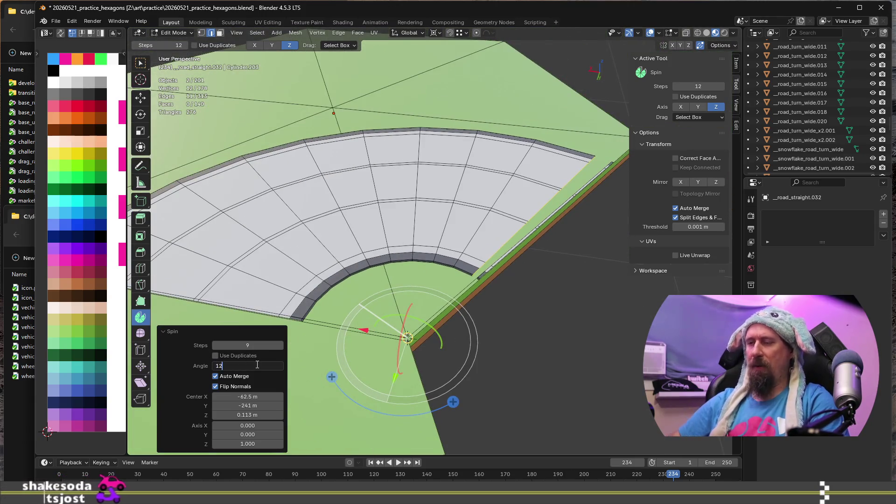
text(0)
key(Return)
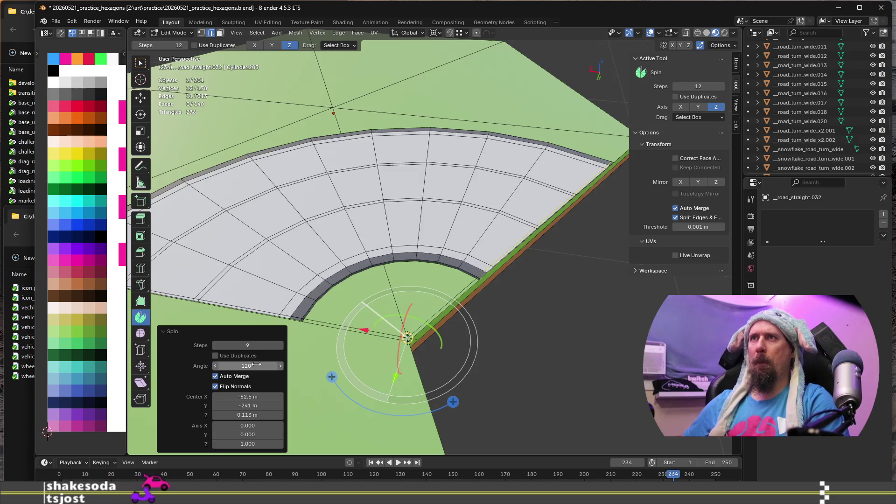
middle_drag(472, 280, 474, 245)
scroll(436, 152, up, 3)
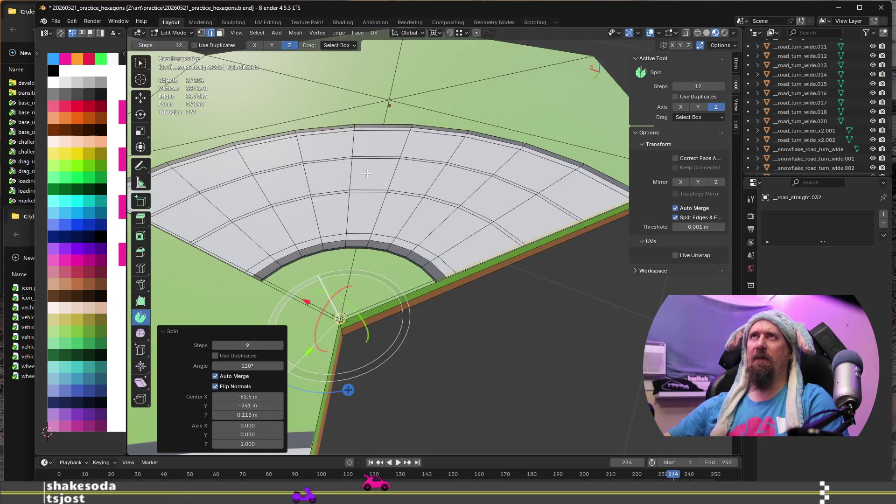
click(252, 345)
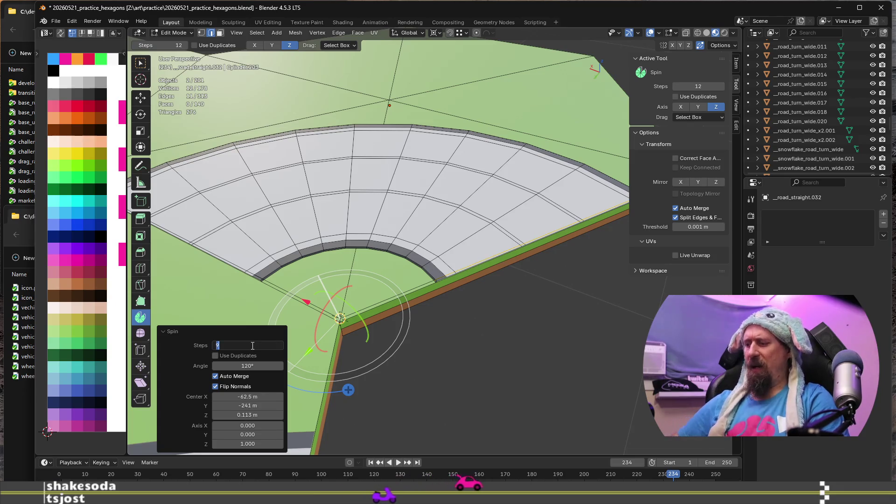
text(10)
key(Return)
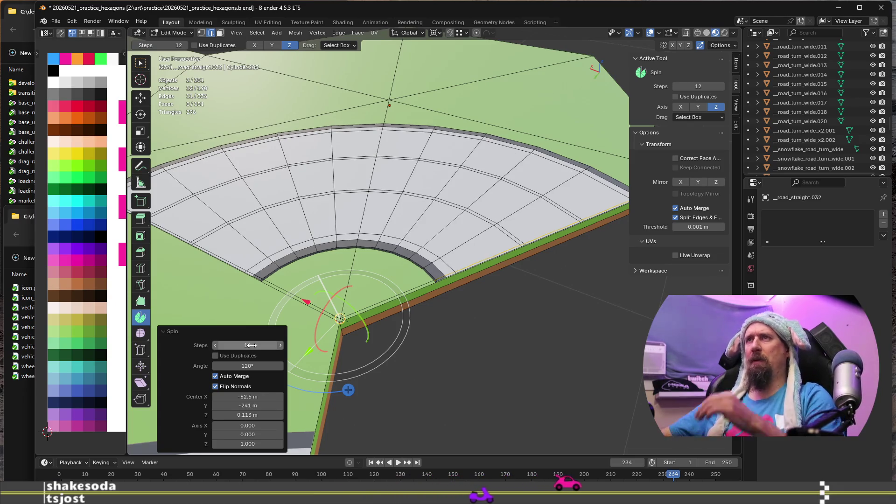
scroll(459, 288, down, 2)
scroll(461, 287, up, 2)
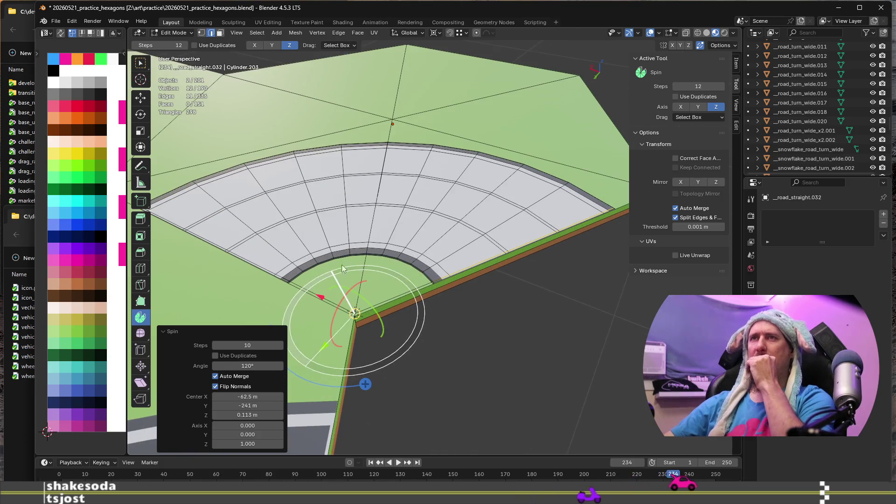
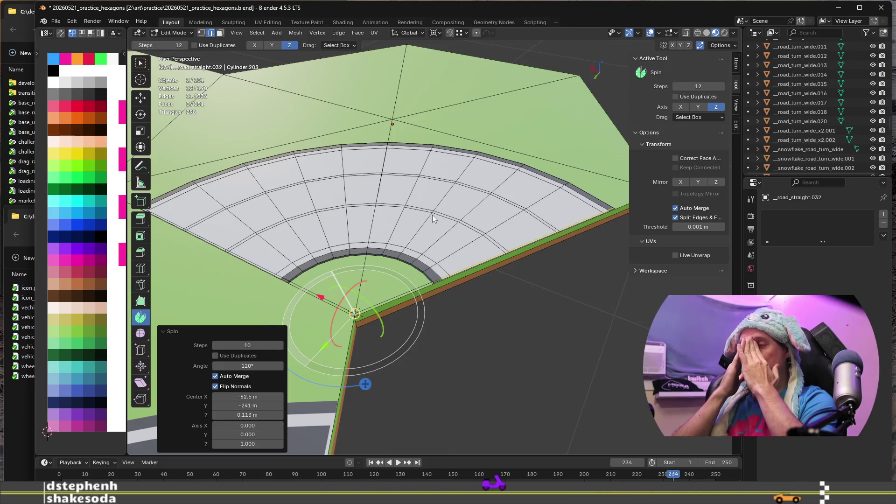
Step: Retype the Spin step count as 9 in the redo panel
click(255, 345)
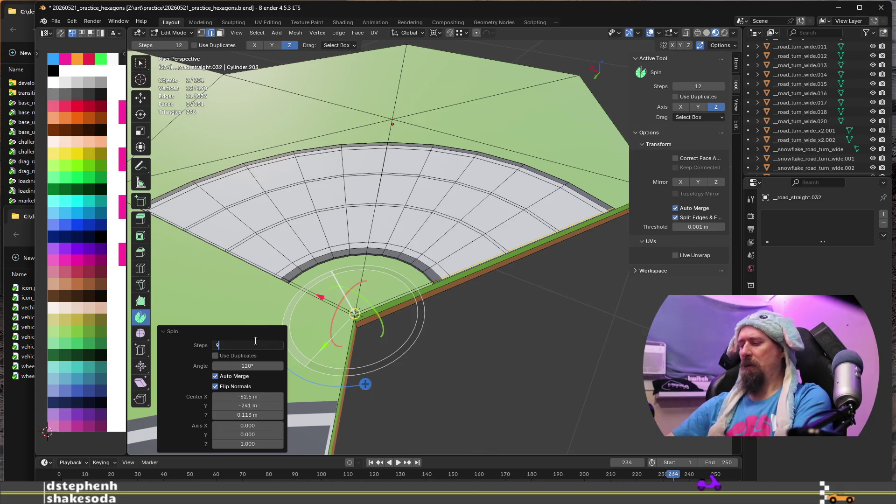
key(Return)
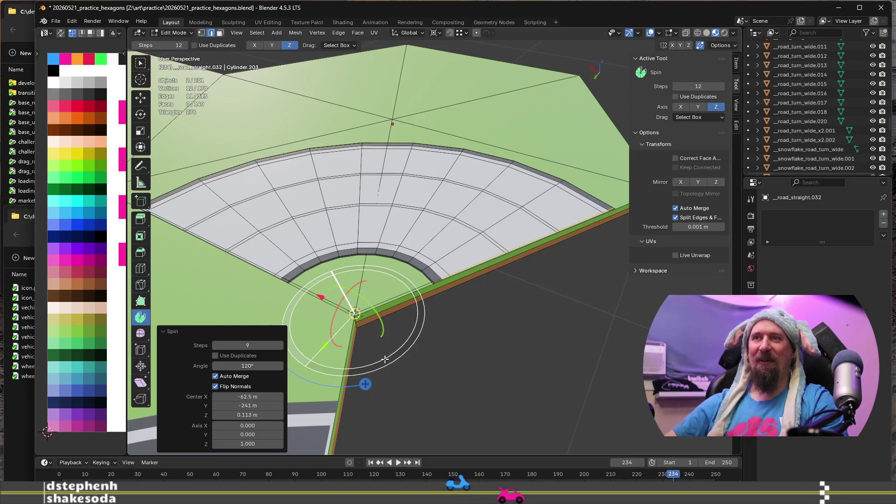
Step: Select the first radial edge path running across the curved road
scroll(480, 311, up, 5)
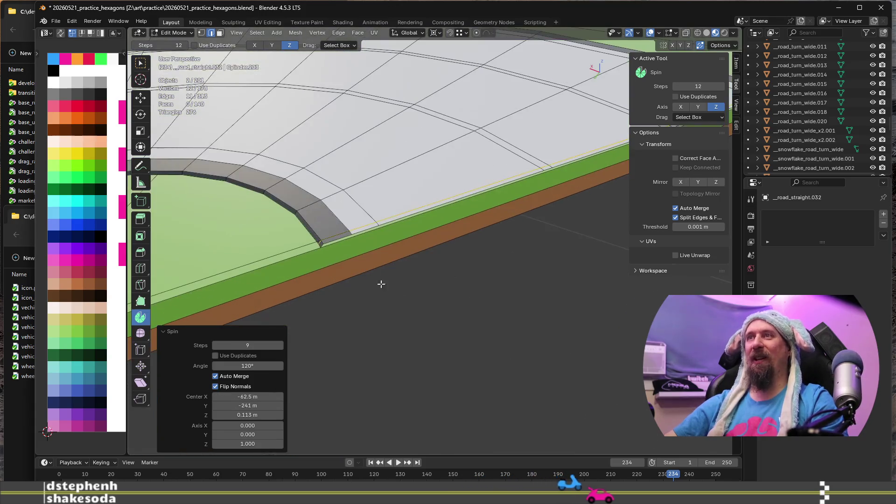
scroll(393, 270, down, 5)
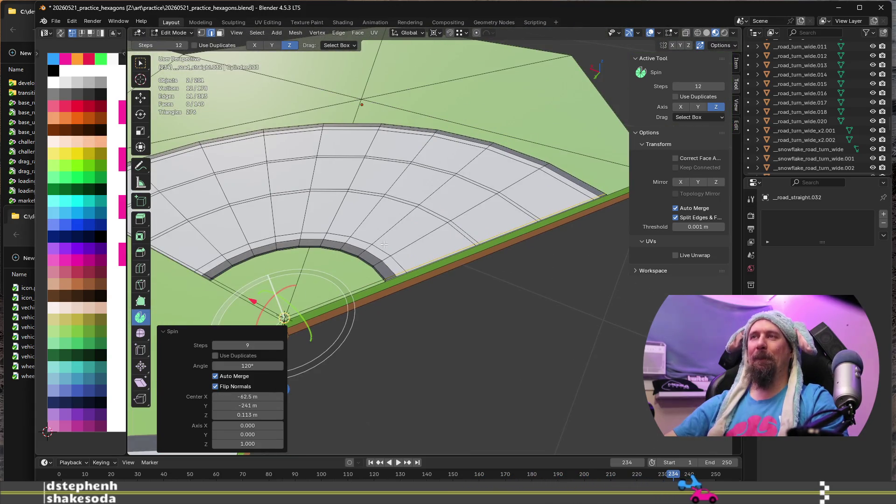
click(376, 212)
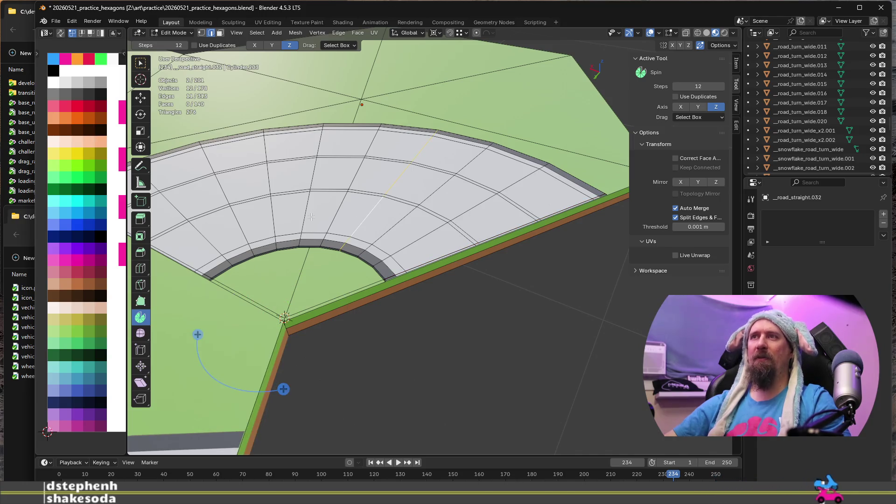
scroll(294, 229, up, 6)
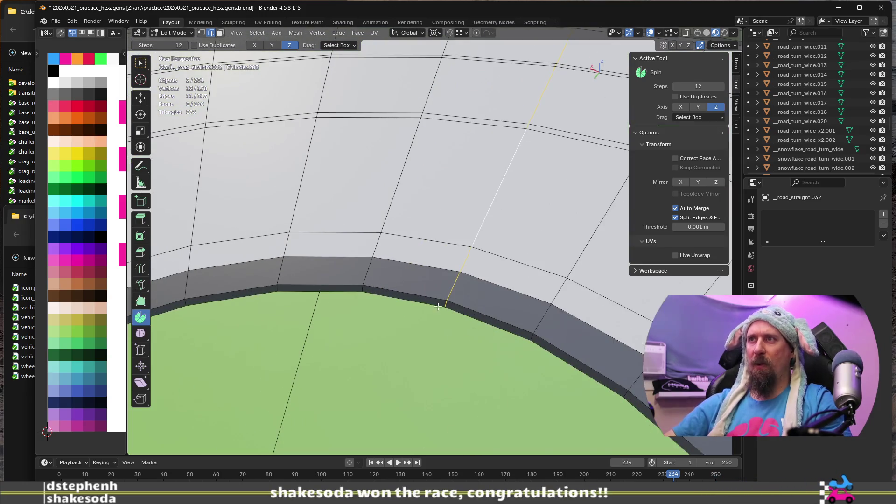
scroll(503, 231, down, 5)
scroll(401, 380, up, 5)
ctrl+click(465, 234)
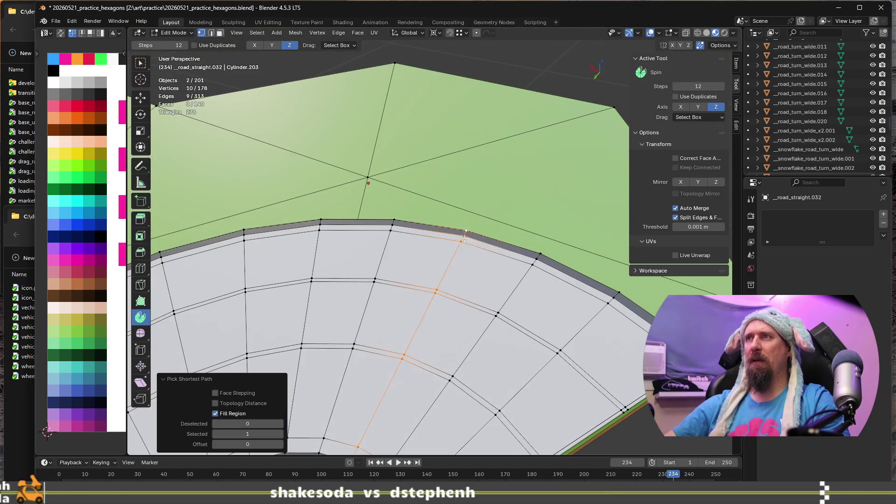
Step: Add a second radial edge path from inner edge to outer rim and start bevelling both
scroll(389, 347, down, 3)
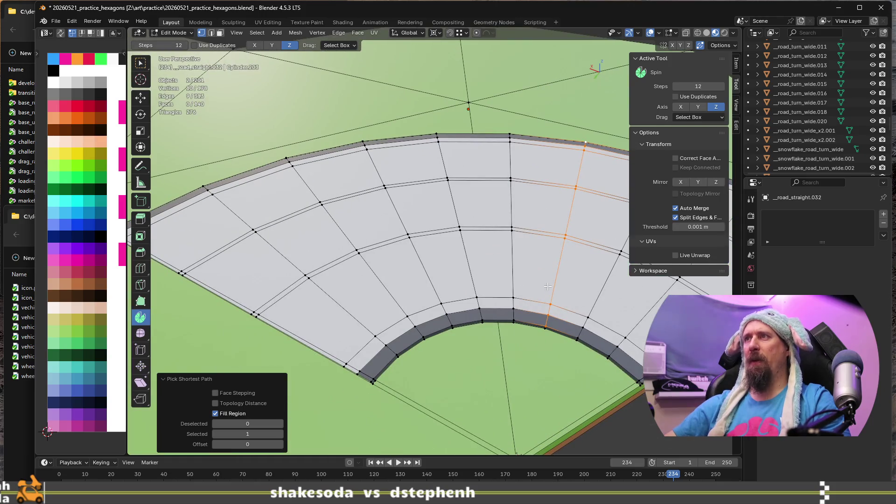
shift+click(453, 322)
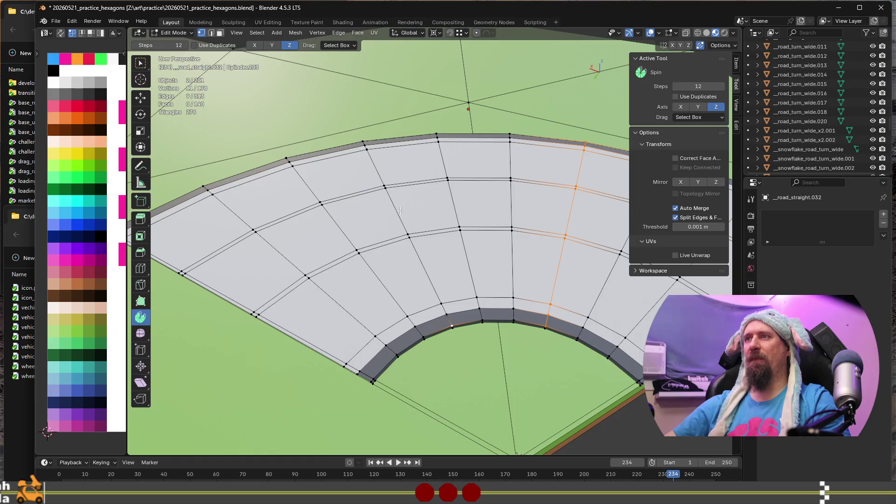
ctrl+click(364, 139)
middle_drag(507, 292, 289, 249)
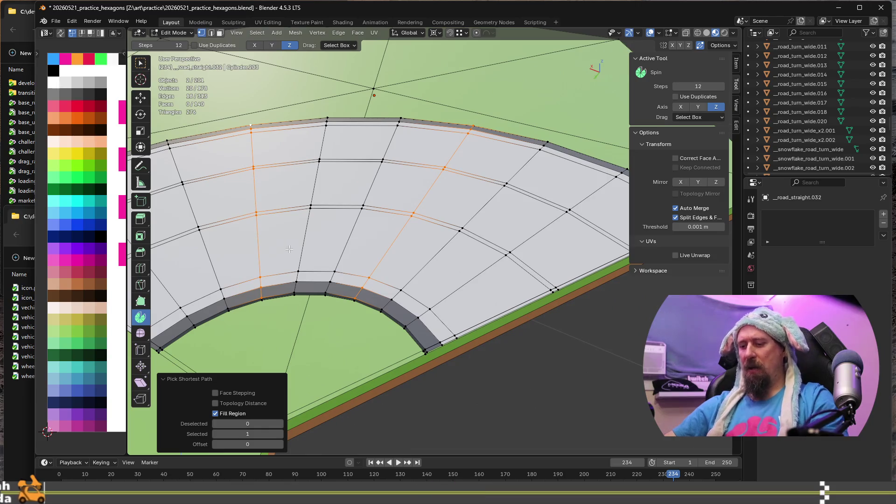
key(ctrl+b)
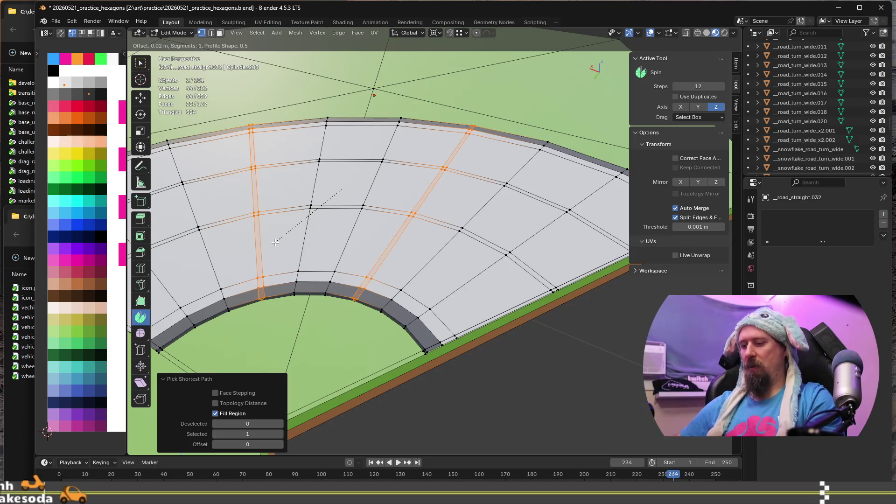
Step: Finish the bevel of the two radial edge lines at 0.025 m and deselect everything
click(276, 242)
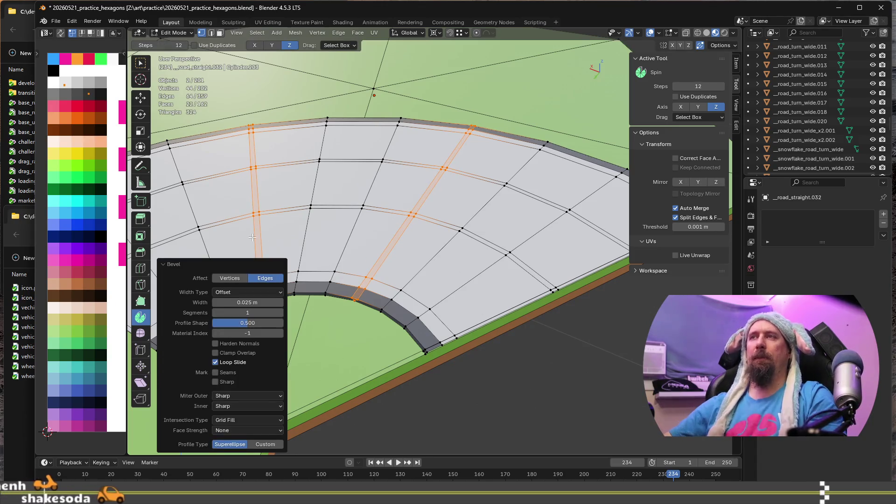
key(alt+a)
middle_drag(469, 278, 470, 285)
scroll(470, 284, down, 2)
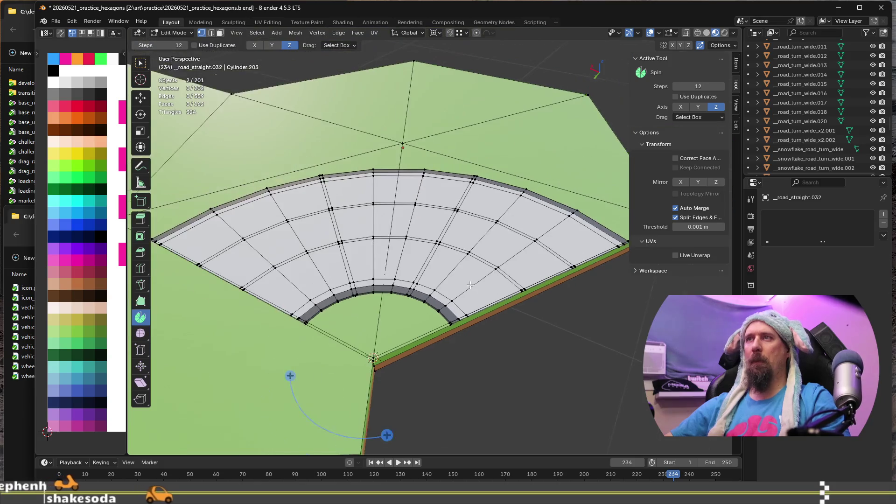
scroll(470, 285, up, 2)
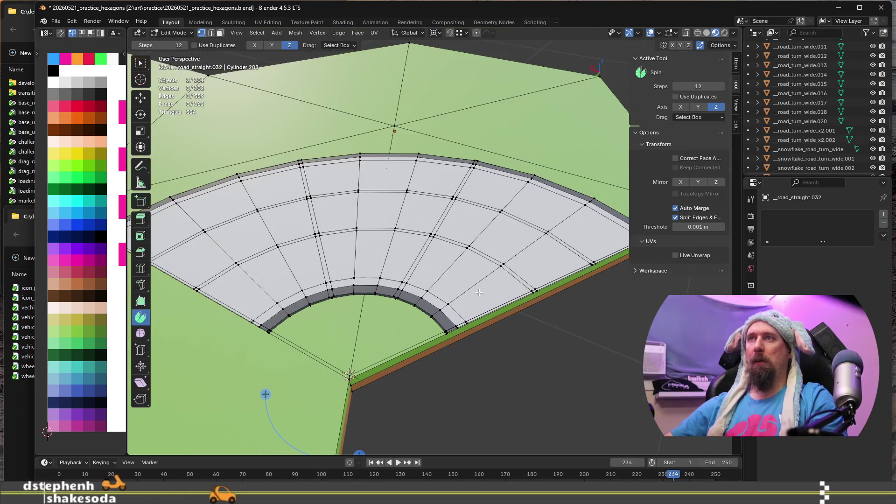
Step: Add a centred loop cut across the road and bevel its edge column to 0.025 m
key(ctrl+r)
click(368, 277)
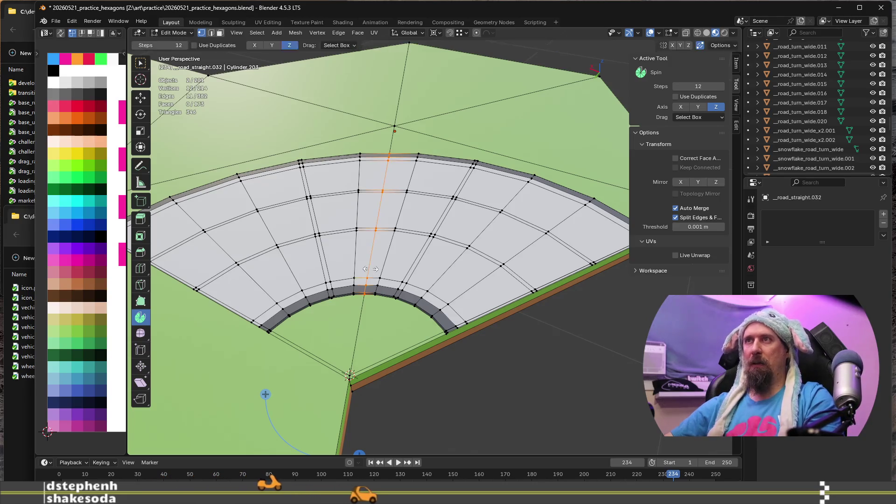
right_click(368, 276)
scroll(368, 277, up, 2)
click(360, 316)
scroll(399, 82, up, 1)
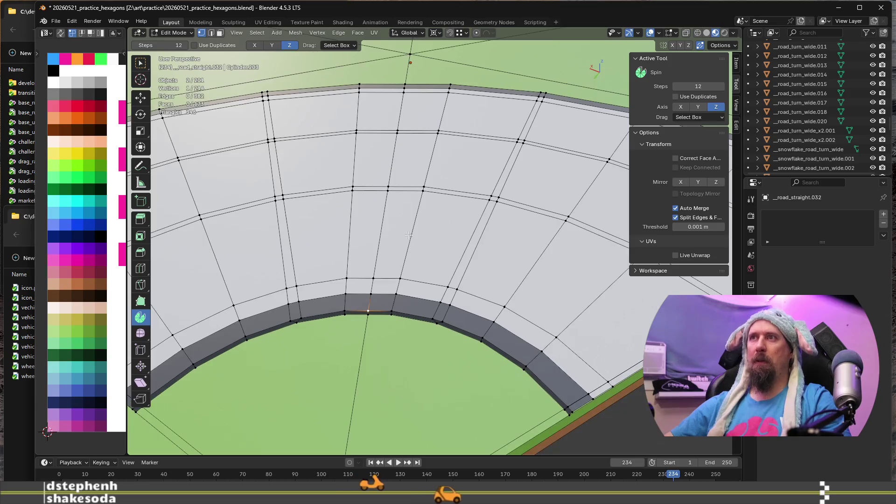
ctrl+click(403, 84)
scroll(433, 125, down, 3)
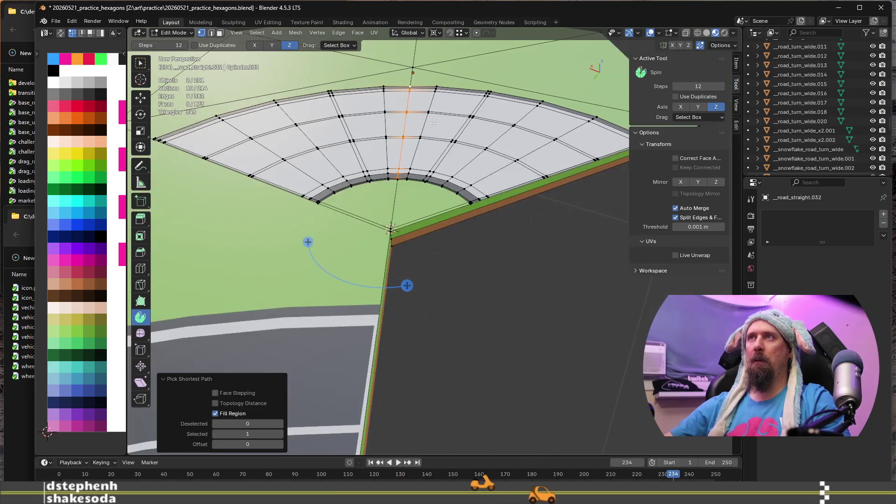
key(ctrl+b)
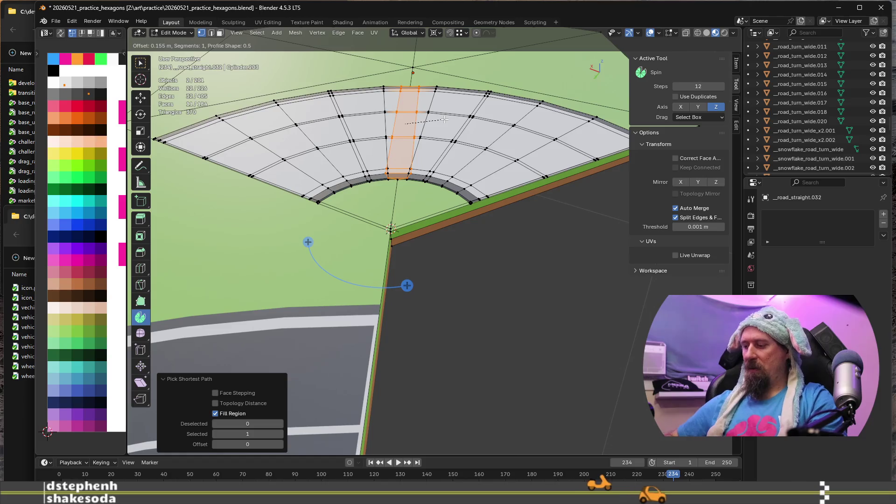
click(437, 121)
Step: Orbit to a top view of the road and switch to face select mode
scroll(424, 179, up, 4)
scroll(424, 180, down, 3)
mouse_move(423, 180)
middle_down()
mouse_move(455, 266)
mouse_move(444, 293)
middle_up()
scroll(454, 266, up, 1)
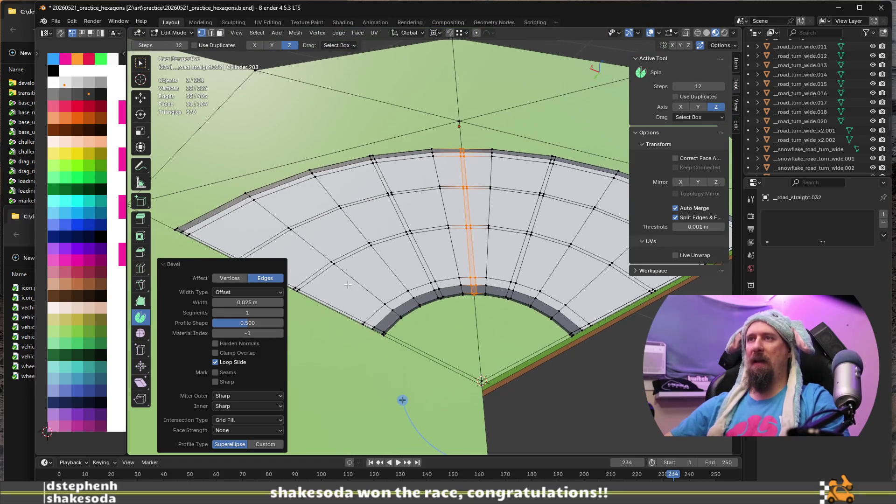
key(3)
scroll(349, 287, down, 3)
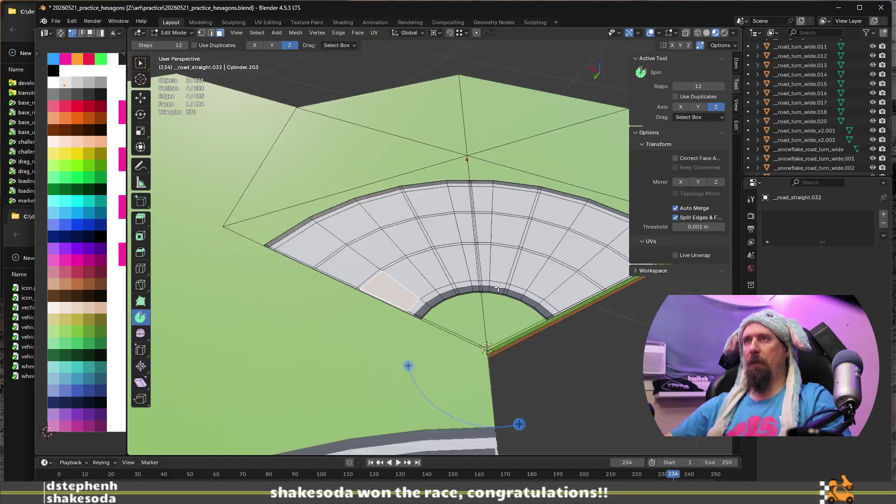
Step: Select the inner and outer rings of road faces and give them a dark asphalt colour
ctrl+shift+click(560, 291)
shift+click(592, 274)
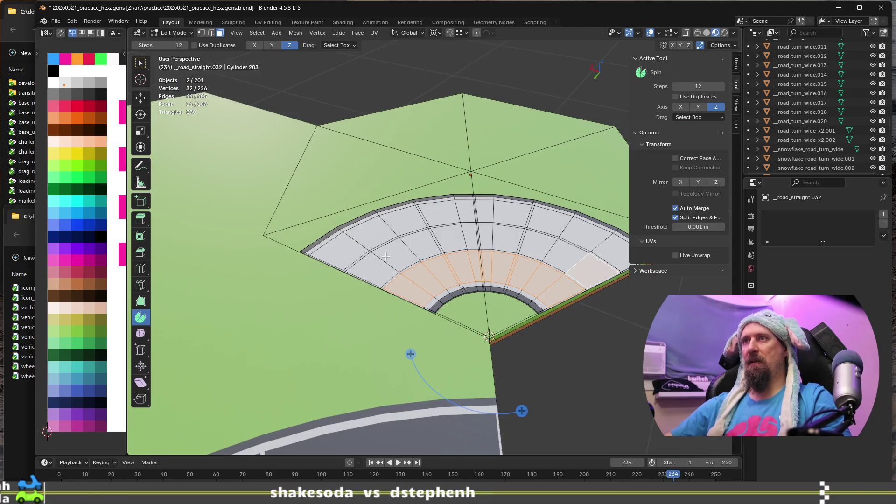
ctrl+shift+click(343, 250)
shift+click(343, 250)
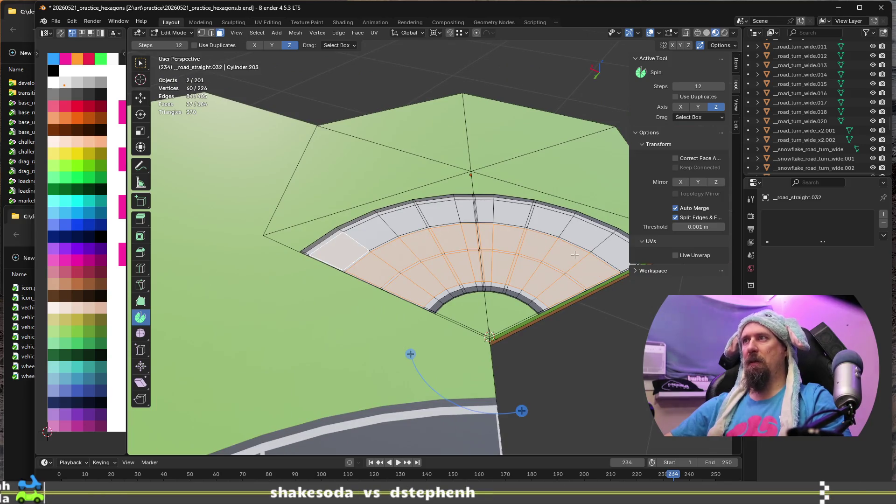
ctrl+shift+click(617, 248)
key(g)
click(118, 110)
Step: Recolour the three thin centre strip faces with a light lane-marking colour
scroll(481, 266, up, 4)
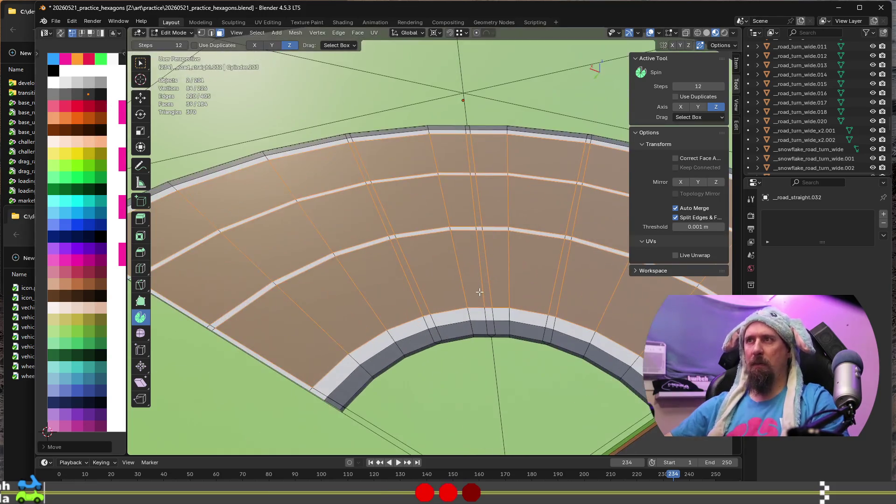
click(483, 260)
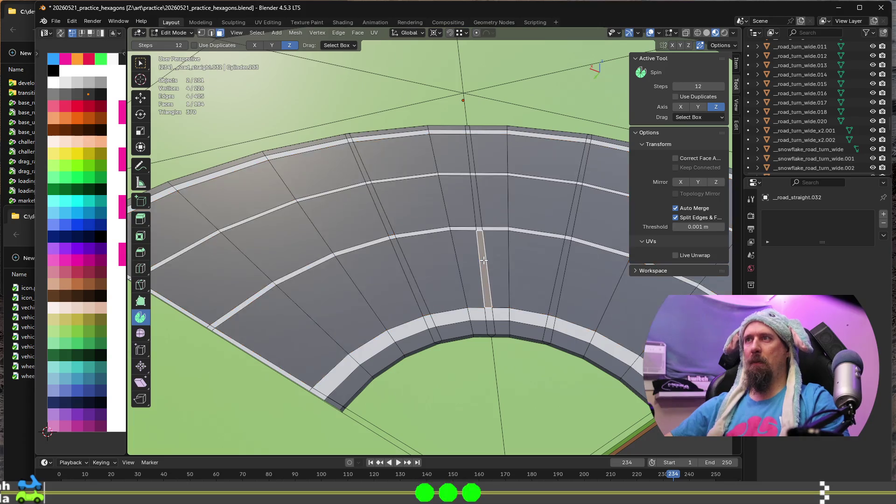
shift+click(478, 219)
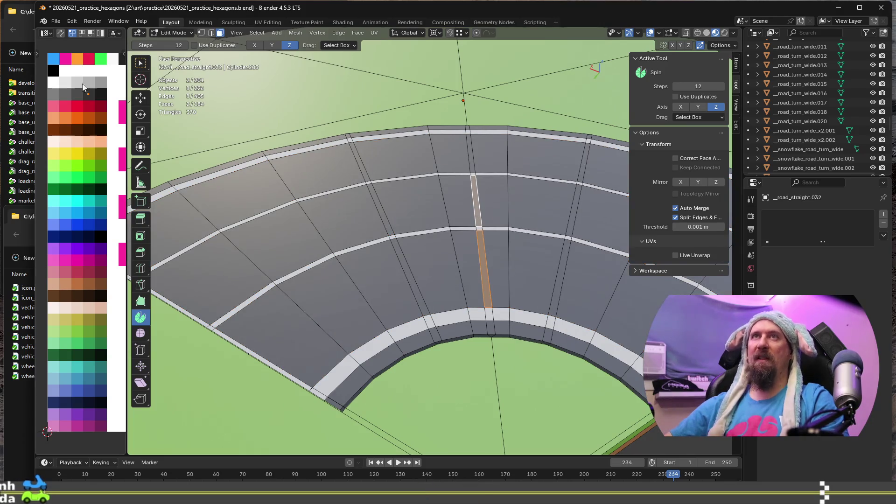
key(g)
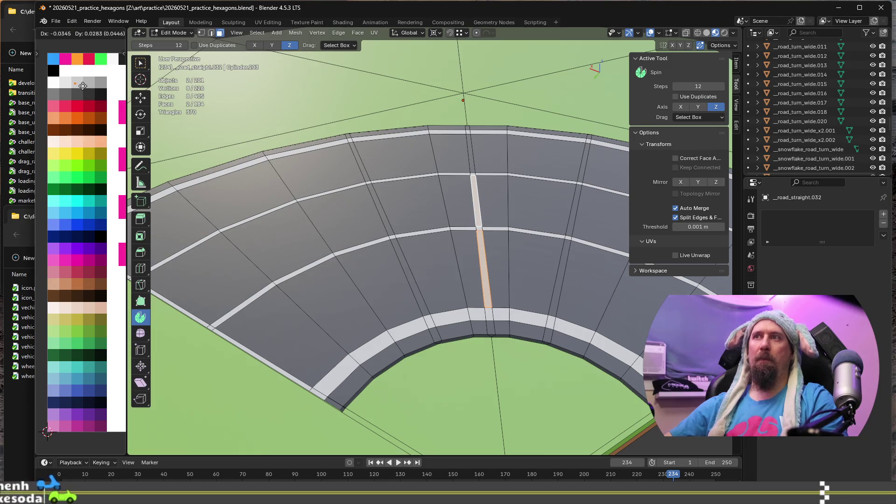
key(Escape)
shift+click(481, 314)
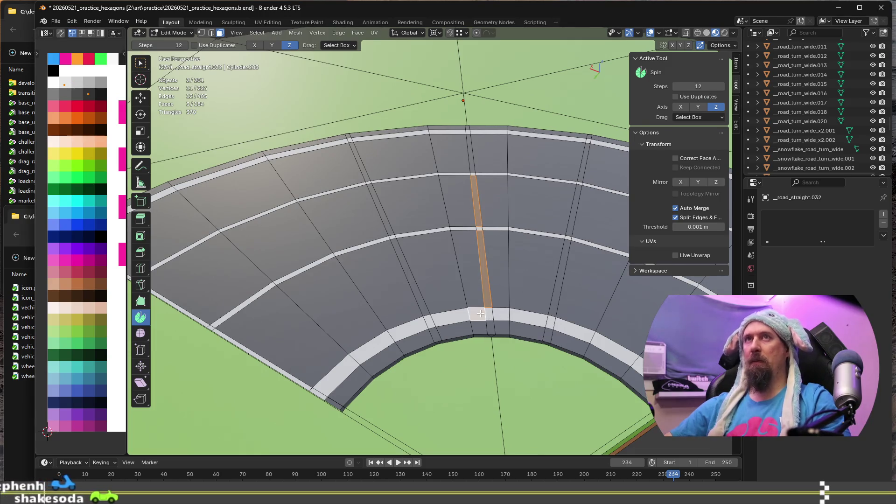
key(g)
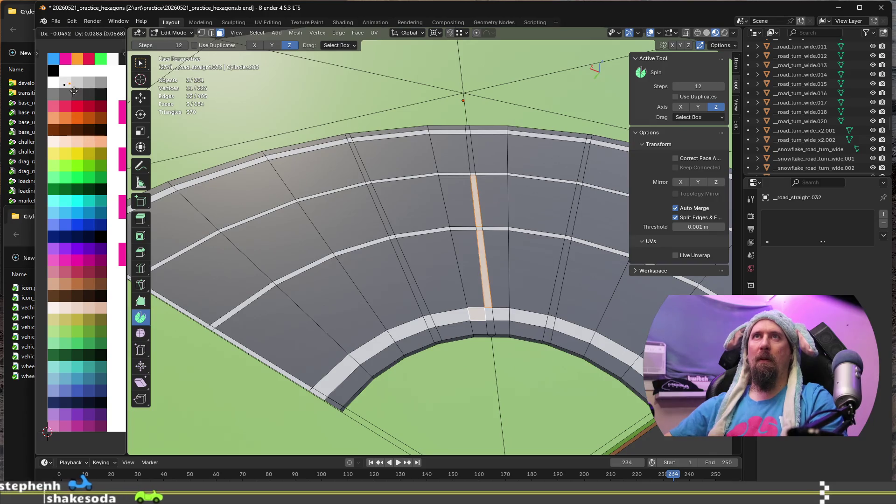
click(73, 92)
scroll(507, 272, down, 3)
scroll(506, 271, up, 3)
middle_drag(506, 272, 478, 331)
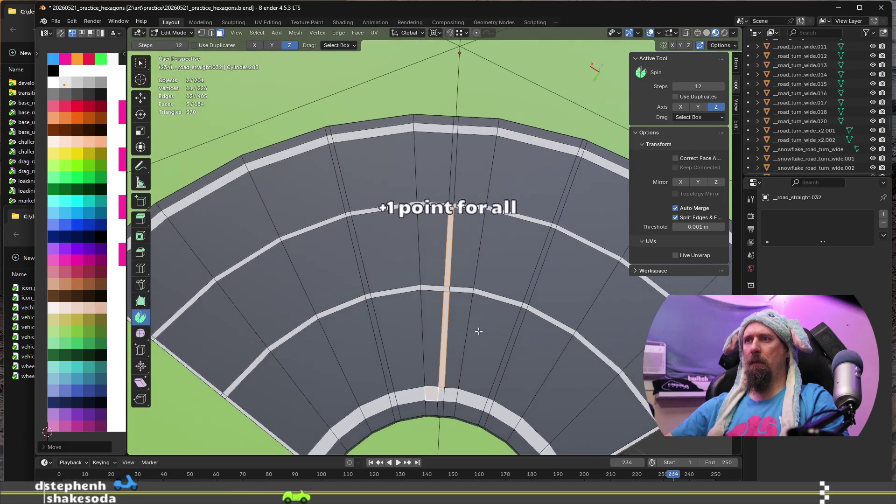
scroll(478, 331, up, 5)
mouse_move(497, 191)
middle_down()
mouse_move(461, 276)
mouse_move(459, 232)
middle_up()
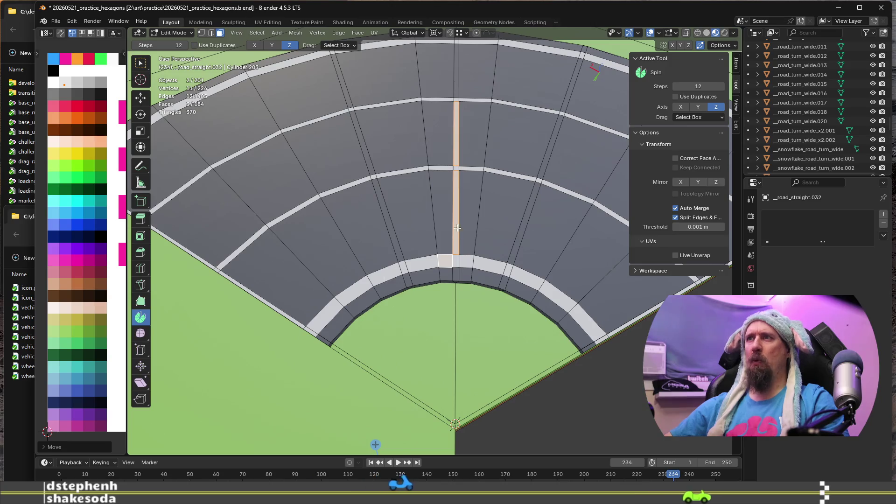
scroll(458, 232, up, 5)
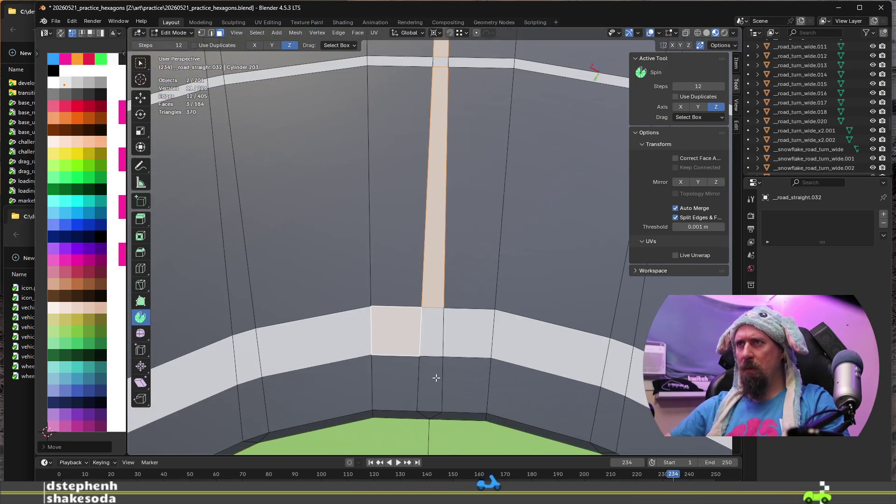
scroll(369, 332, down, 3)
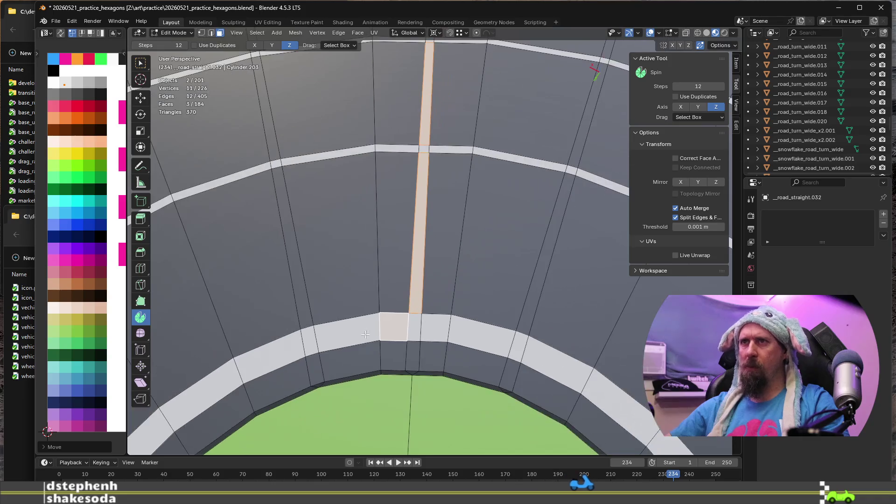
scroll(277, 353, up, 5)
shift+middle_drag(287, 330, 362, 343)
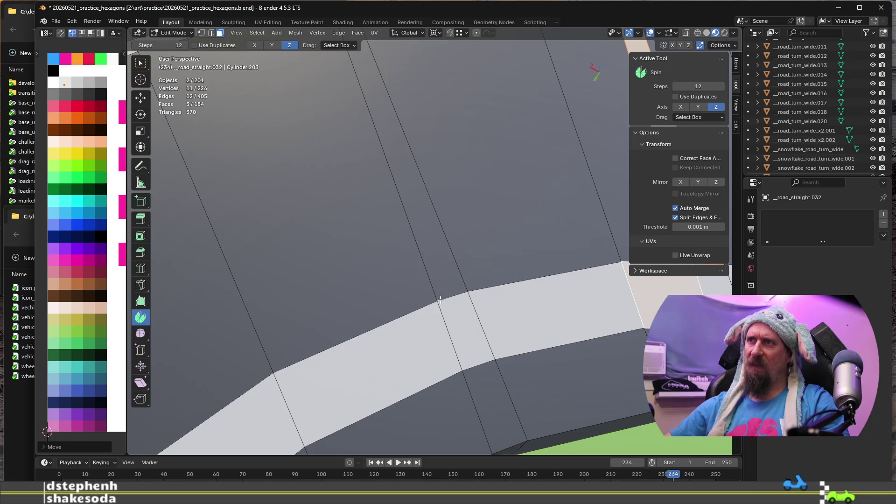
scroll(478, 298, down, 5)
mouse_move(479, 298)
middle_down()
mouse_move(519, 299)
mouse_move(512, 324)
middle_up()
scroll(512, 324, down, 6)
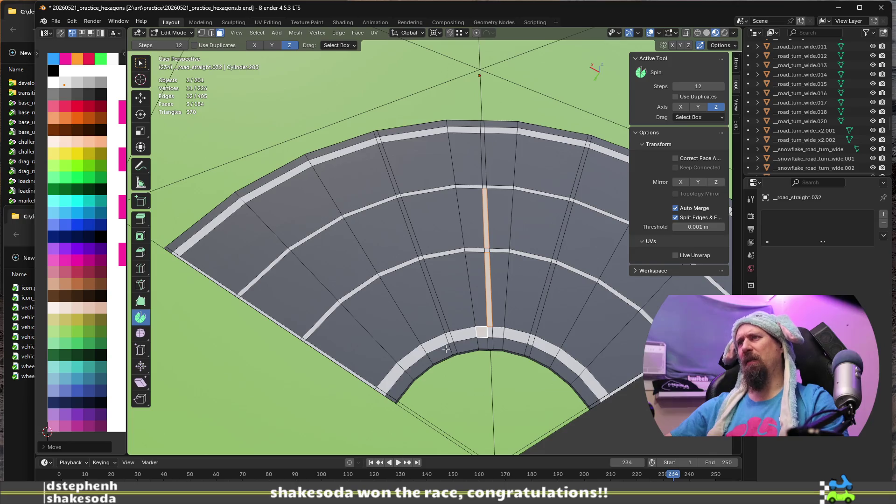
middle_drag(390, 354, 389, 276)
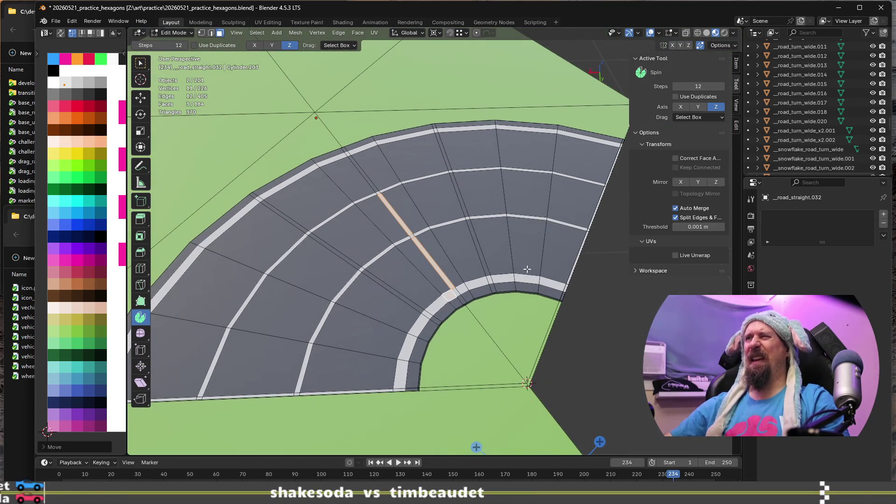
Step: Select the faces along the curved lane line and move them onto the dark-grey swatch
scroll(460, 297, down, 2)
scroll(431, 299, up, 2)
scroll(430, 310, down, 4)
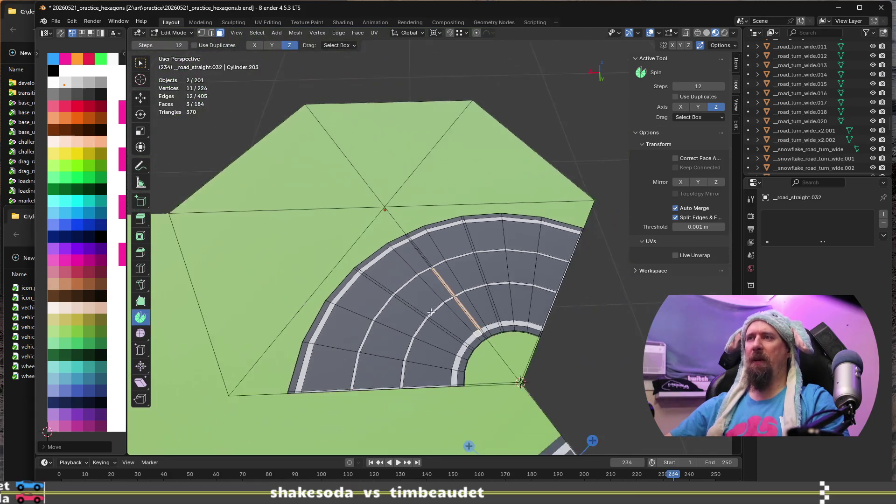
scroll(444, 306, up, 5)
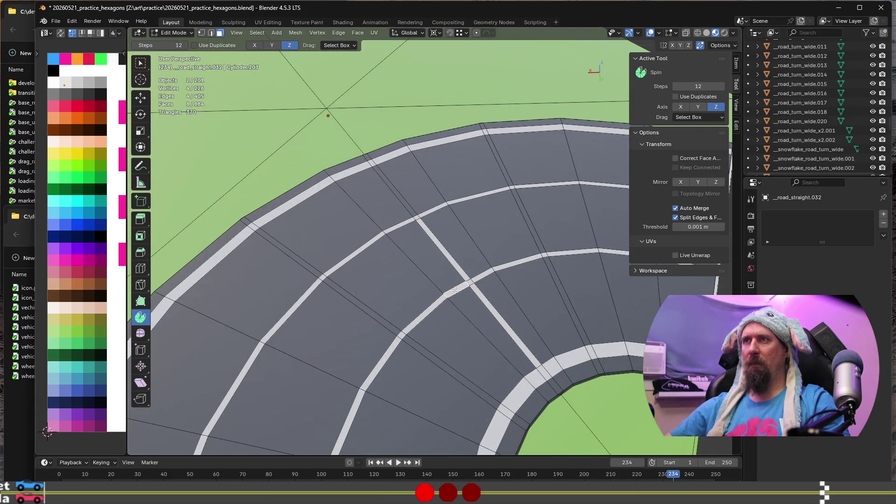
click(456, 290)
scroll(455, 290, down, 5)
ctrl+shift+click(378, 401)
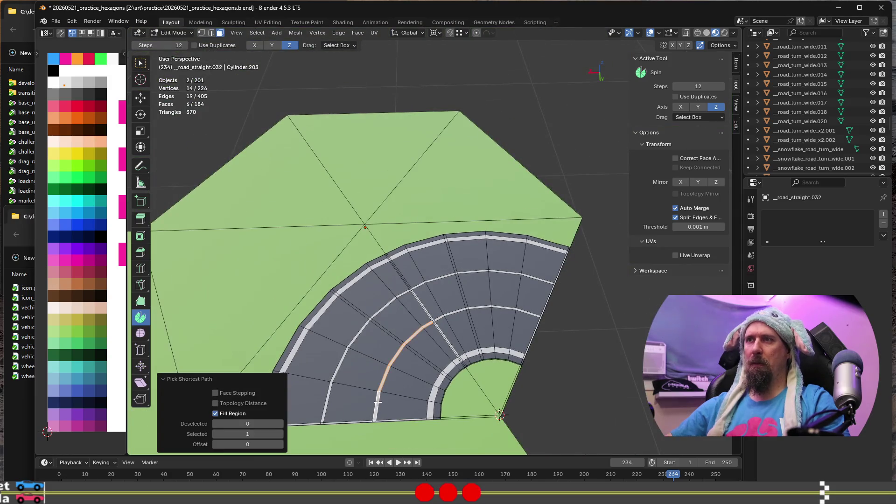
scroll(490, 323, up, 3)
shift+click(390, 315)
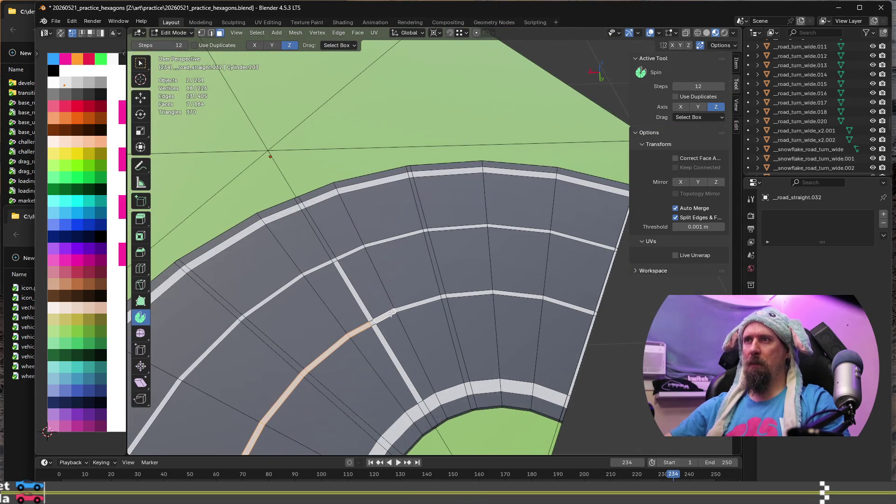
ctrl+shift+click(576, 305)
scroll(575, 306, down, 3)
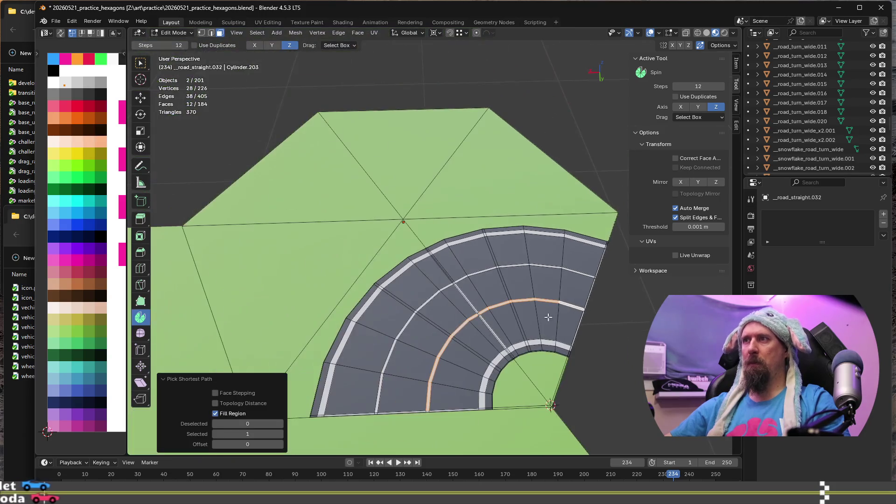
drag(67, 88, 89, 95)
Step: Select two white radial dash faces on the road
scroll(512, 283, up, 1)
scroll(512, 282, up, 2)
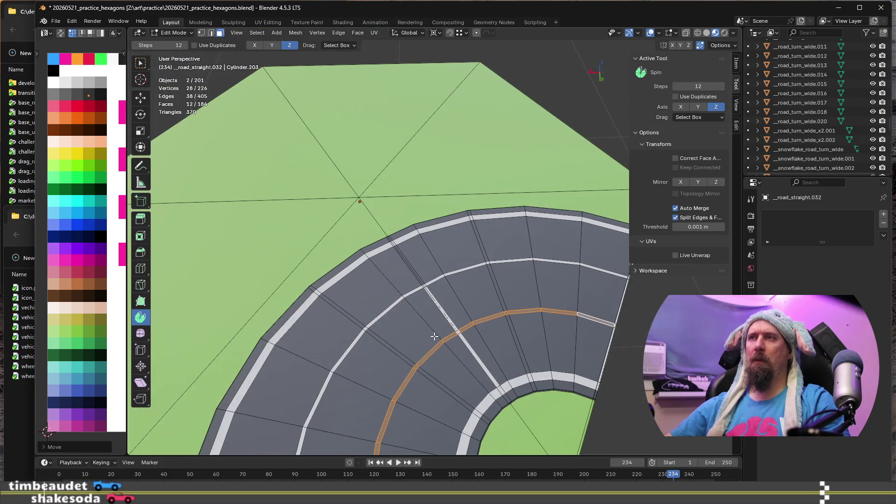
click(356, 321)
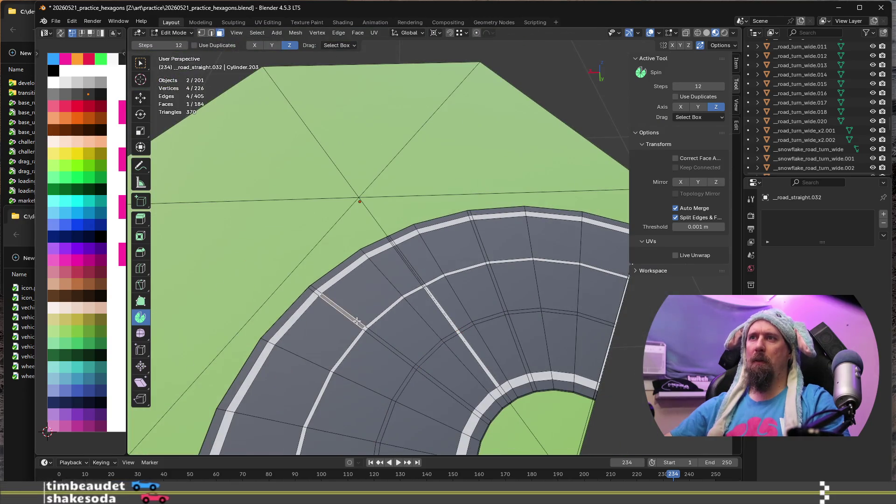
shift+click(482, 249)
Step: Shift the two dash faces to the new palette colour and return to Object Mode
key(g)
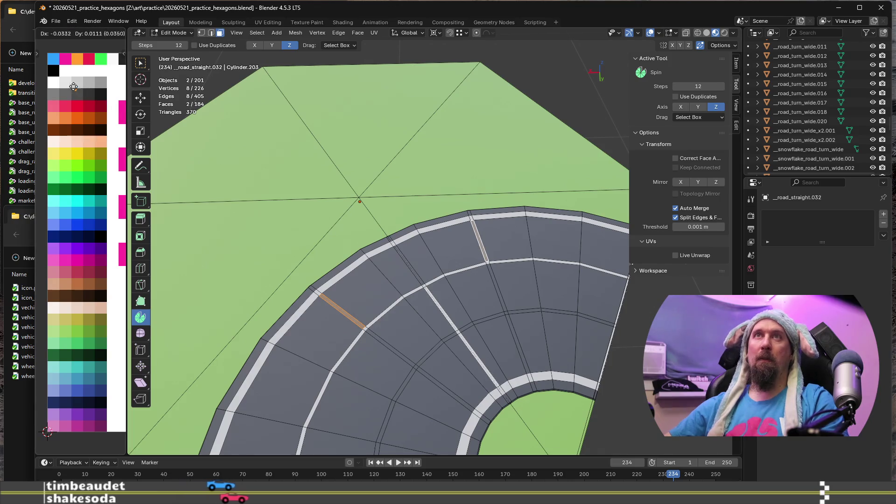
click(66, 84)
key(Tab)
scroll(536, 354, down, 5)
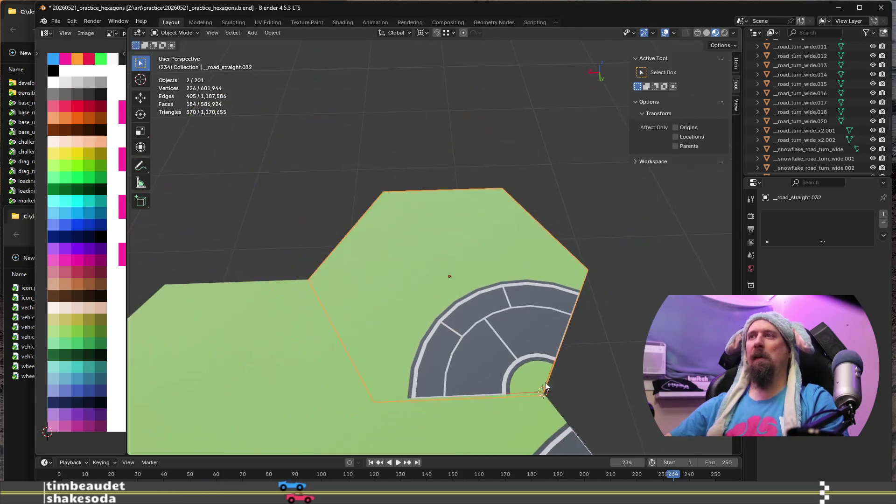
mouse_move(623, 360)
middle_down()
mouse_move(581, 374)
mouse_move(534, 363)
middle_up()
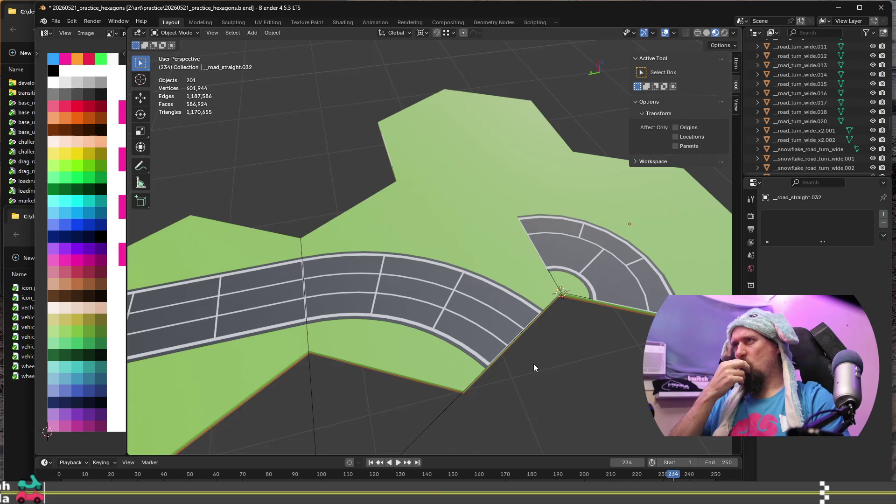
Step: Duplicate the U-turn hexagon tile and offset the copy -15 along X
scroll(567, 340, down, 2)
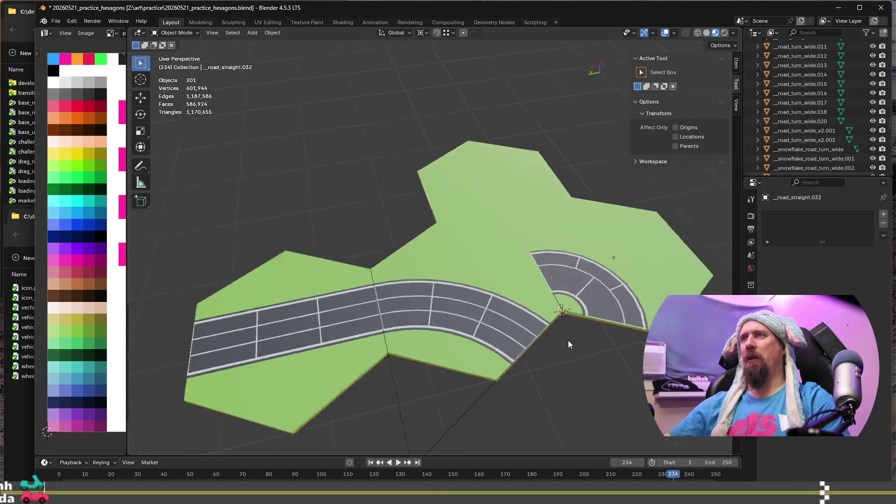
shift+middle_drag(570, 358, 520, 311)
click(511, 202)
mouse_move(510, 202)
middle_down()
mouse_move(526, 318)
mouse_move(525, 289)
middle_up()
key(shift+d)
text(x)
text(15)
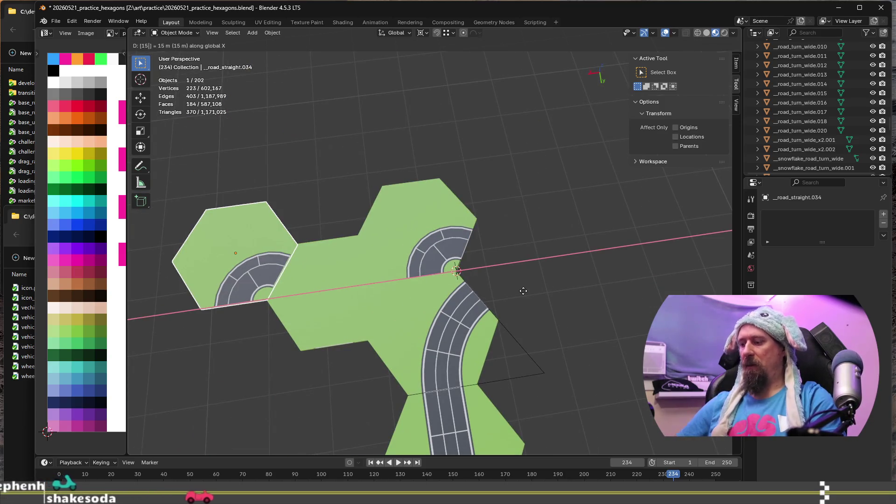
text(-)
Step: Confirm the copy at -15 m on X and frame it in the view
key(Return)
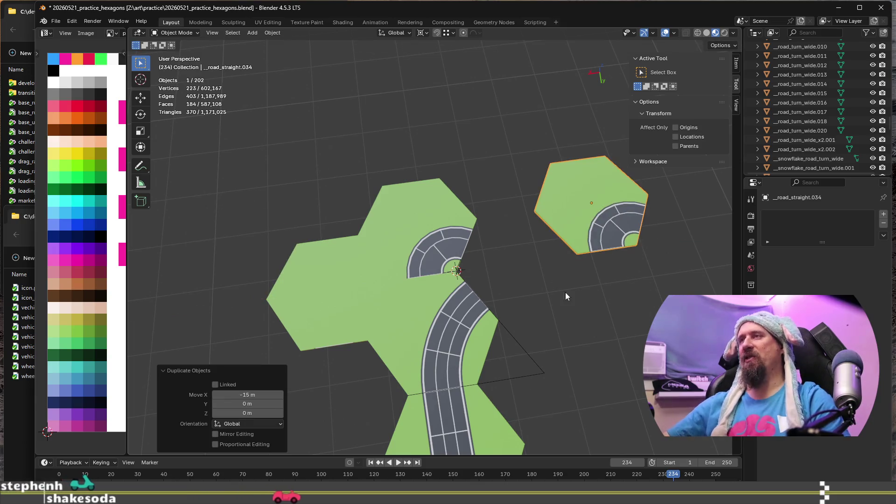
key(KP_Decimal)
scroll(419, 303, up, 3)
middle_drag(419, 304, 407, 243)
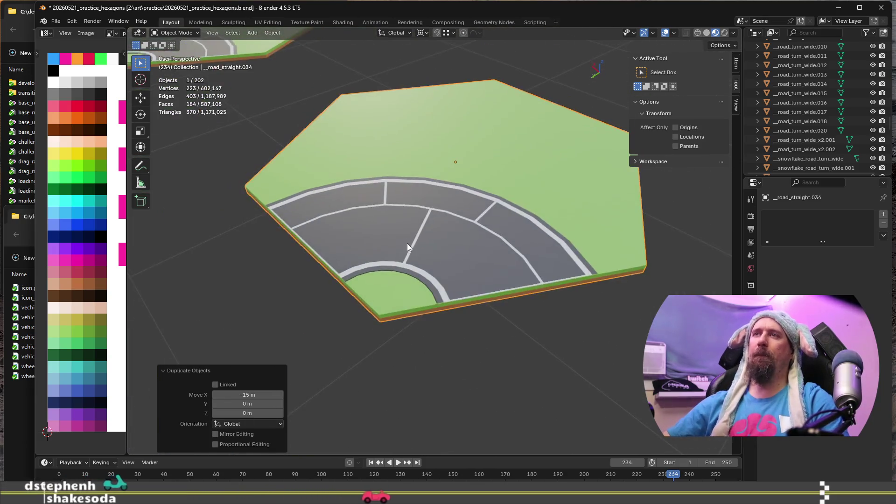
Step: Delete the copied tile's road faces in Edit Mode, leaving a bare hexagon
key(Tab)
scroll(407, 242, up, 3)
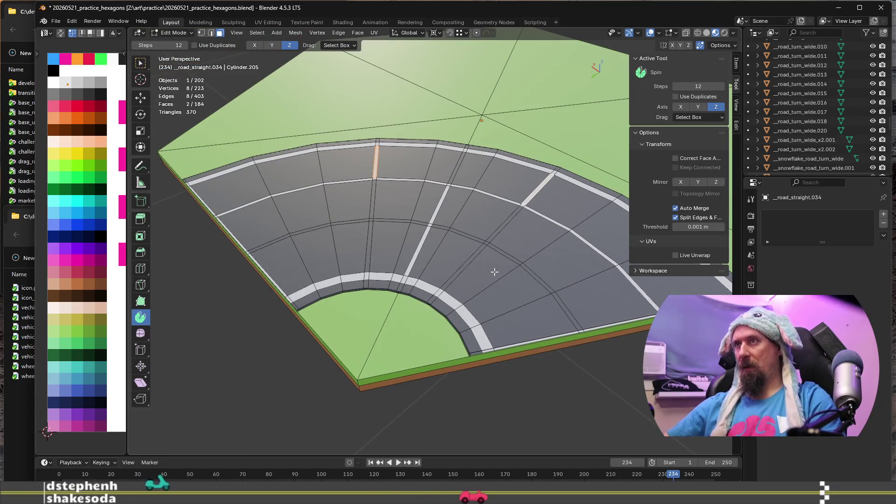
key(l)
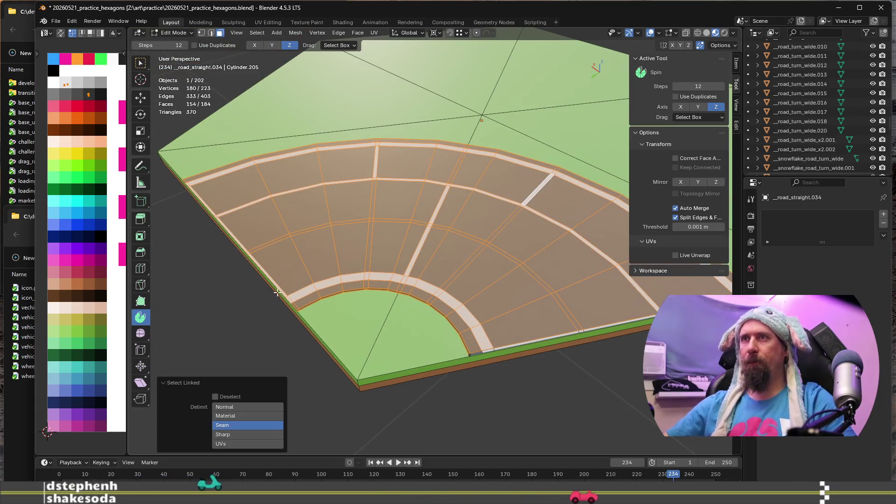
middle_drag(277, 291, 326, 298)
shift+click(327, 291)
scroll(394, 316, down, 3)
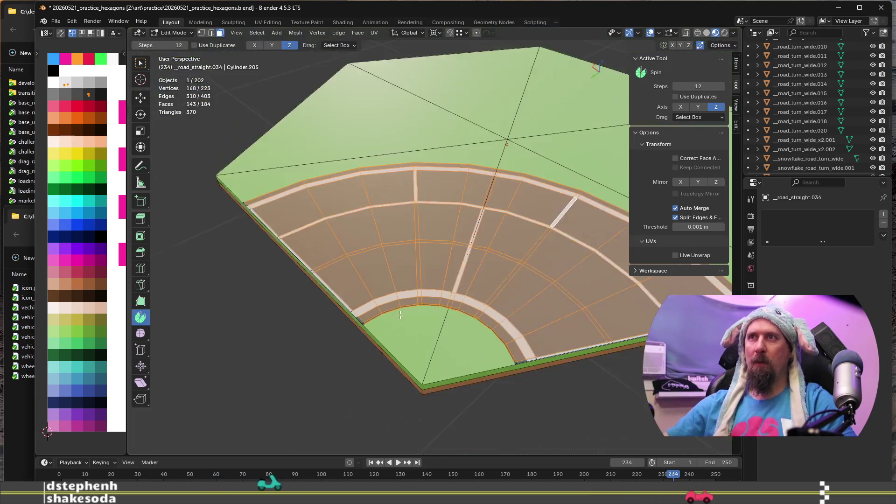
key(x)
click(493, 288)
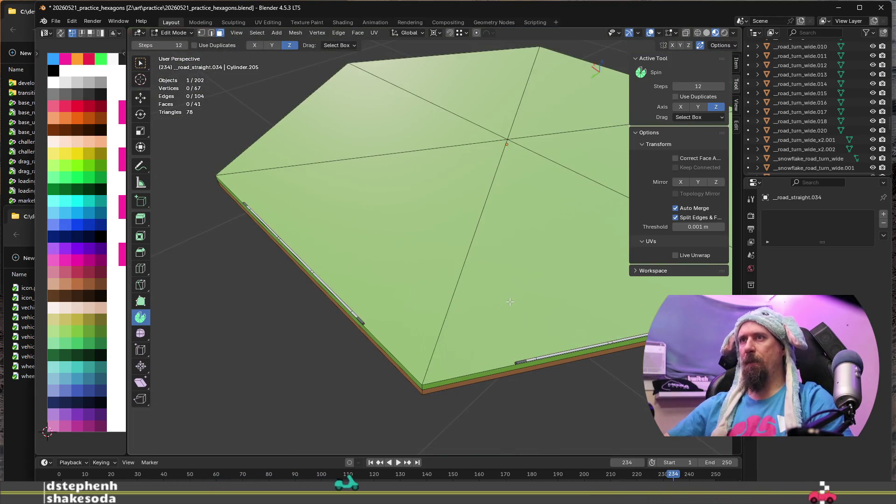
Step: Inspect the bare hexagon from several angles and return to Object Mode
scroll(510, 302, down, 4)
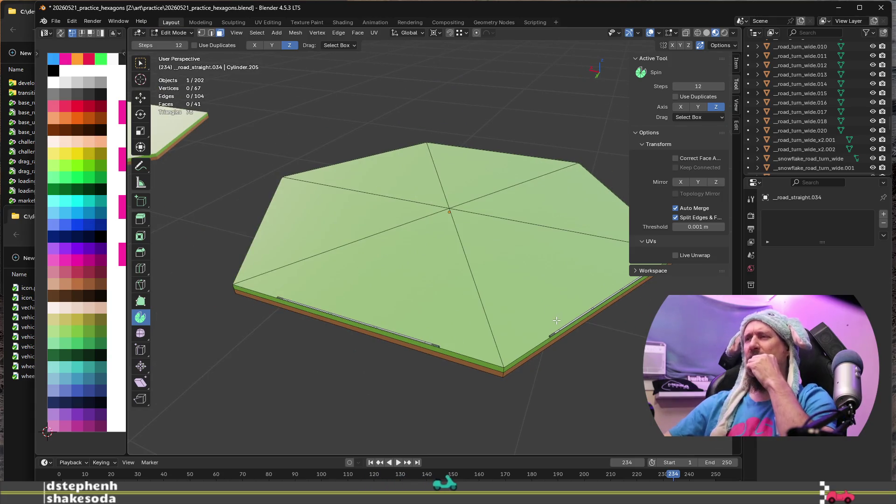
middle_drag(541, 323, 508, 330)
scroll(508, 330, down, 2)
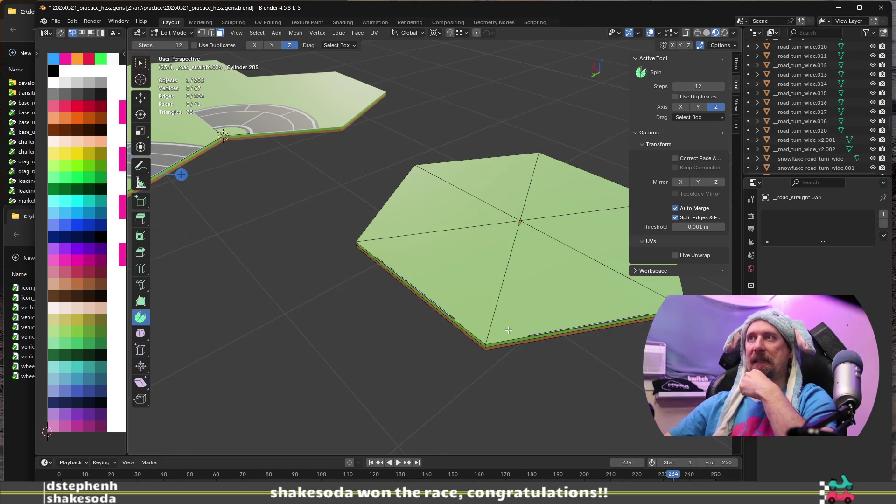
mouse_move(332, 271)
middle_down()
mouse_move(404, 296)
mouse_move(404, 264)
middle_up()
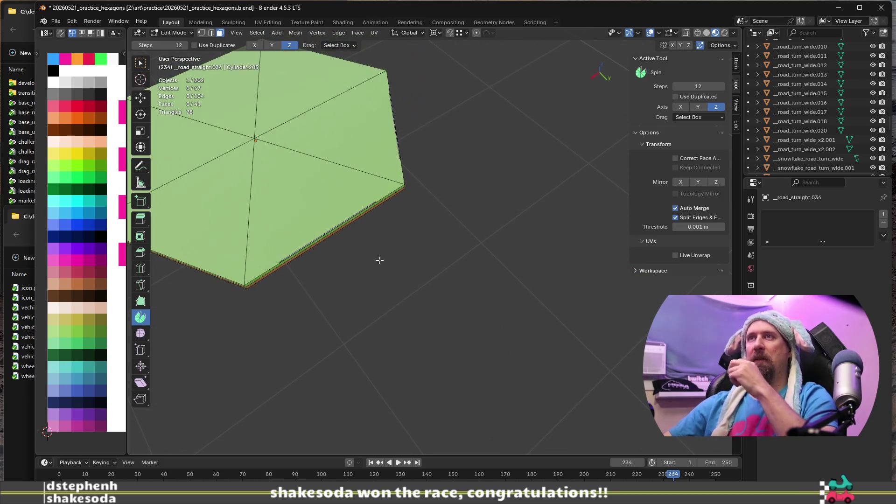
mouse_move(282, 300)
shift+middle_down()
mouse_move(524, 384)
mouse_move(529, 328)
shift+middle_up()
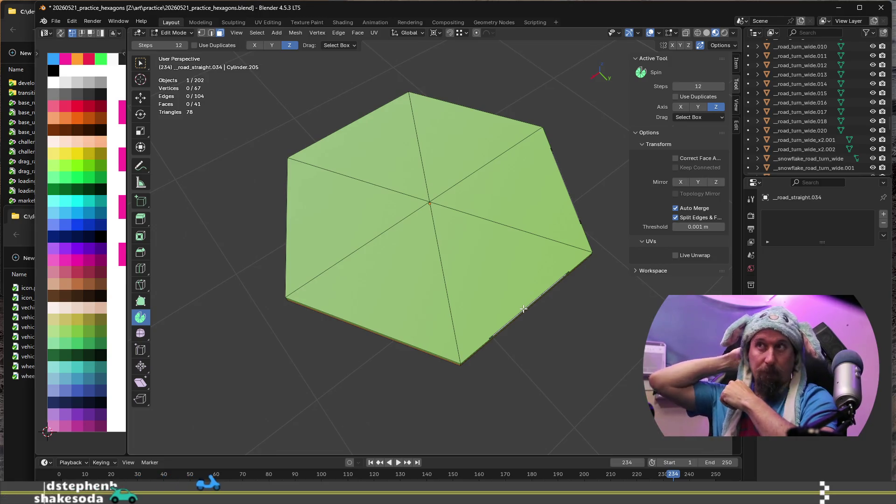
scroll(518, 294, up, 6)
scroll(514, 280, down, 3)
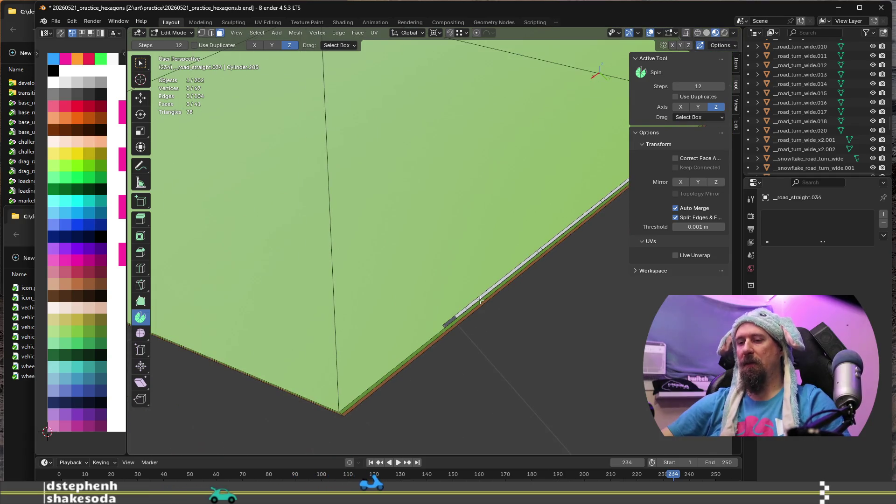
scroll(480, 300, down, 5)
key(Tab)
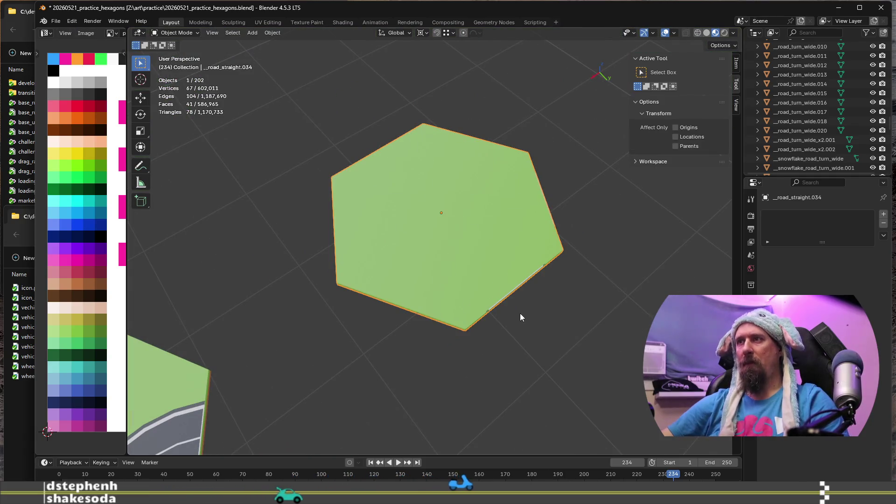
Step: Try snapping the tile to the 3D cursor, then undo it and close the snap menu
key(shift+s)
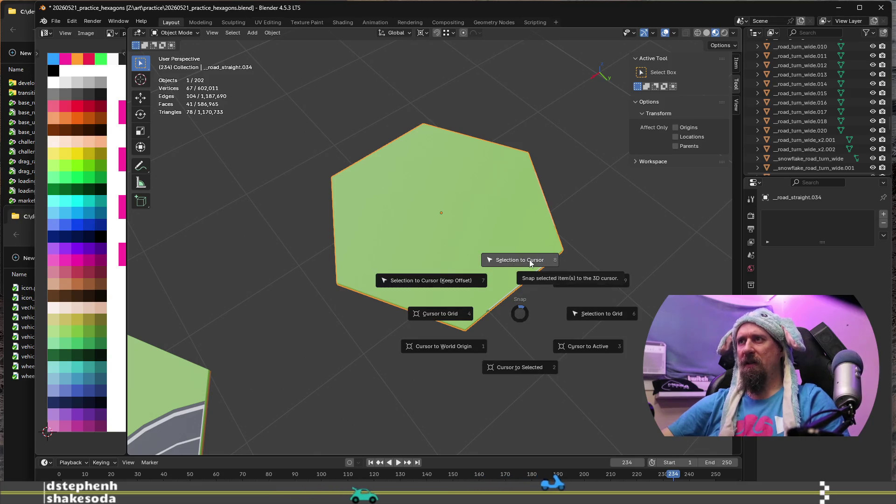
click(529, 263)
key(ctrl+z)
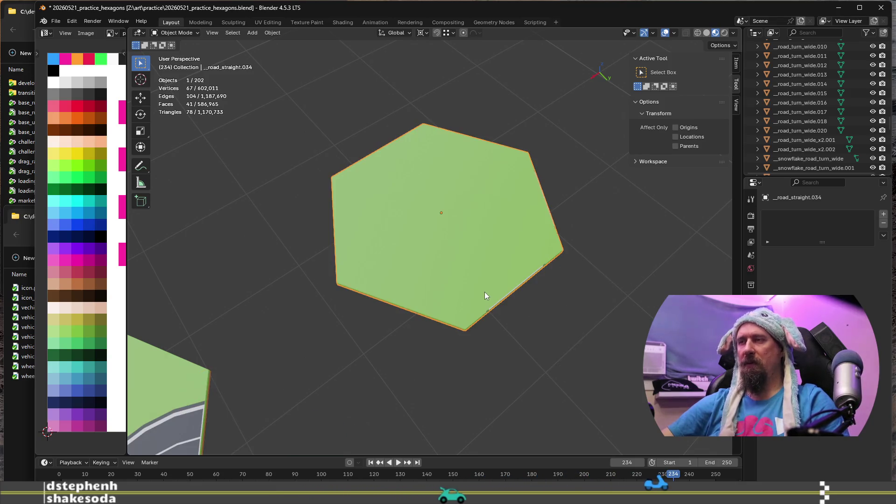
key(shift+s)
key(Escape)
scroll(485, 327, up, 5)
Step: Duplicate the tile's outer boundary edge chain in place in Edit Mode
key(Tab)
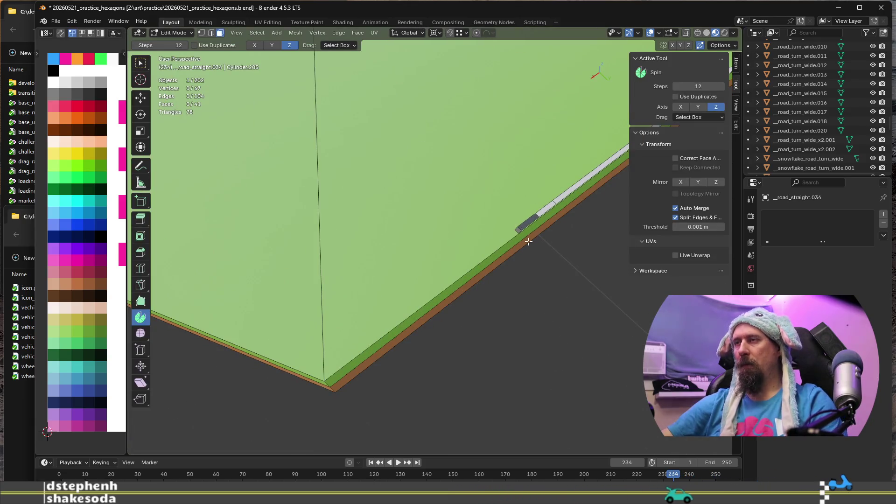
alt+click(525, 228)
scroll(524, 231, down, 6)
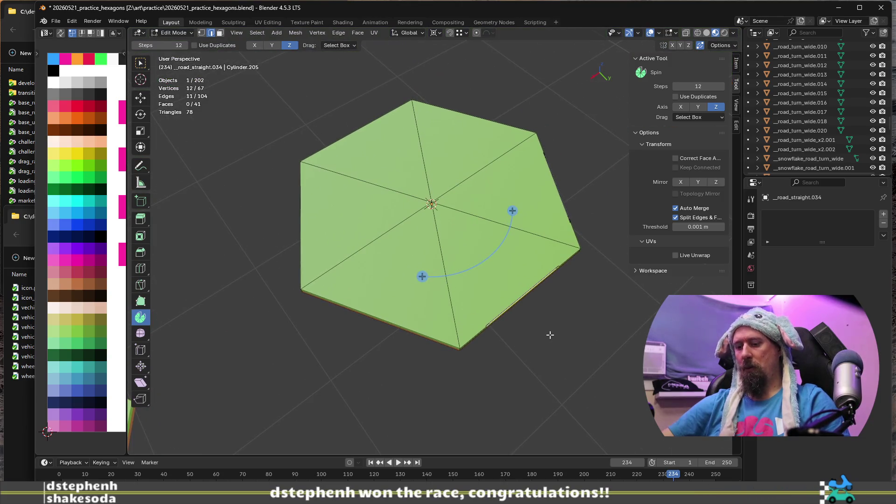
key(shift+d)
right_click(543, 286)
Step: Orbit to a steeper view and begin rotating the duplicated edges around Z
mouse_move(544, 286)
middle_down()
mouse_move(557, 314)
mouse_move(504, 299)
middle_up()
scroll(504, 299, down, 2)
mouse_move(560, 306)
middle_down()
mouse_move(500, 360)
mouse_move(508, 362)
middle_up()
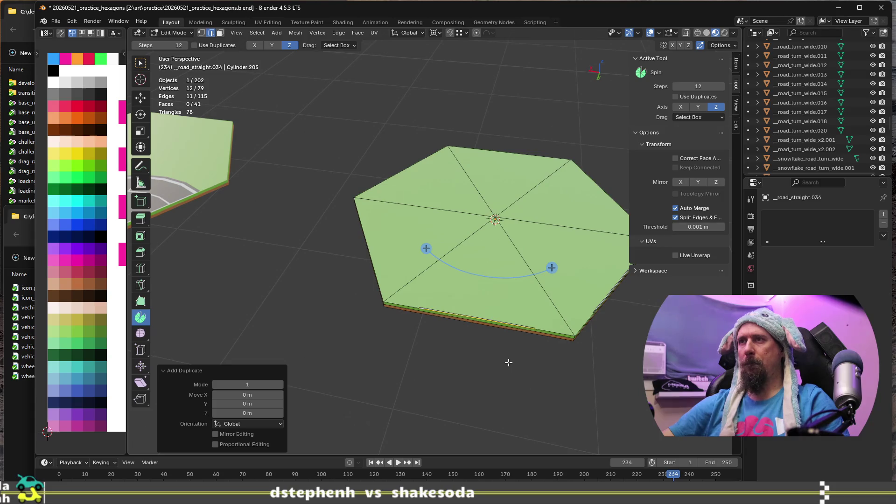
scroll(509, 362, up, 2)
middle_drag(508, 362, 508, 359)
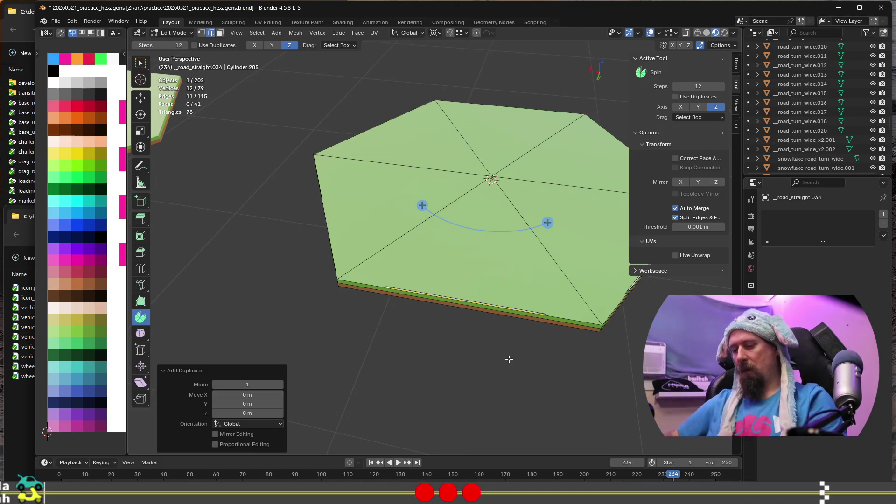
key(r)
key(z)
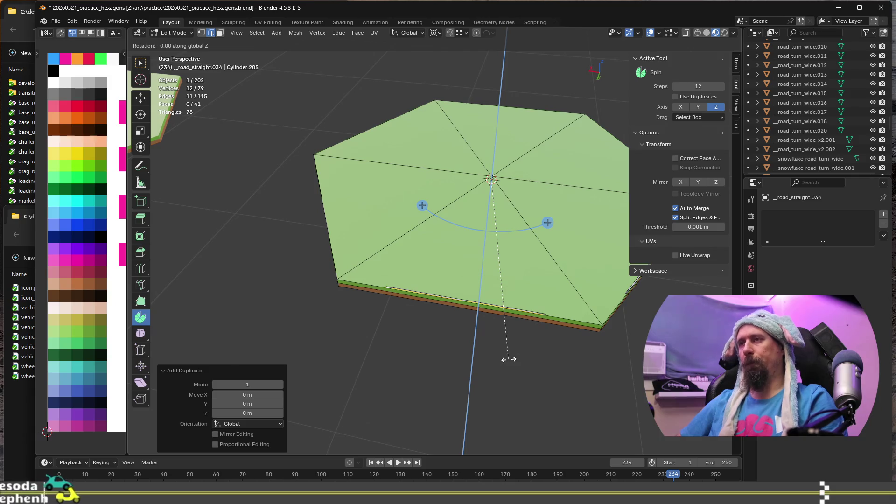
Step: Rotate the duplicated edge chain 20° around Z
text(20)
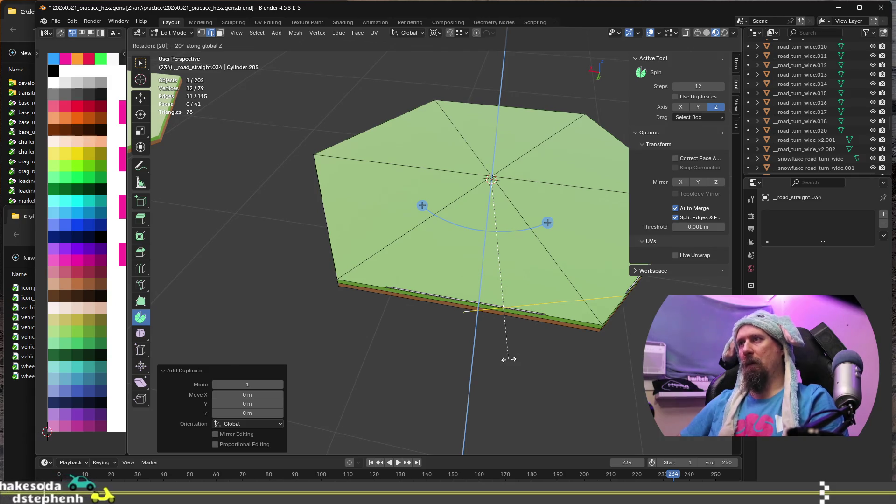
key(Return)
mouse_move(509, 360)
middle_down()
mouse_move(516, 366)
mouse_move(448, 370)
middle_up()
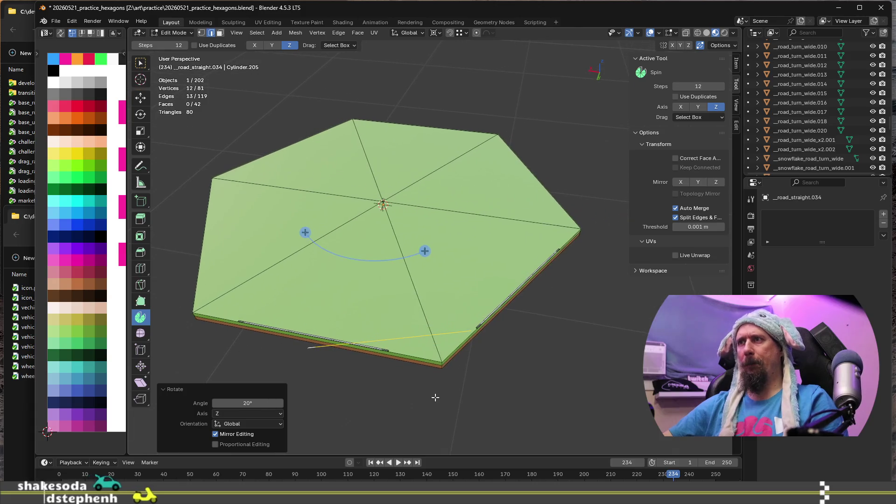
scroll(448, 370, up, 2)
scroll(448, 369, down, 2)
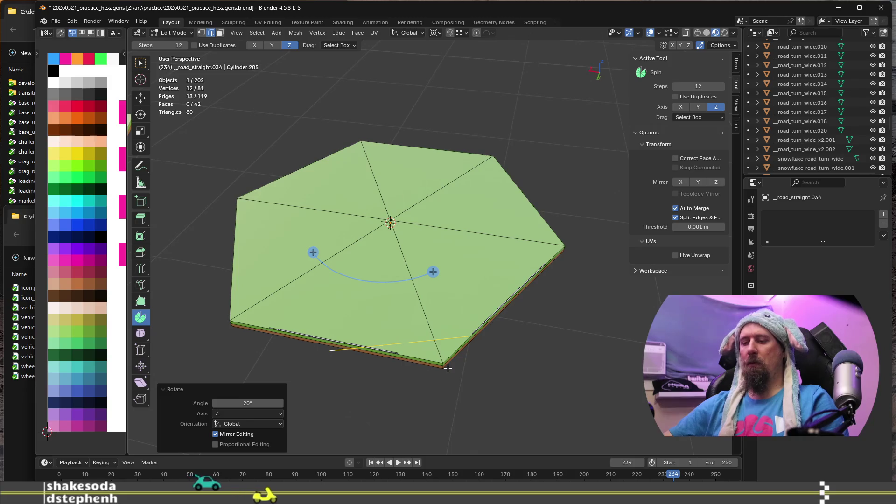
Step: Set the pivot to Median Point and rotate the edges 90° around Z
key(period)
click(462, 336)
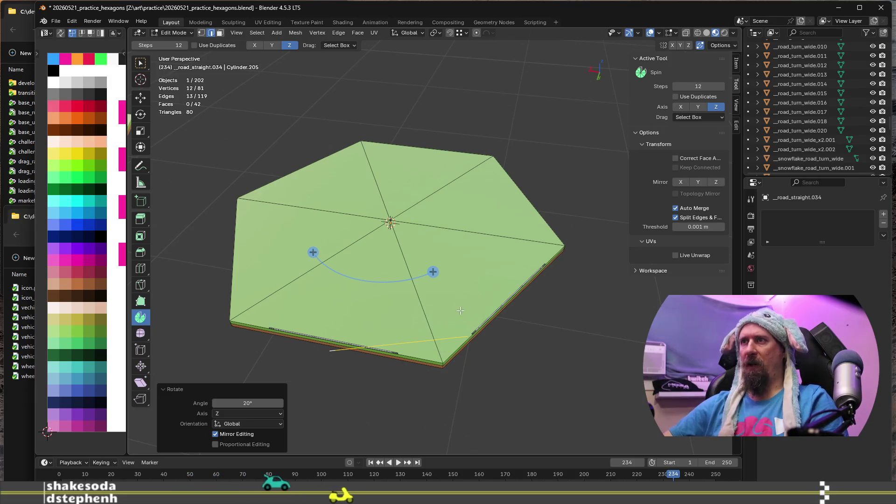
key(r)
key(z)
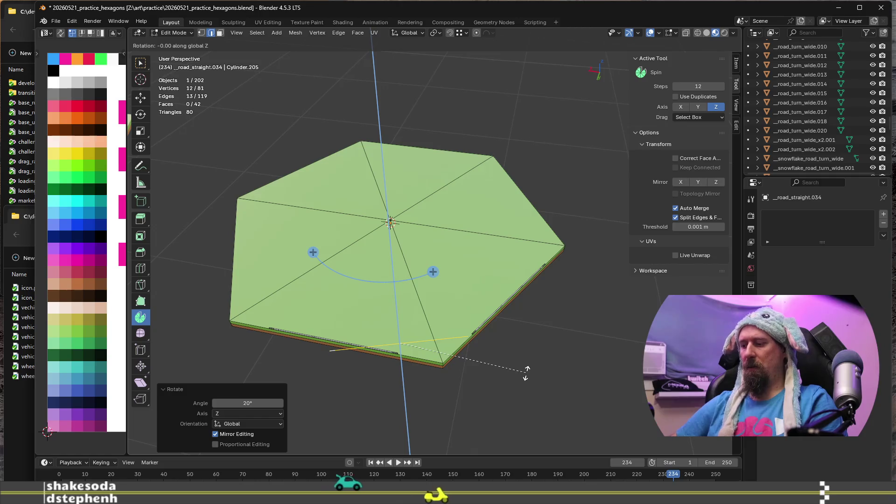
text(90)
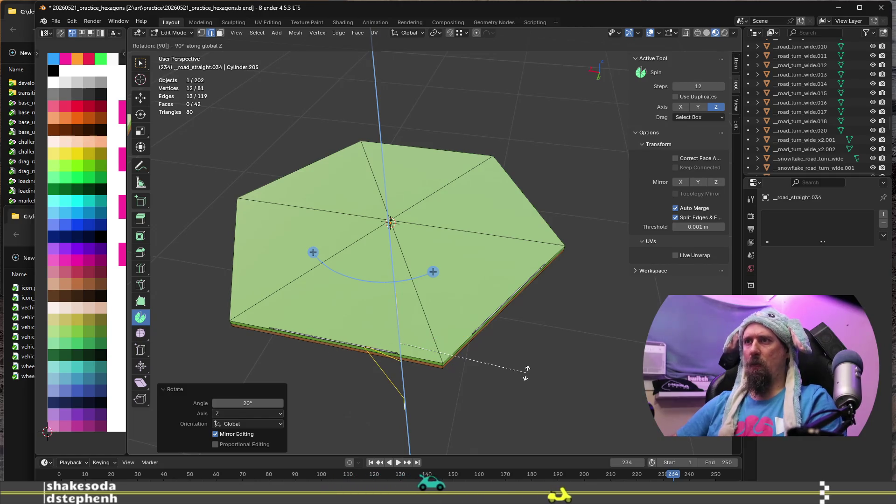
key(Return)
Step: Rotate the edges another 90° around Z, then undo that rotation
mouse_move(602, 402)
middle_down()
mouse_move(583, 344)
mouse_move(582, 352)
mouse_move(438, 354)
mouse_move(444, 330)
middle_up()
text(rz9)
text(0)
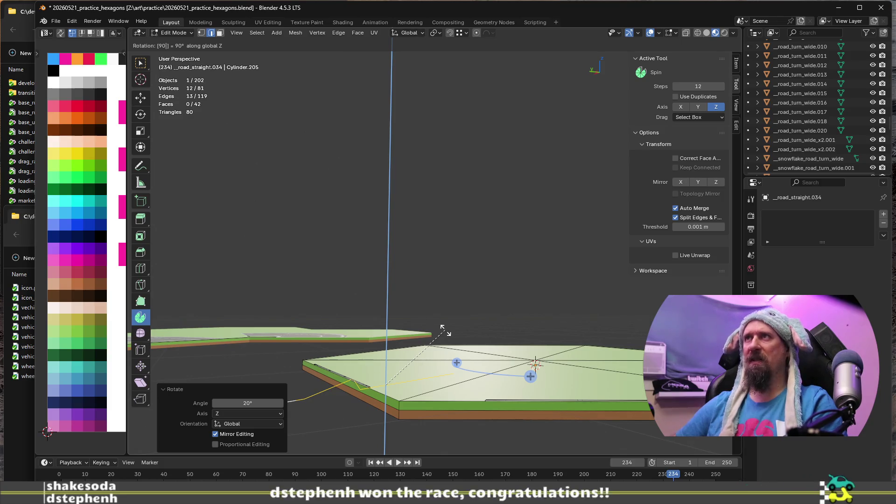
key(Return)
mouse_move(446, 331)
middle_down()
mouse_move(454, 384)
mouse_move(504, 400)
mouse_move(470, 330)
mouse_move(491, 232)
mouse_move(504, 320)
mouse_move(520, 336)
mouse_move(490, 363)
middle_up()
key(ctrl+z)
key(period)
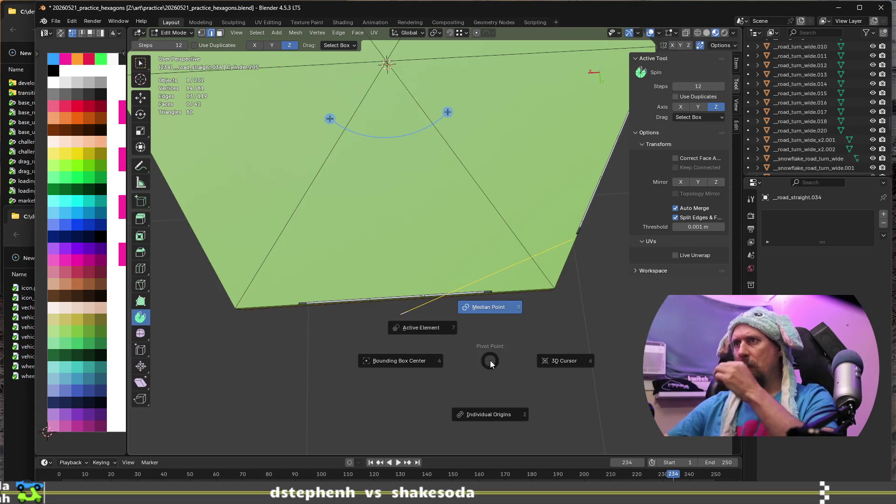
Step: Set the pivot to Median Point and select the overlapping vertices along the tile's side edge
click(496, 309)
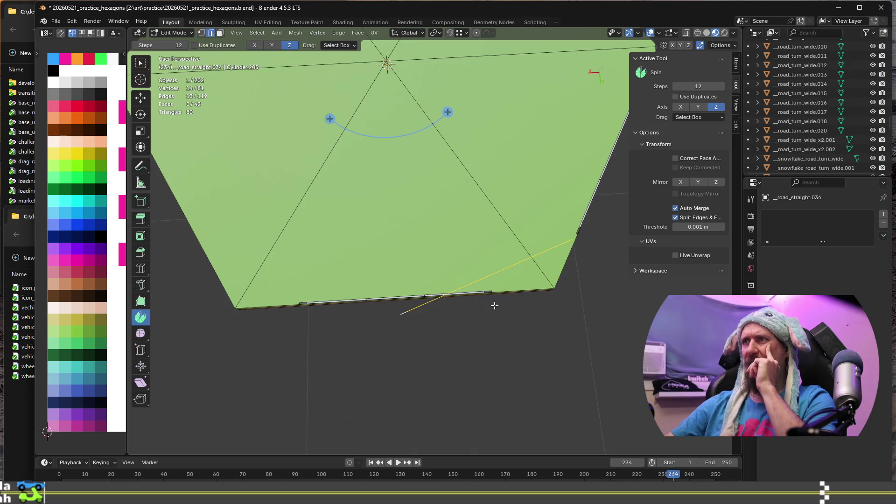
middle_drag(467, 415, 507, 384)
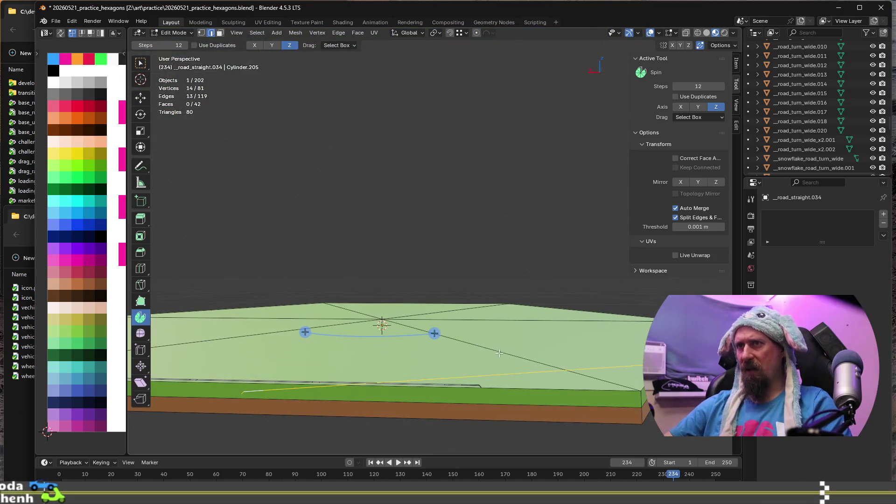
alt+click(508, 373)
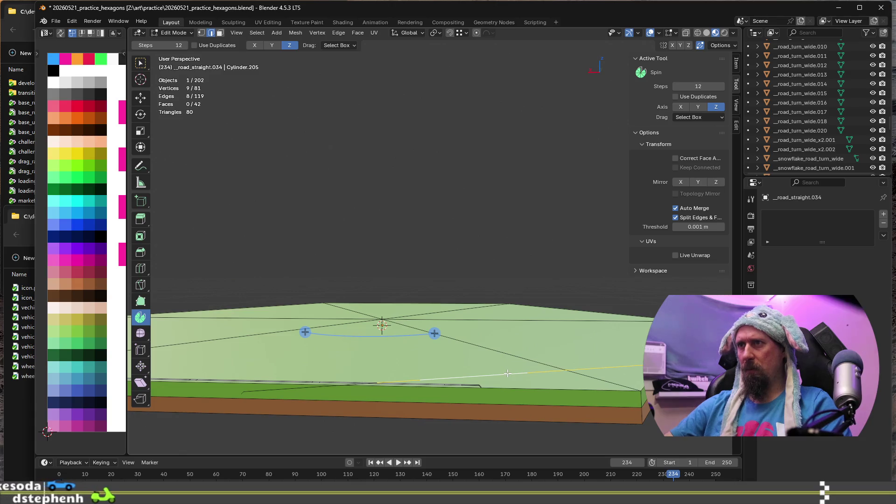
alt+click(260, 391)
middle_drag(260, 391, 286, 396)
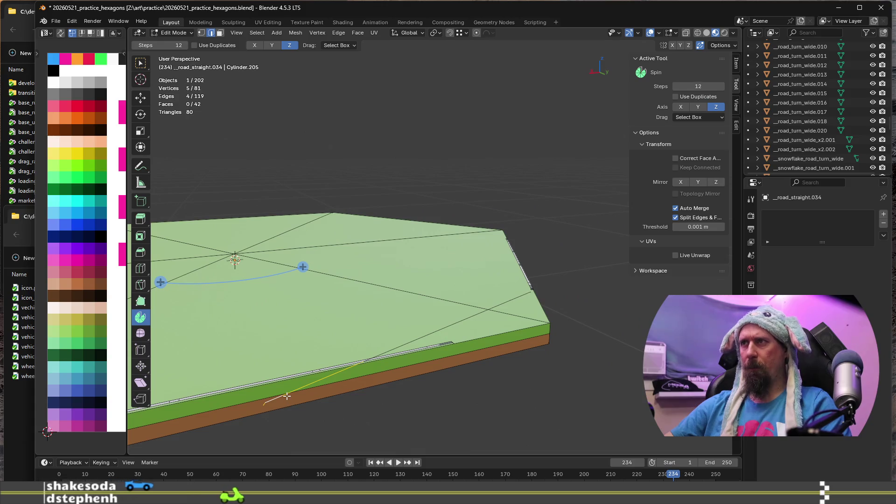
key(ctrl+l)
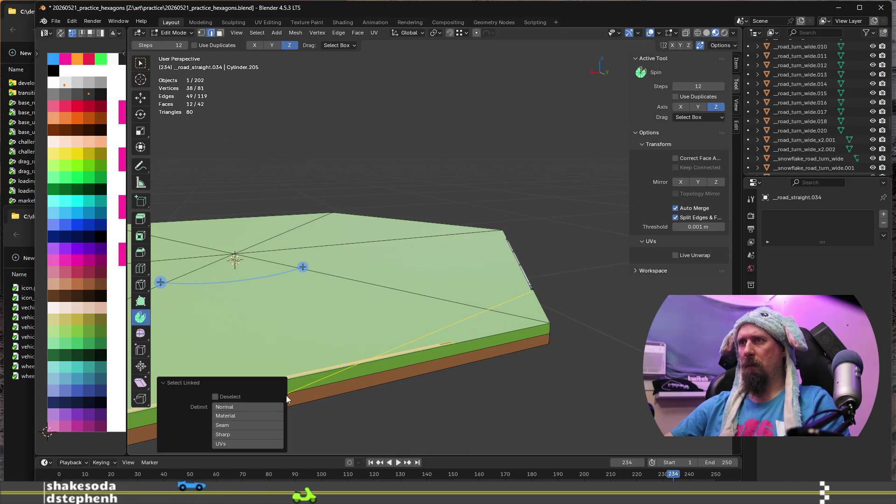
key(ctrl+z)
middle_drag(514, 370, 499, 362)
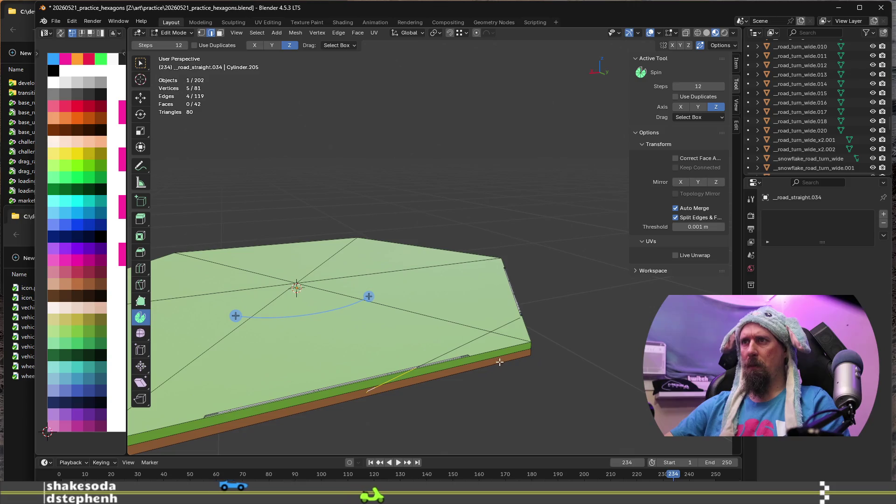
key(1)
click(365, 392)
middle_drag(366, 392, 477, 371)
key(ctrl+z)
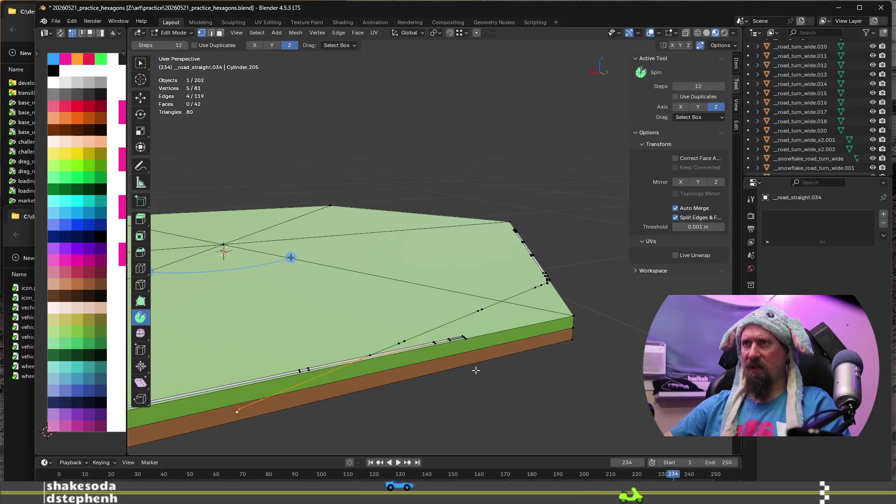
ctrl+click(475, 314)
middle_drag(476, 313, 448, 318)
scroll(500, 309, up, 5)
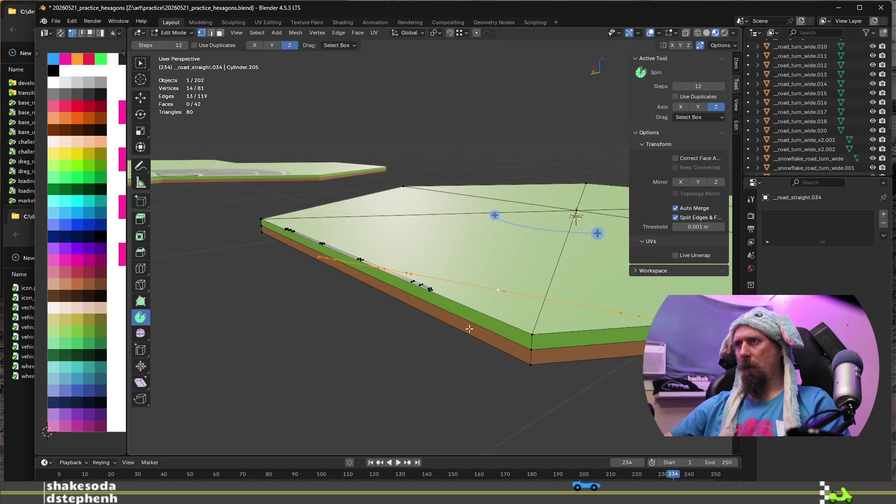
middle_drag(443, 346, 452, 369)
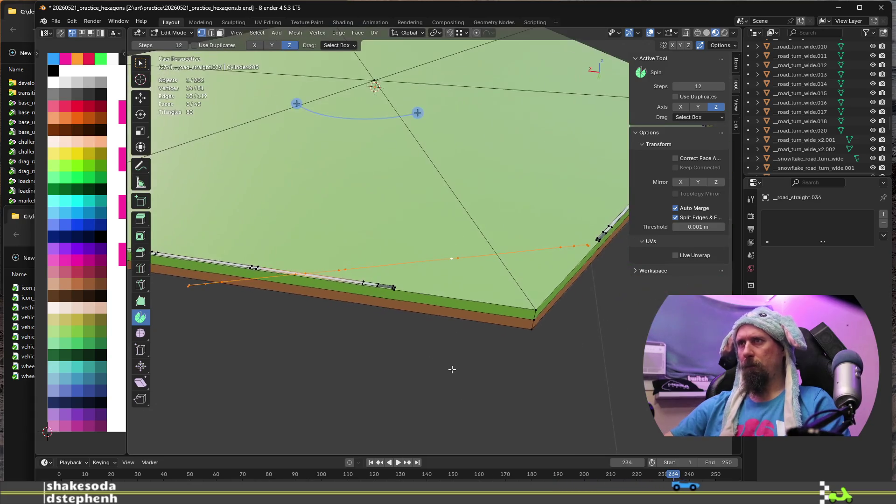
Step: Merge the selected side-edge vertices by distance at 0.0001 m
key(m)
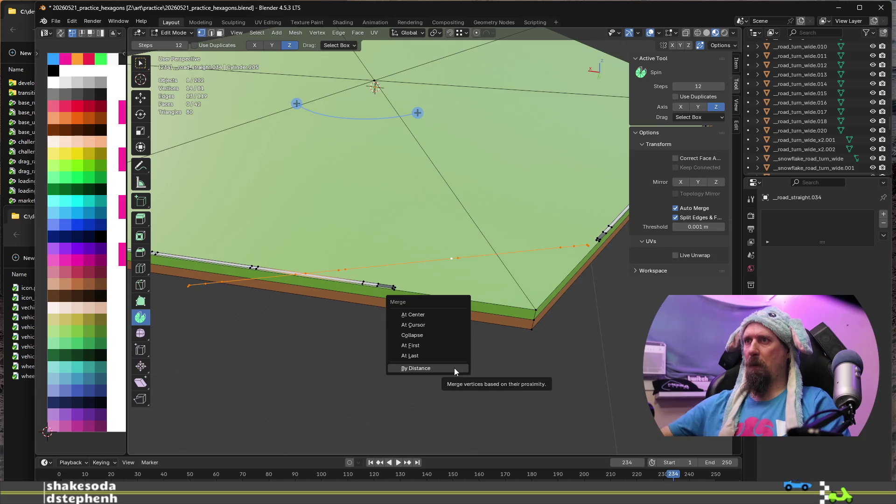
click(455, 368)
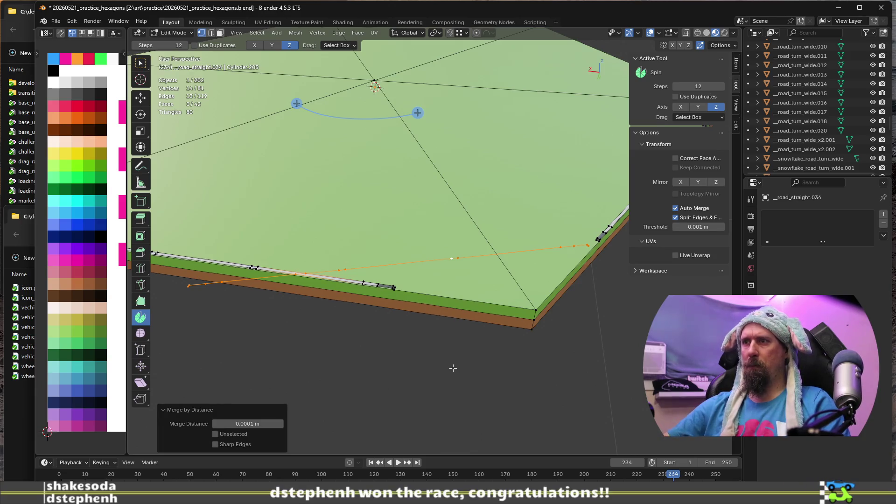
scroll(453, 367, down, 3)
text(rz)
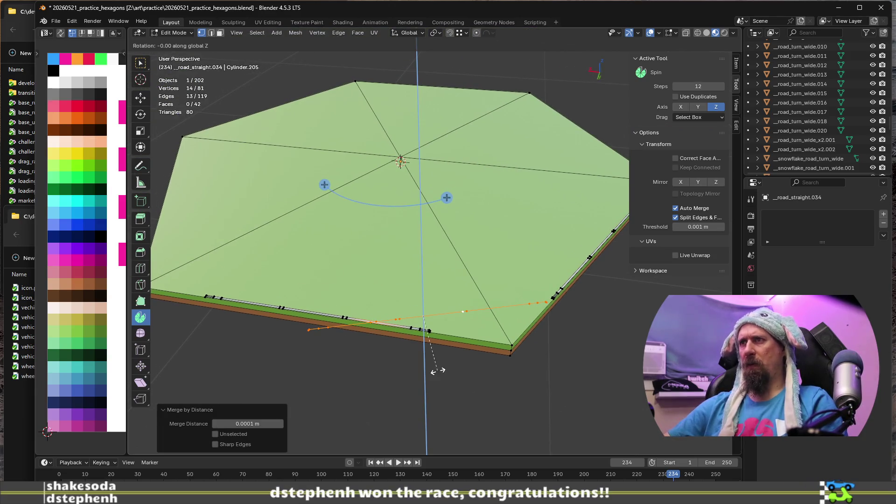
text(90)
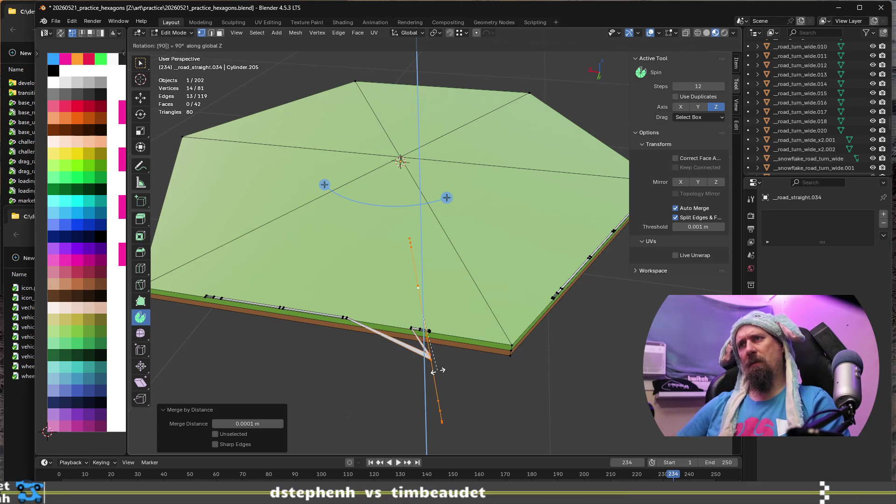
Step: Confirm the 90° Z rotation, then undo back to remove the stray V-shaped edges
key(Return)
middle_drag(438, 370, 484, 368)
scroll(484, 368, up, 4)
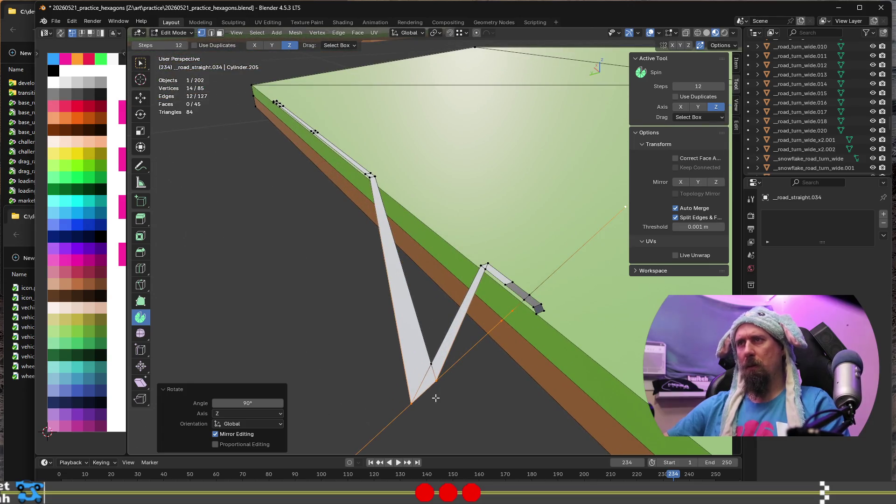
key(ctrl+z)
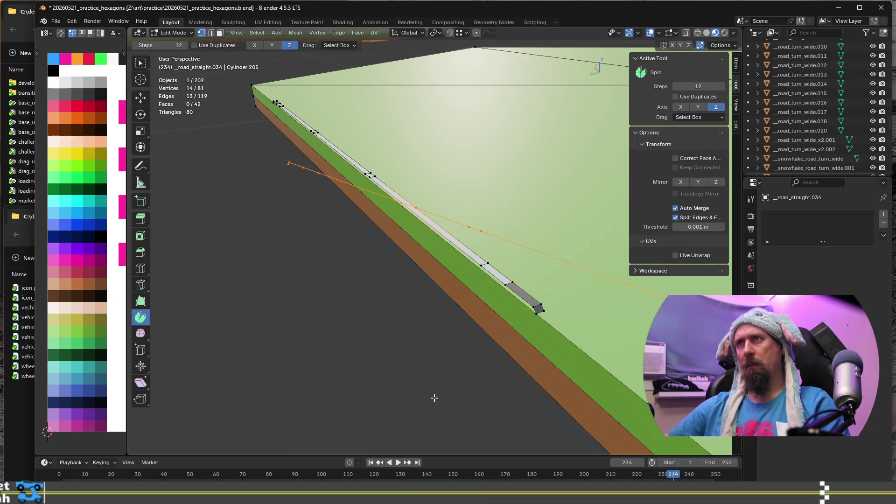
key(ctrl+z)
key(ctrl+z)
key(ctrl+z)
key(ctrl+z)
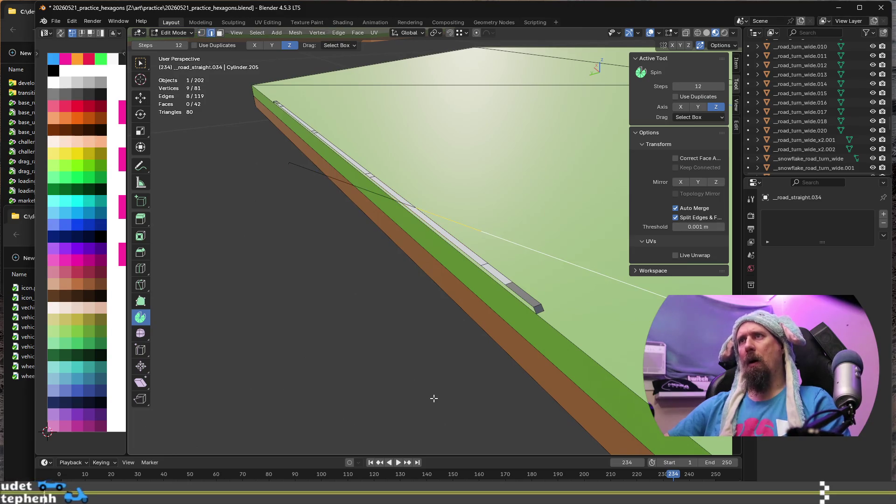
key(ctrl+z)
key(ctrl+z)
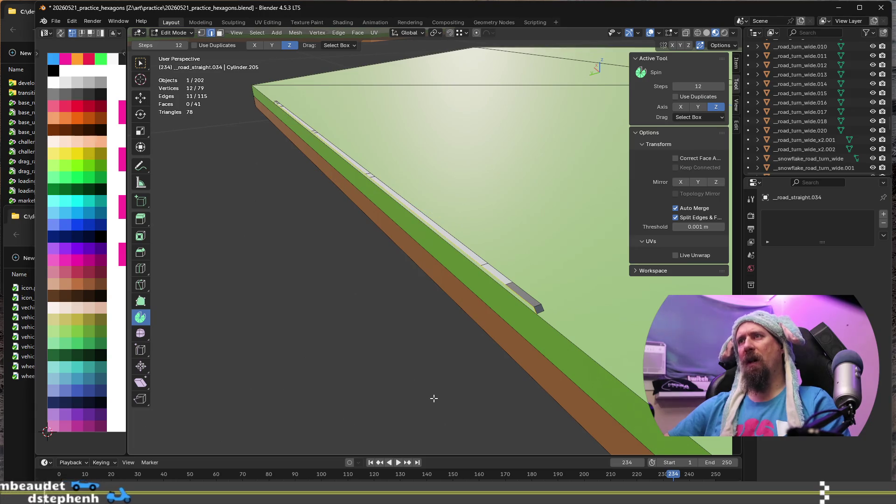
Step: Turn off Auto Merge in the tool options
click(675, 208)
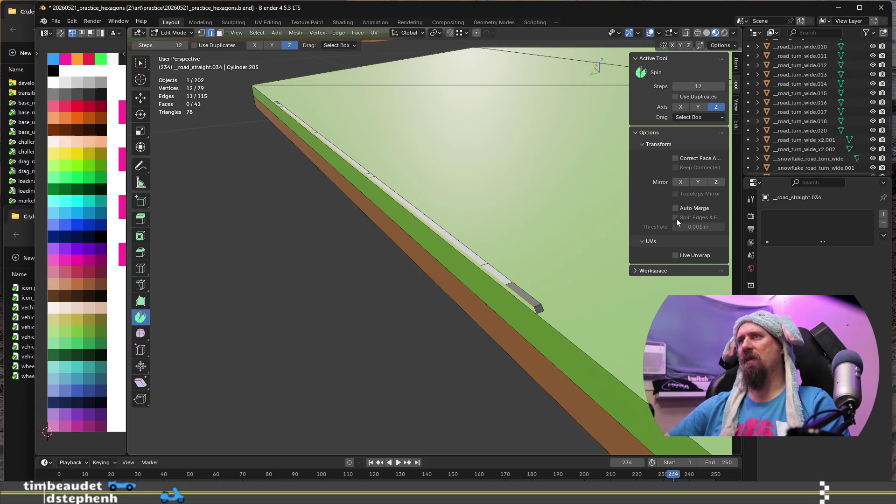
scroll(502, 250, down, 5)
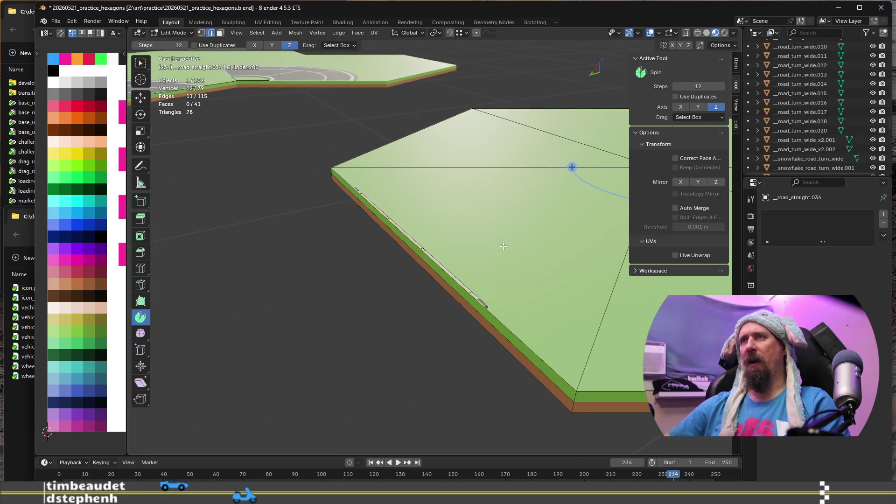
scroll(502, 251, up, 2)
scroll(502, 363, down, 1)
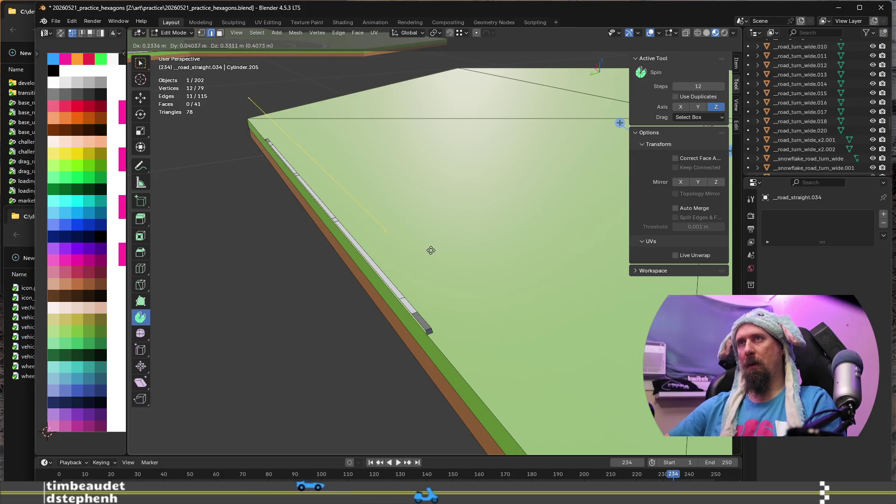
scroll(434, 314, down, 1)
scroll(434, 314, down, 1)
scroll(427, 314, down, 2)
middle_drag(426, 314, 448, 368)
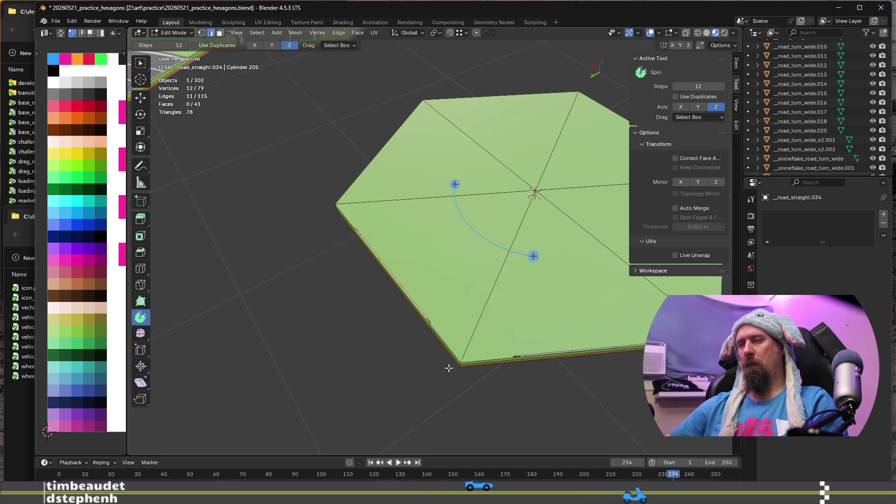
Step: Rotate the remaining edge chain 120° around the Z axis
key(r)
text(z)
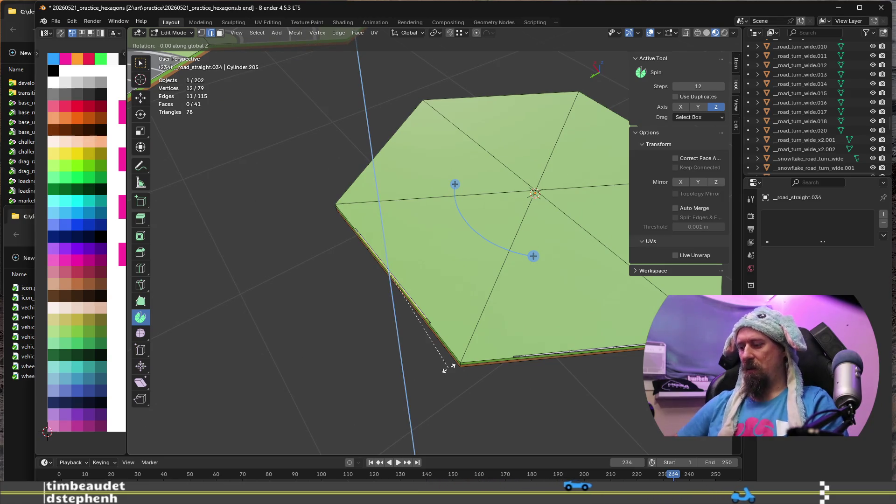
text(90)
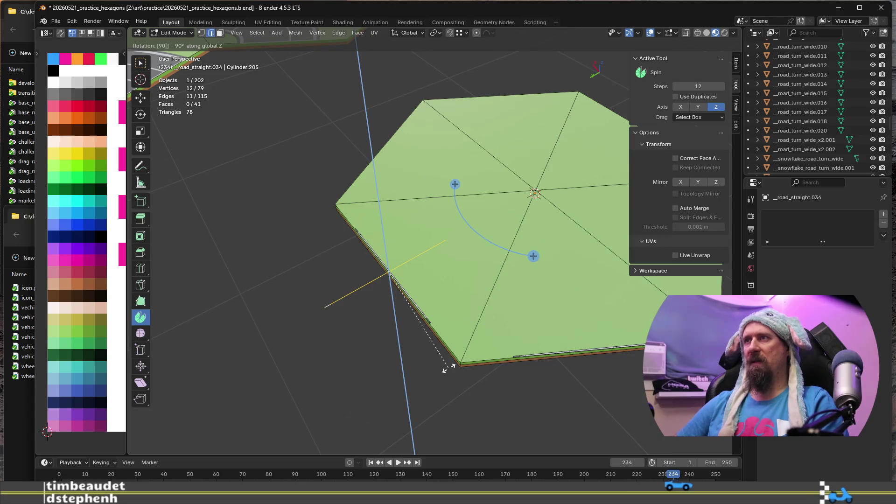
key(BackSpace)
key(BackSpace)
text(12)
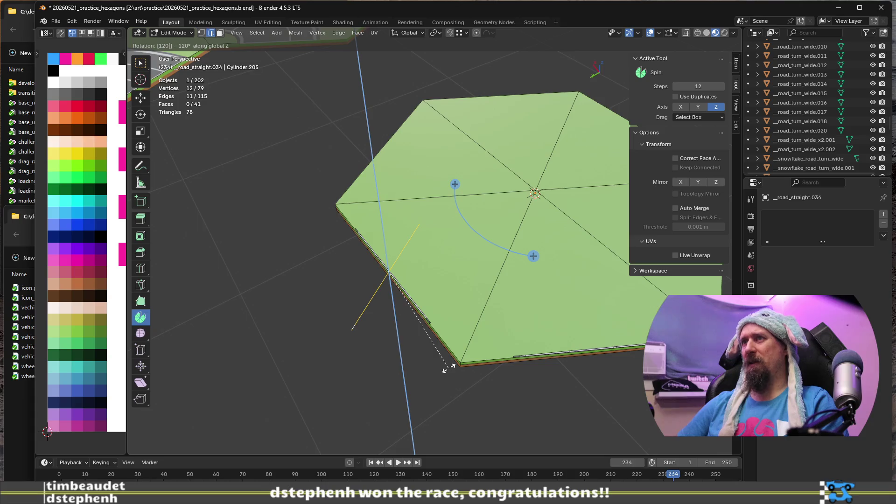
key(Return)
mouse_move(439, 355)
middle_down()
mouse_move(474, 330)
mouse_move(501, 352)
middle_up()
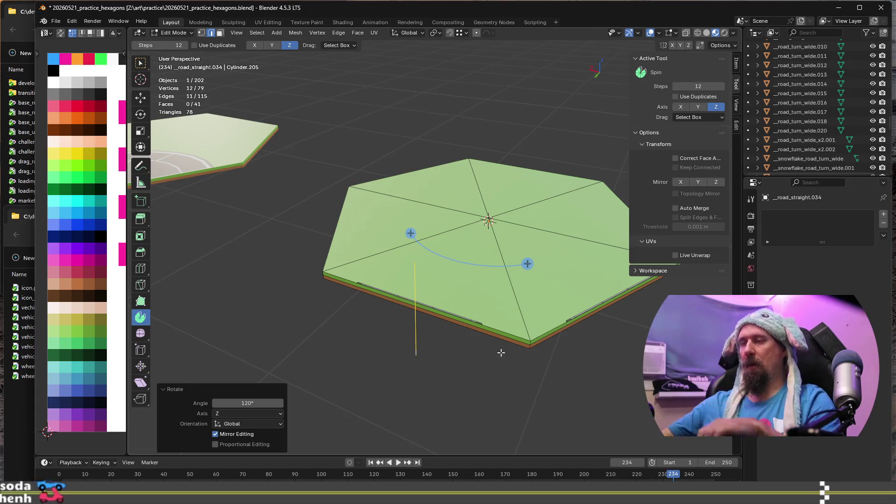
key(period)
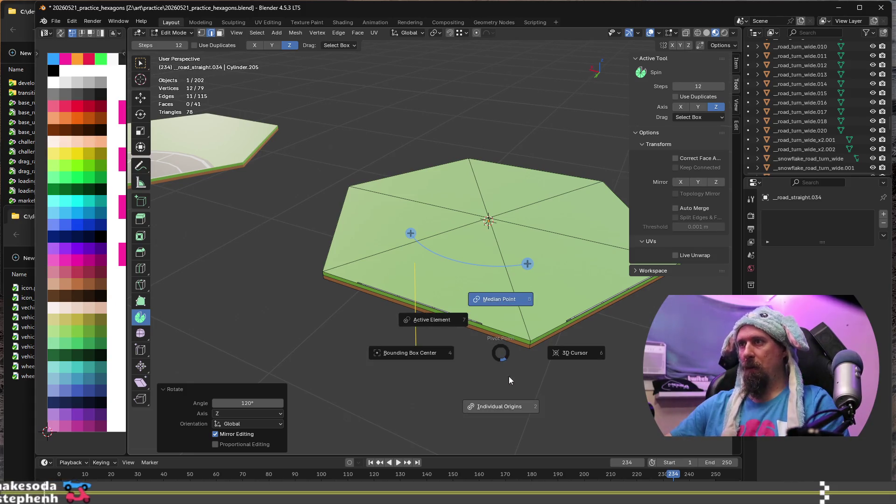
click(429, 320)
middle_drag(430, 320, 443, 349)
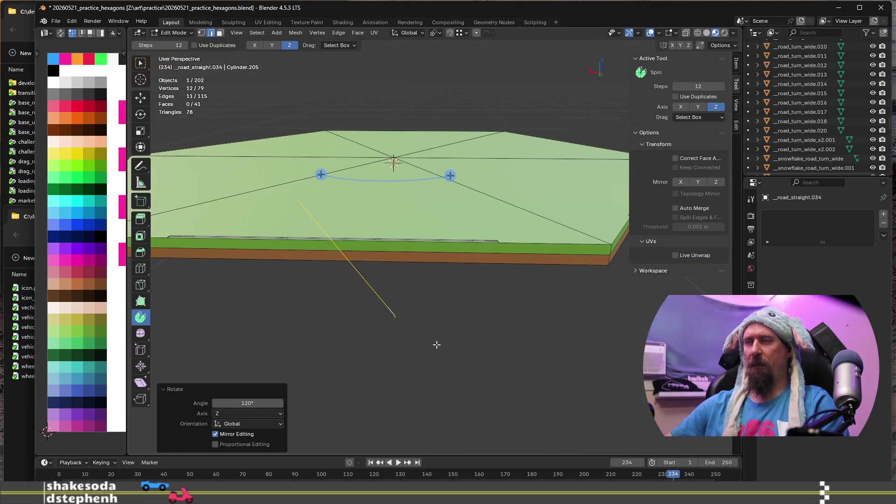
key(1)
key(alt+a)
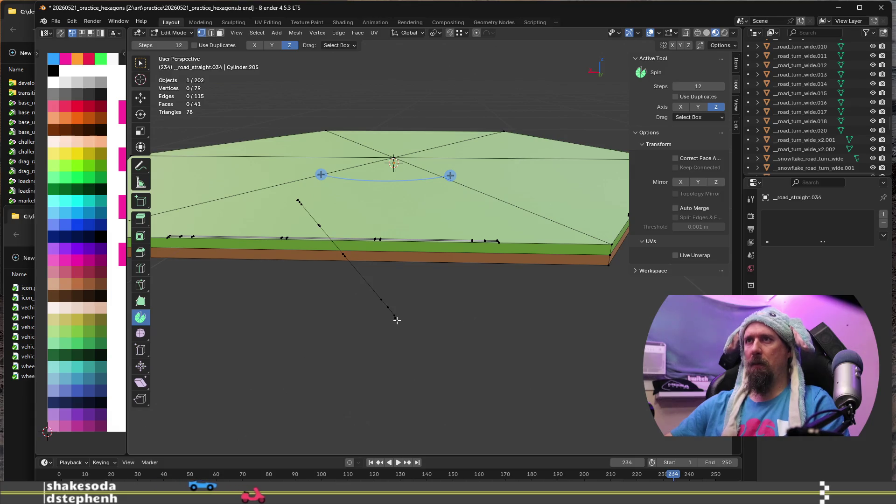
key(l)
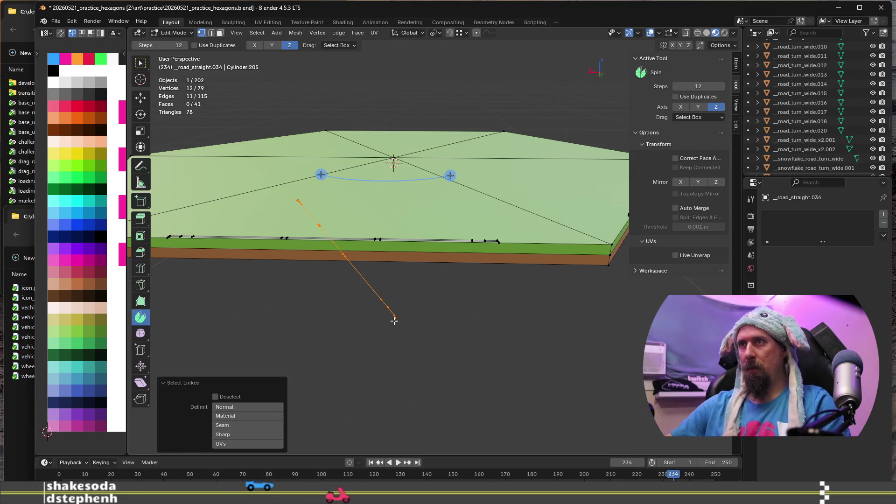
mouse_move(471, 310)
middle_down()
mouse_move(497, 302)
mouse_move(484, 322)
middle_up()
key(shift+s)
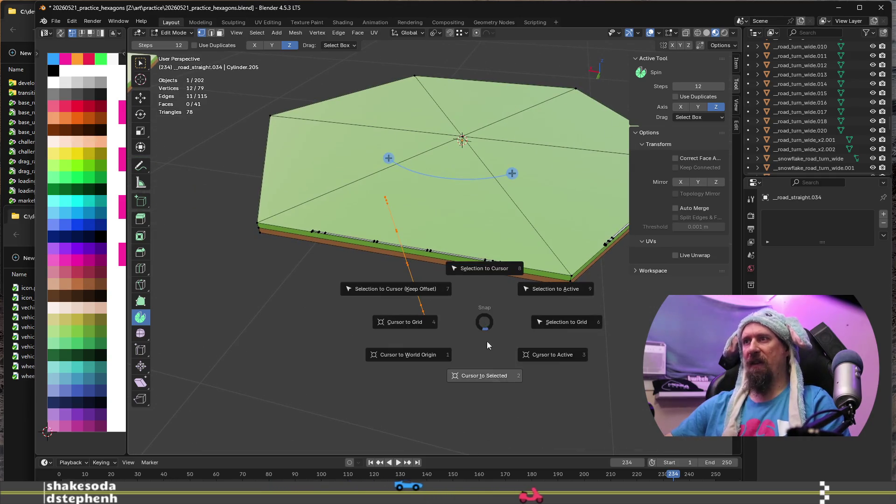
click(497, 268)
mouse_move(496, 267)
middle_down()
mouse_move(486, 296)
mouse_move(454, 294)
mouse_move(467, 267)
mouse_move(466, 304)
middle_up()
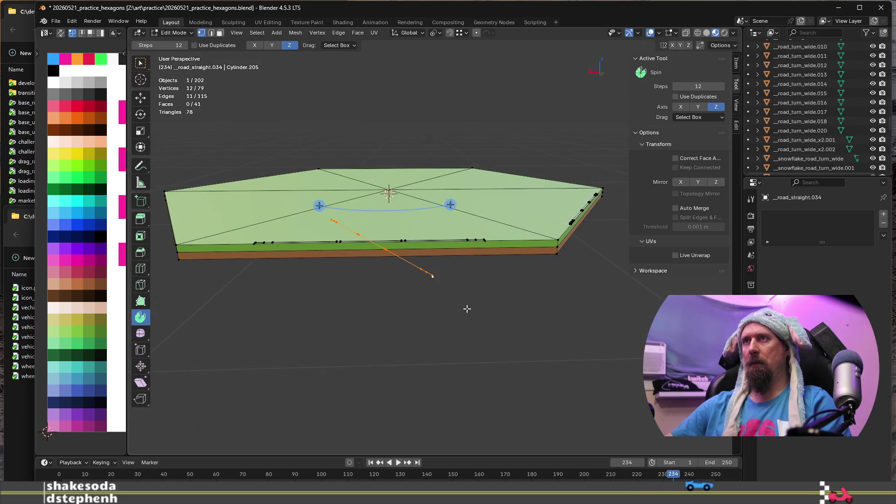
key(shift+s)
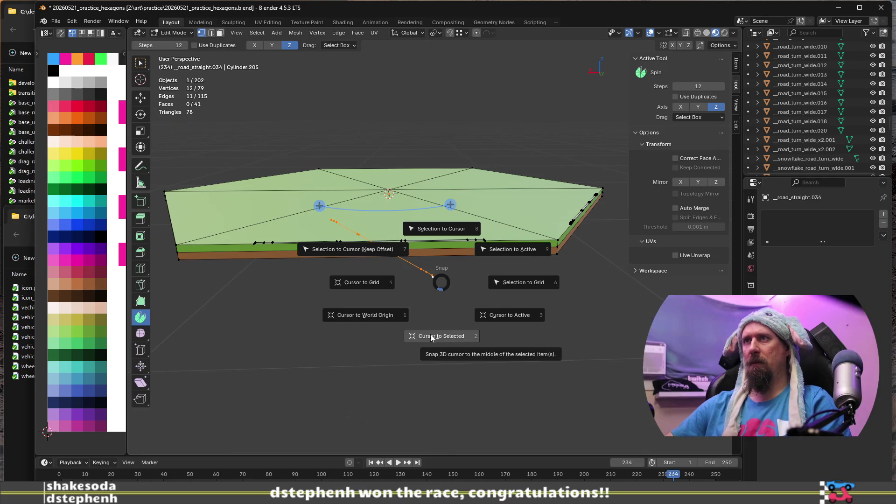
click(372, 251)
mouse_move(401, 270)
middle_down()
mouse_move(374, 308)
mouse_move(378, 295)
middle_up()
key(g)
key(z)
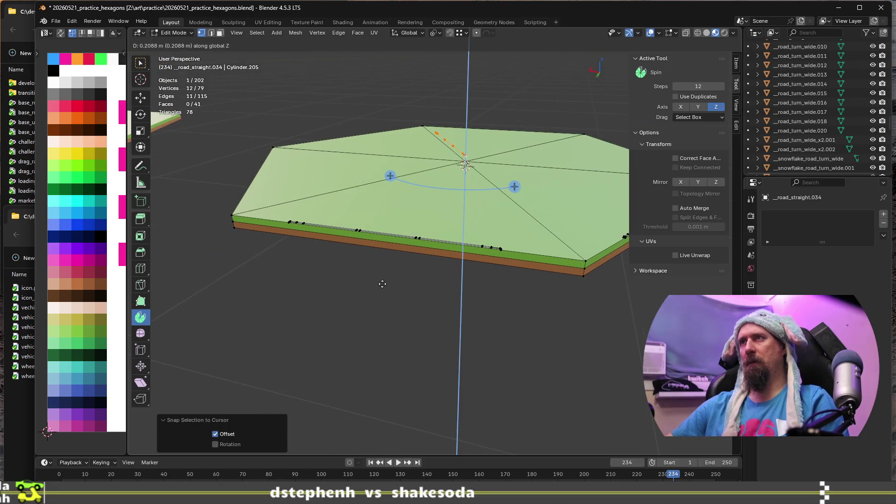
key(Escape)
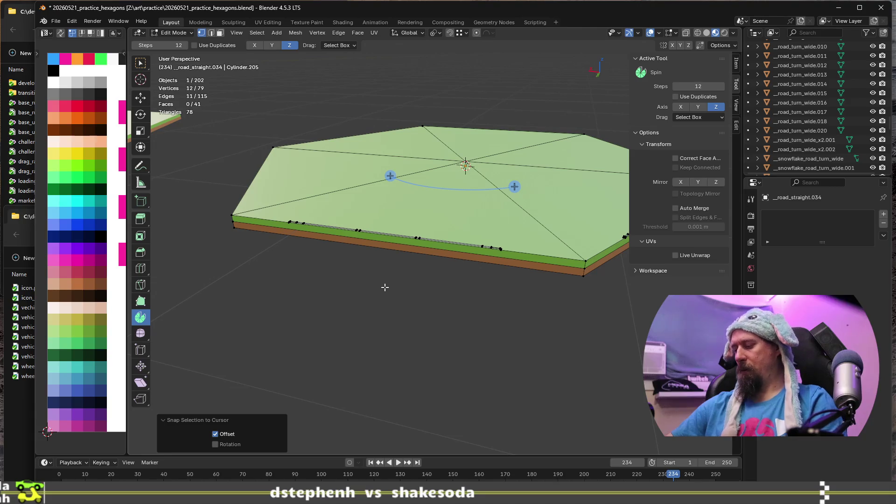
key(ctrl+z)
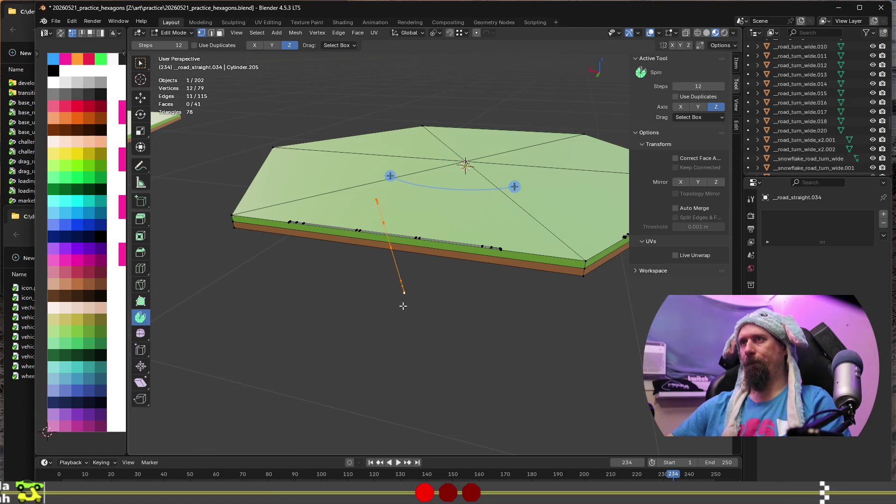
key(shift+z)
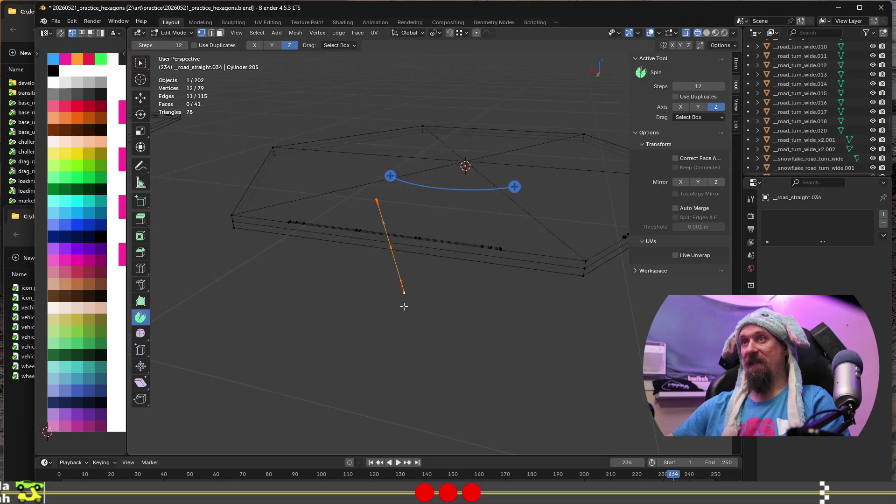
key(shift+z)
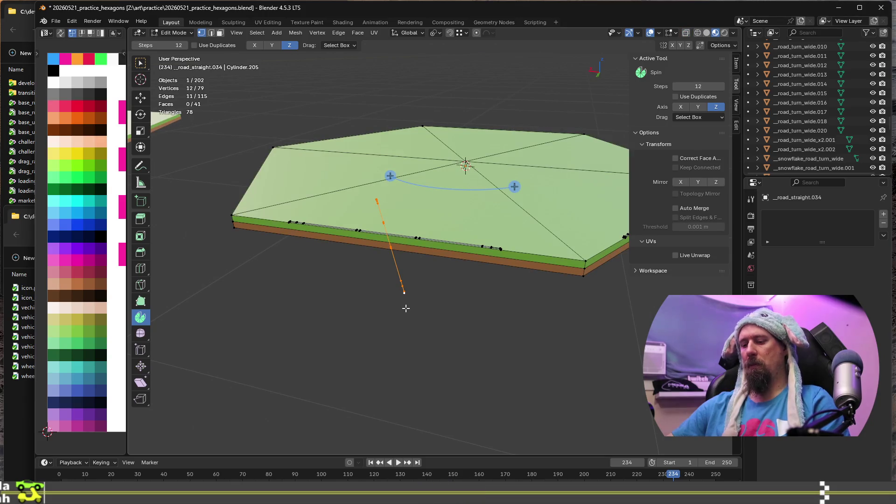
key(g)
key(shift+z)
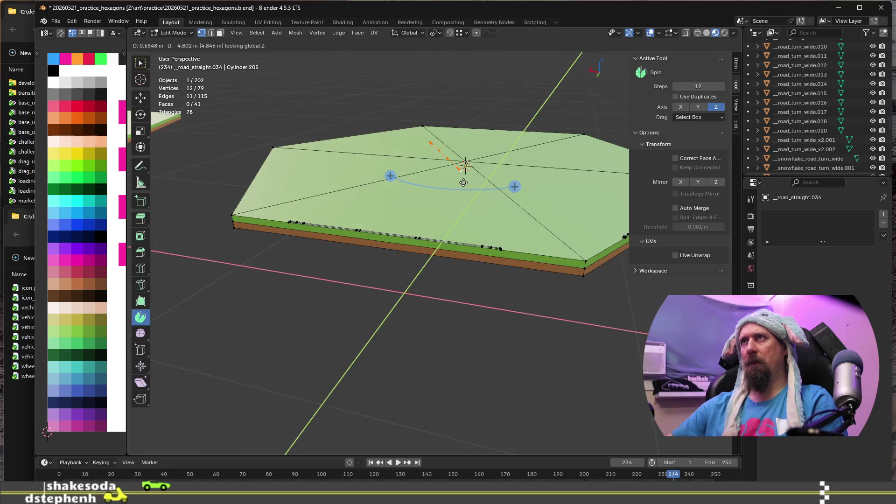
Step: Cancel the move, check pivot and snapping settings, and drag the edge chain onto the tile centre
key(Escape)
click(435, 33)
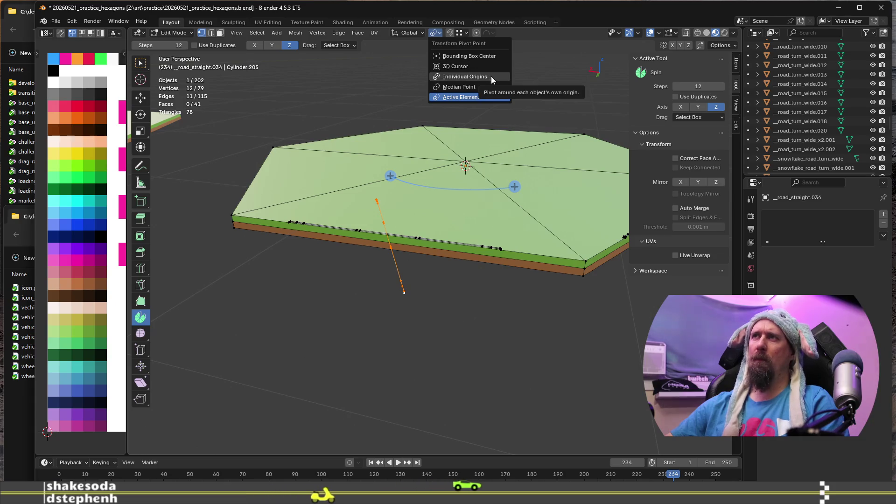
click(465, 33)
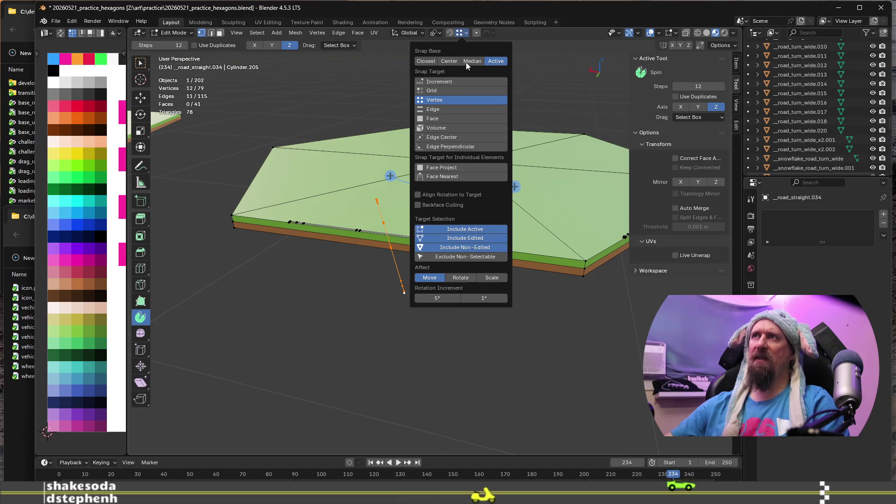
click(449, 32)
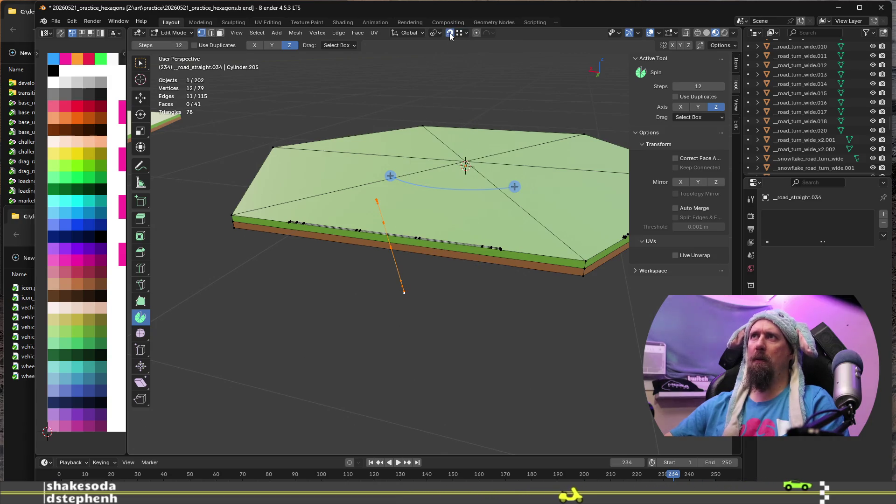
drag(414, 274, 466, 167)
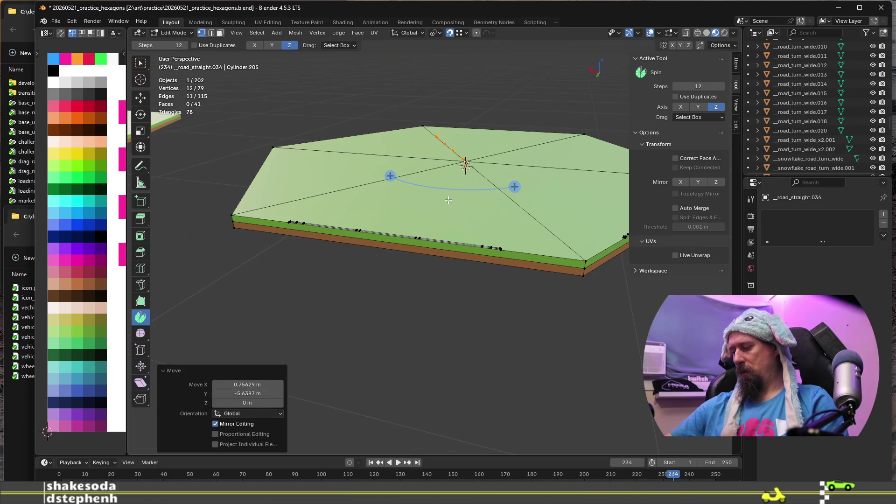
Step: Frame the hexagon from above, then return to Object Mode
scroll(448, 199, up, 5)
middle_drag(448, 200, 452, 262)
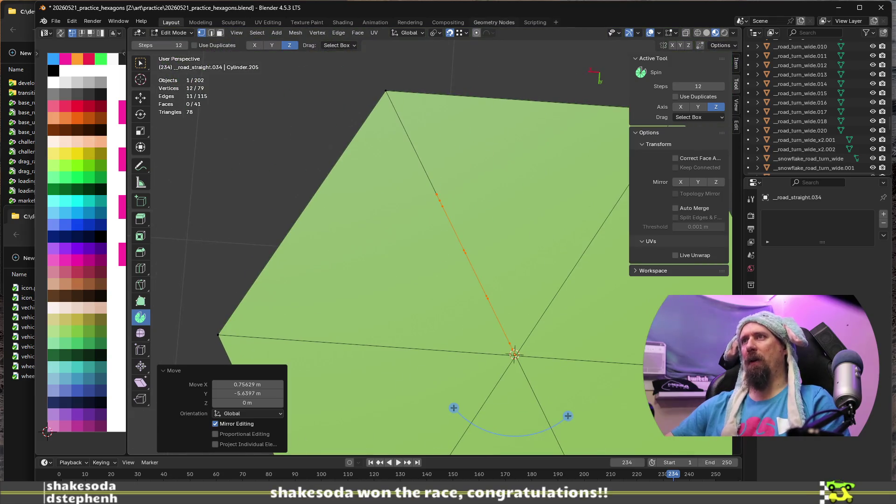
scroll(478, 201, down, 6)
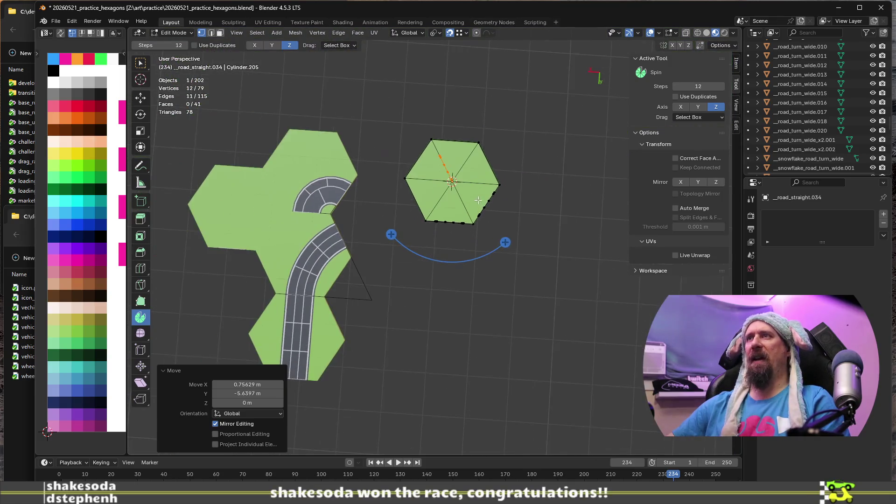
shift+middle_drag(479, 188, 459, 151)
scroll(459, 154, down, 3)
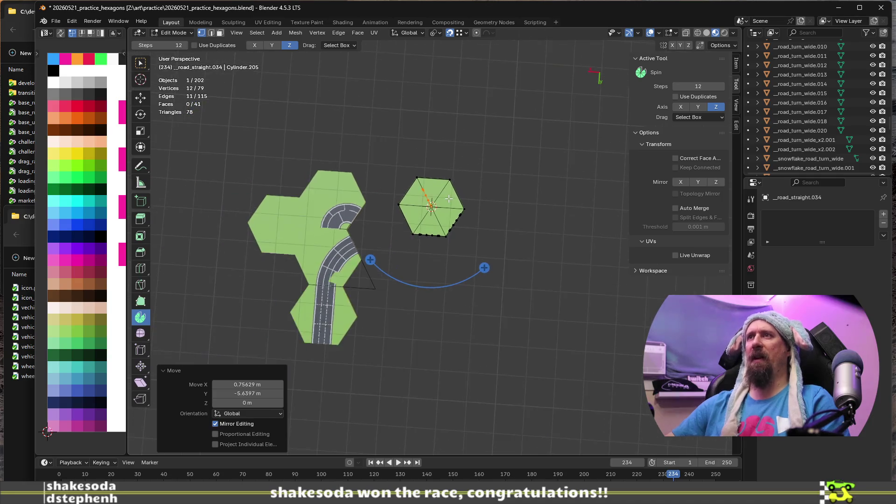
scroll(449, 199, up, 5)
scroll(453, 210, up, 3)
key(Tab)
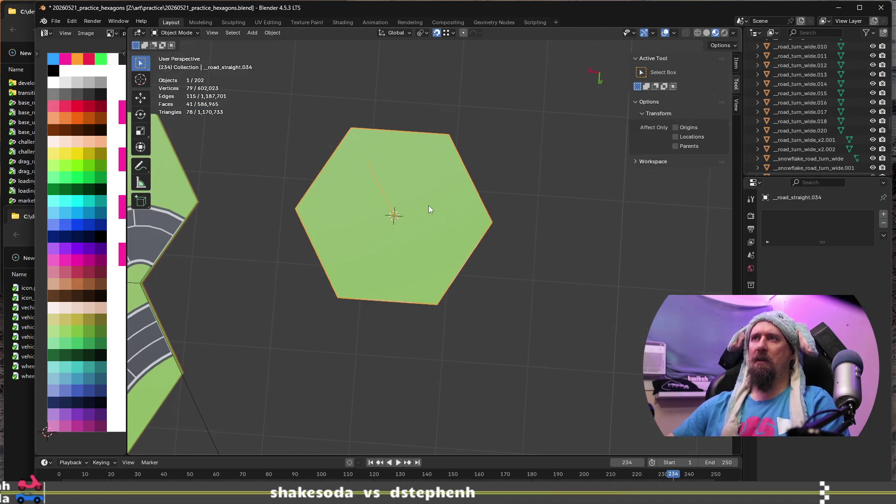
Step: Rotate the hexagon tile 30° around the Z axis
key(r)
key(z)
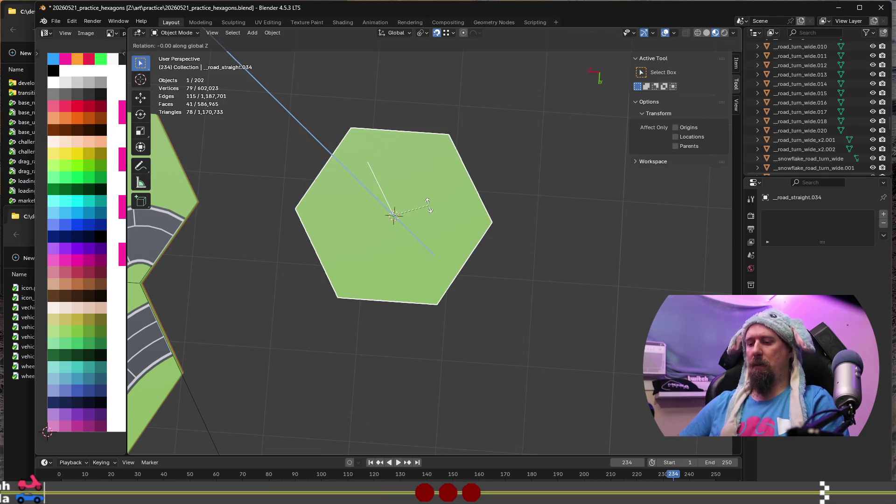
text(30)
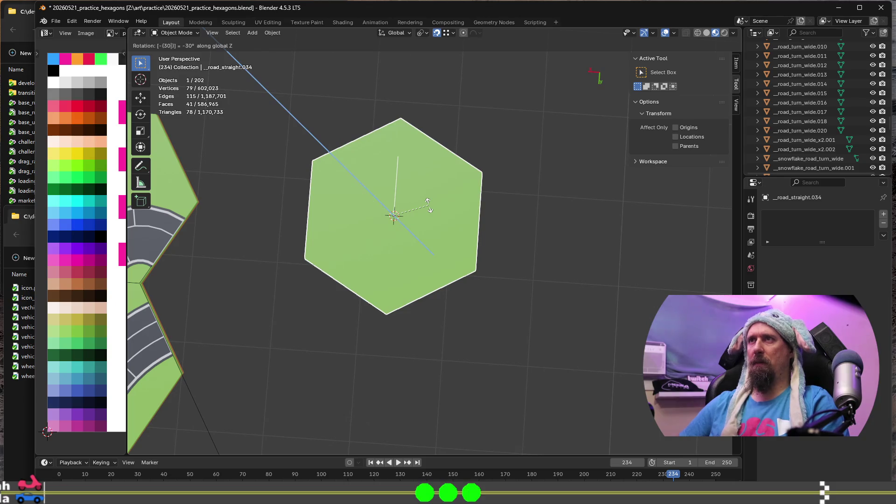
key(Return)
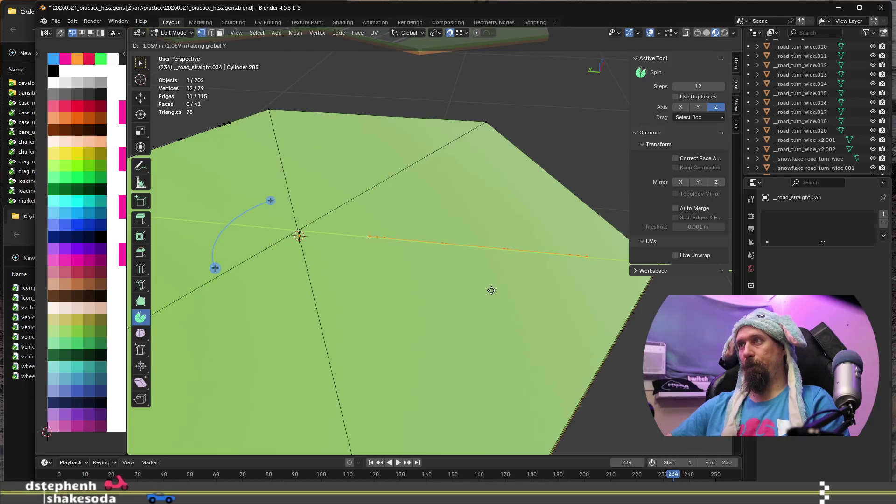
Step: Confirm the edge's -1.059 m Y move and spin the edge chain 90° into a fan
click(490, 290)
scroll(486, 299, down, 4)
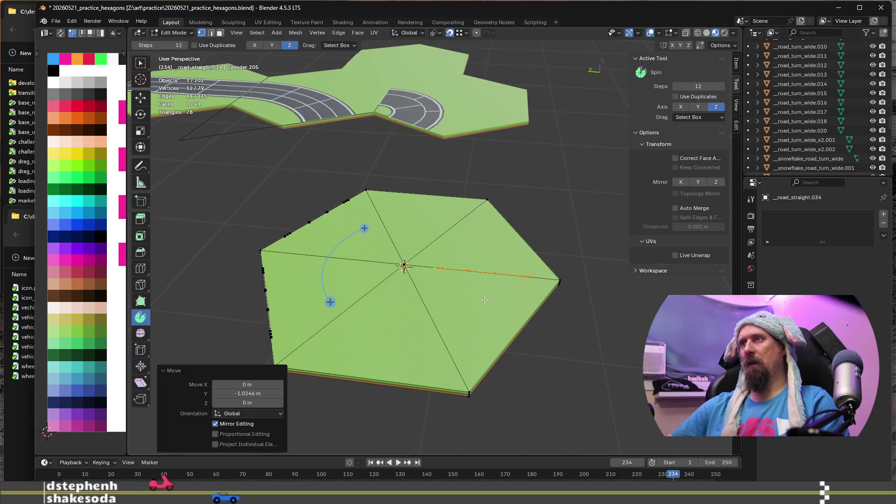
mouse_move(474, 301)
middle_down()
mouse_move(398, 303)
mouse_move(416, 300)
mouse_move(415, 284)
mouse_move(420, 306)
middle_up()
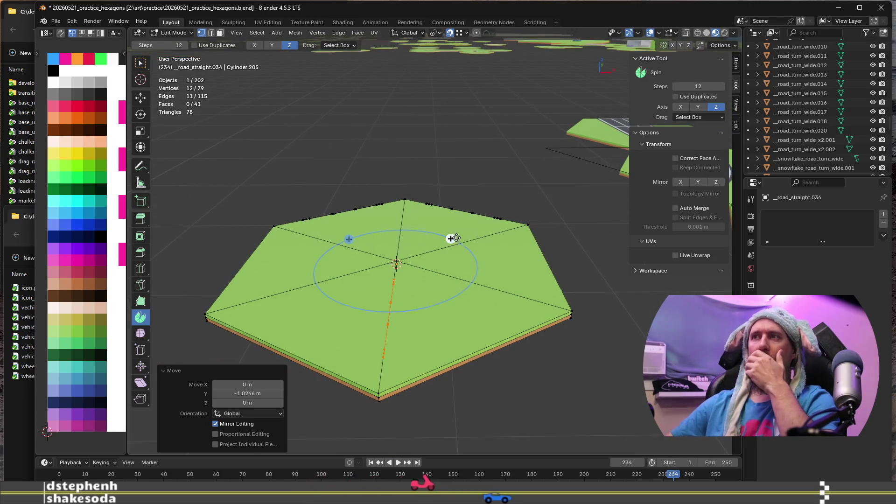
drag(450, 238, 456, 296)
click(266, 366)
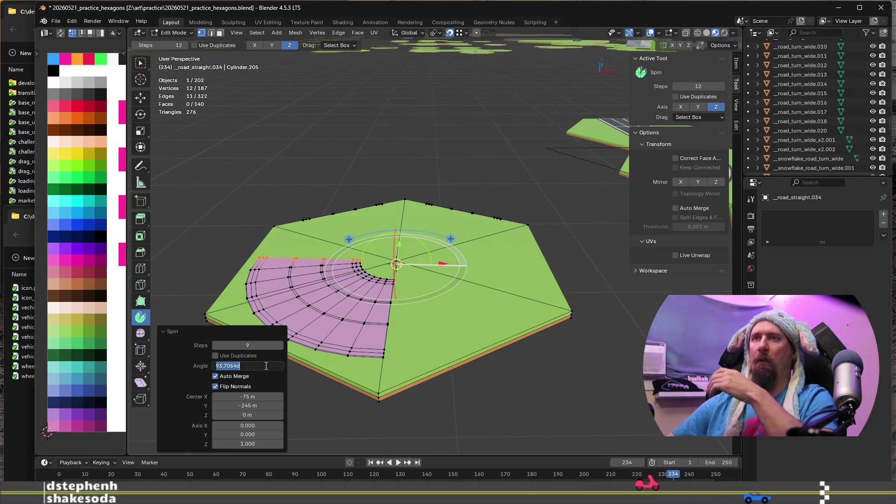
text(90)
key(Return)
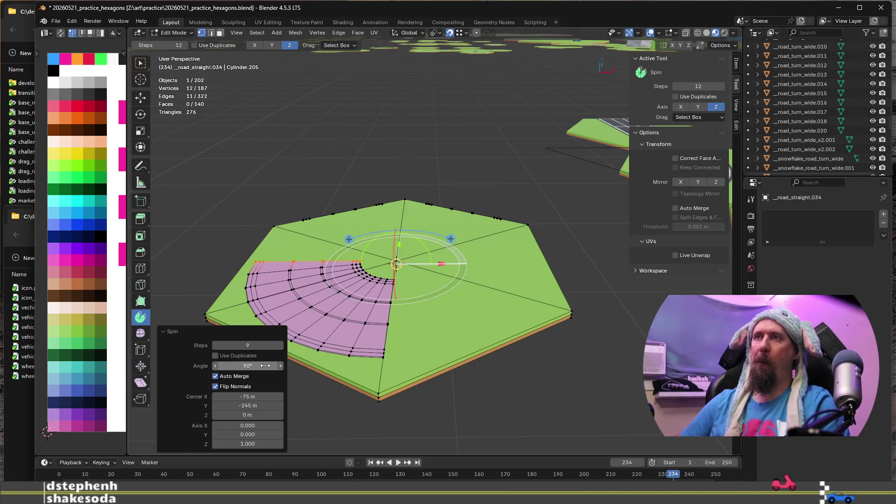
Step: Inspect the spun fan from the side, then undo the spin
scroll(326, 280, up, 3)
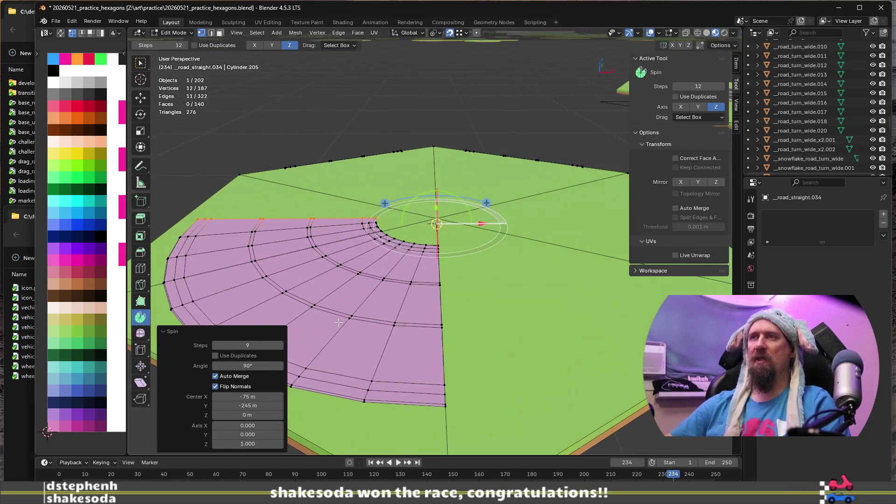
shift+middle_drag(384, 229, 519, 232)
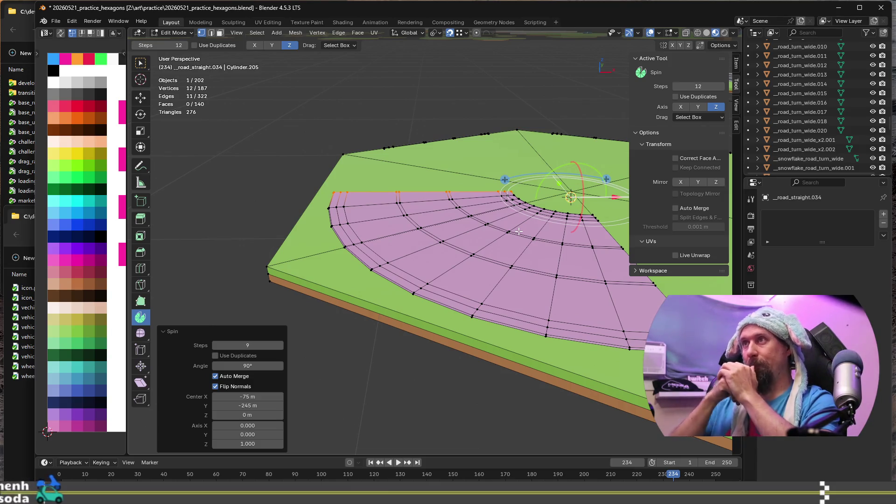
scroll(428, 300, down, 6)
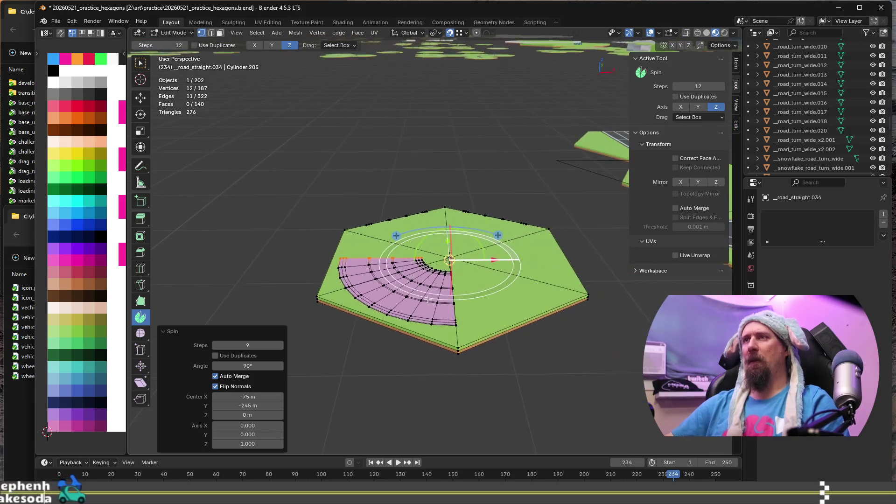
scroll(428, 300, up, 4)
scroll(428, 300, up, 3)
mouse_move(427, 300)
middle_down()
mouse_move(575, 388)
mouse_move(537, 368)
mouse_move(508, 310)
middle_up()
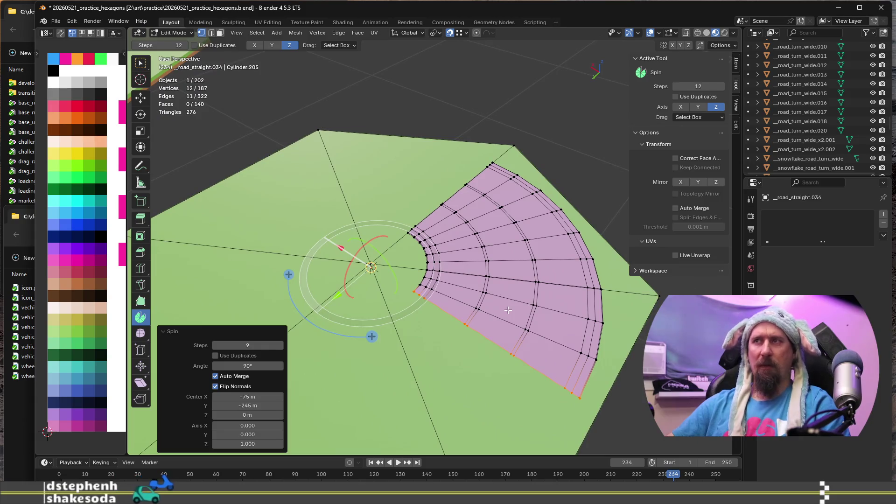
key(ctrl+z)
Step: Place the 3D cursor midway between the hexagon's centre vertex and the edge's outer end
scroll(385, 247, up, 3)
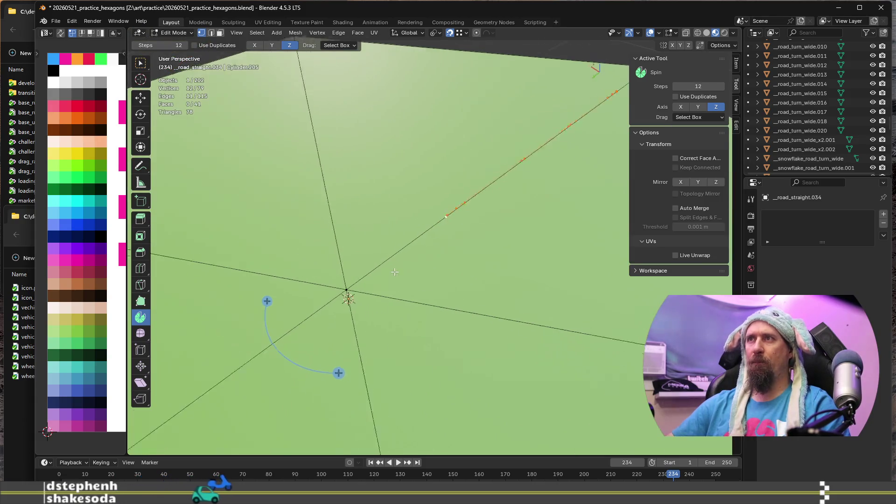
middle_drag(397, 271, 350, 274)
shift+click(346, 269)
click(476, 233)
shift+click(346, 269)
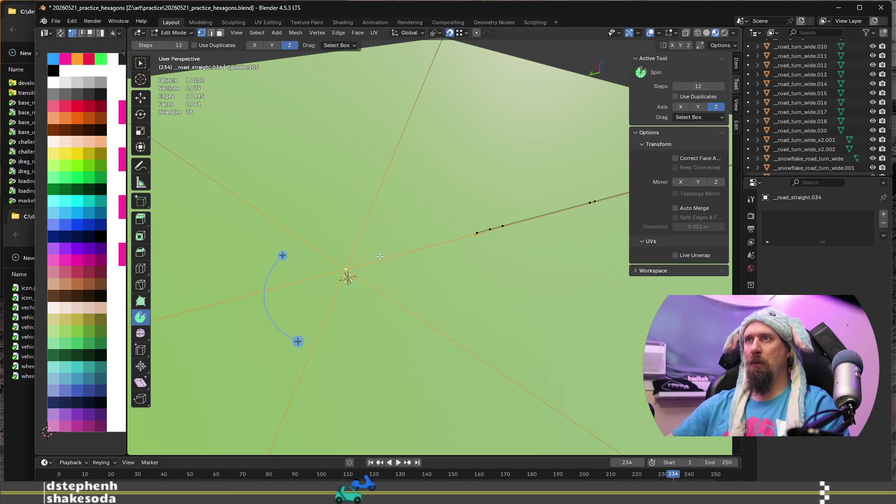
key(shift+s)
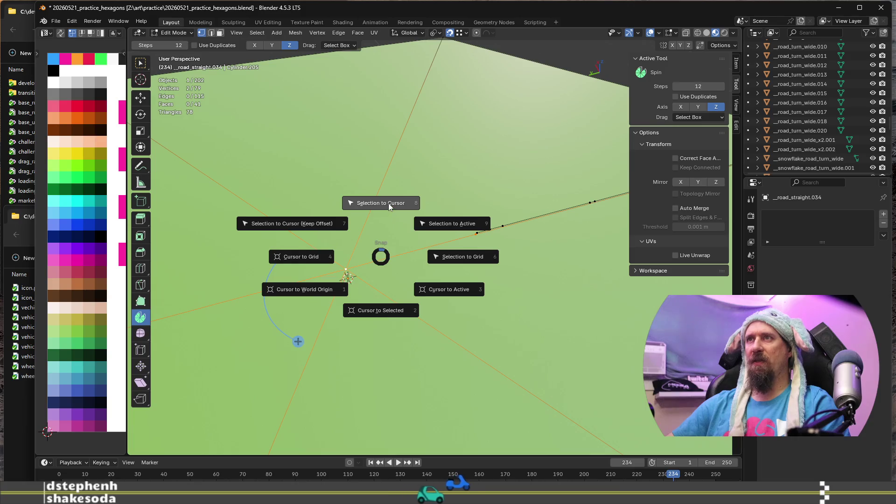
click(394, 317)
Step: Spin the long edge chain 90° around the 3D cursor
scroll(496, 285, down, 3)
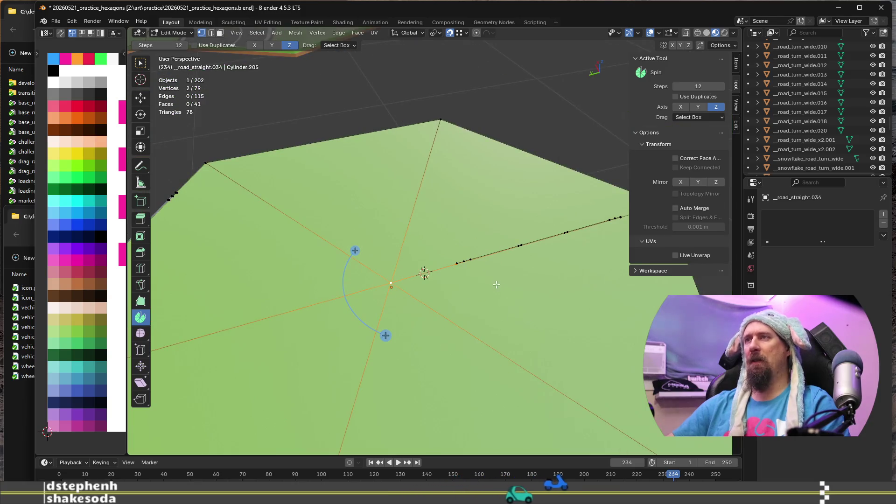
alt+click(477, 253)
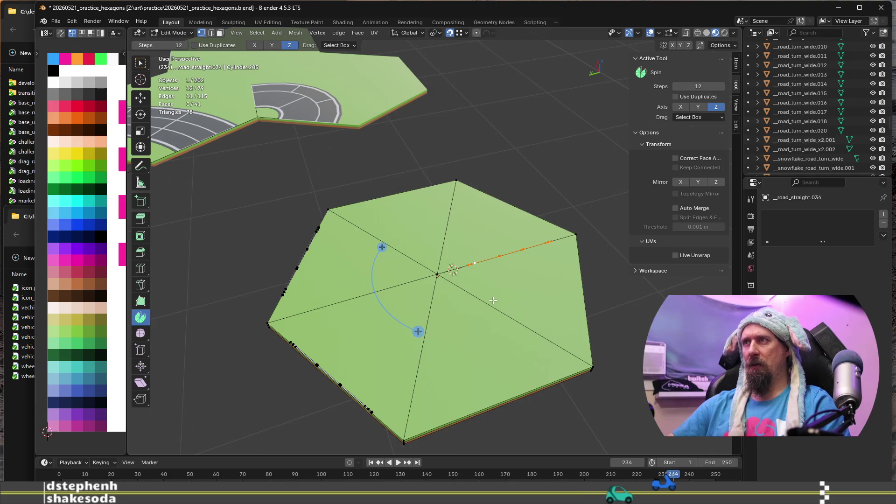
drag(381, 248, 441, 218)
click(248, 366)
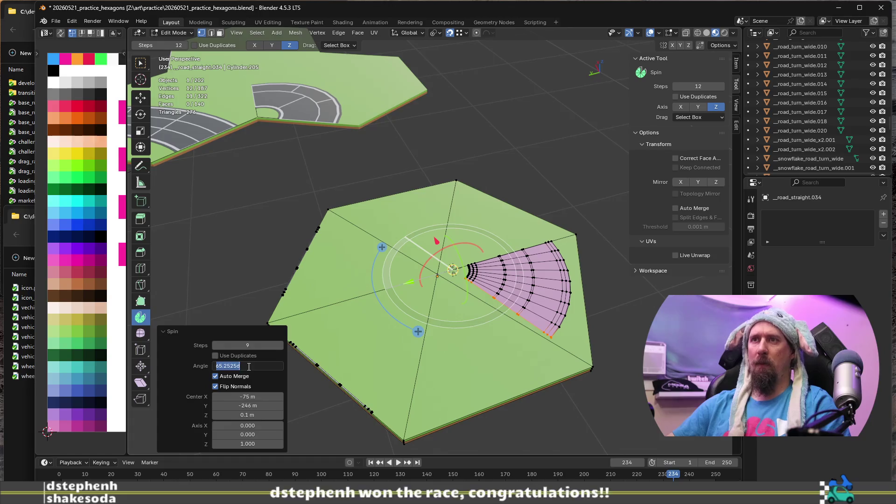
text(90)
key(Return)
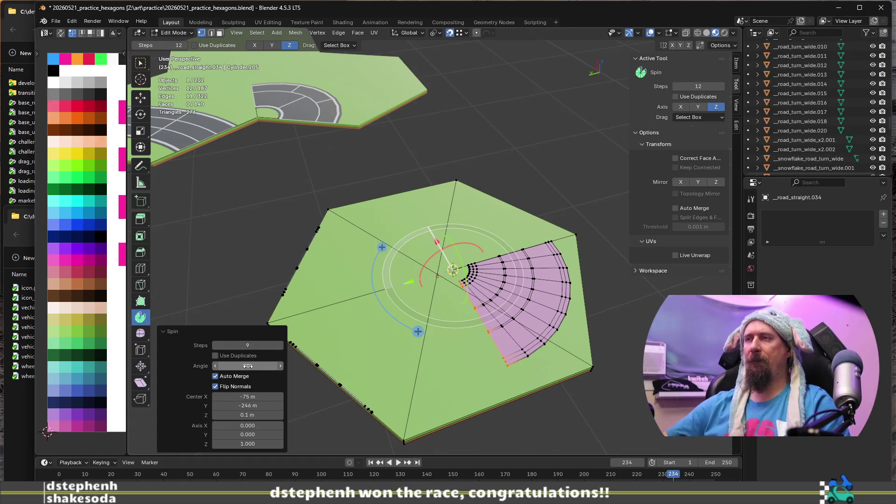
scroll(404, 346, up, 3)
scroll(404, 347, down, 3)
middle_drag(392, 341, 404, 347)
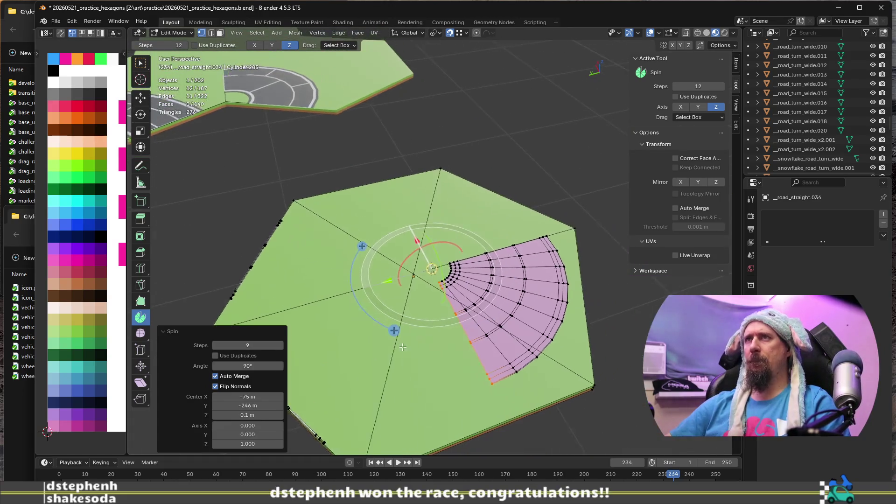
scroll(404, 347, down, 3)
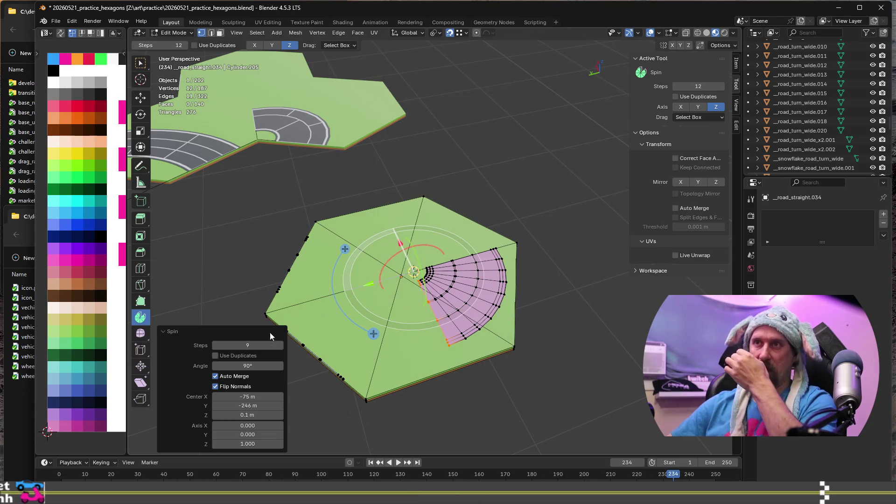
key(BackSpace)
Step: Set the spin step count to 6
click(258, 346)
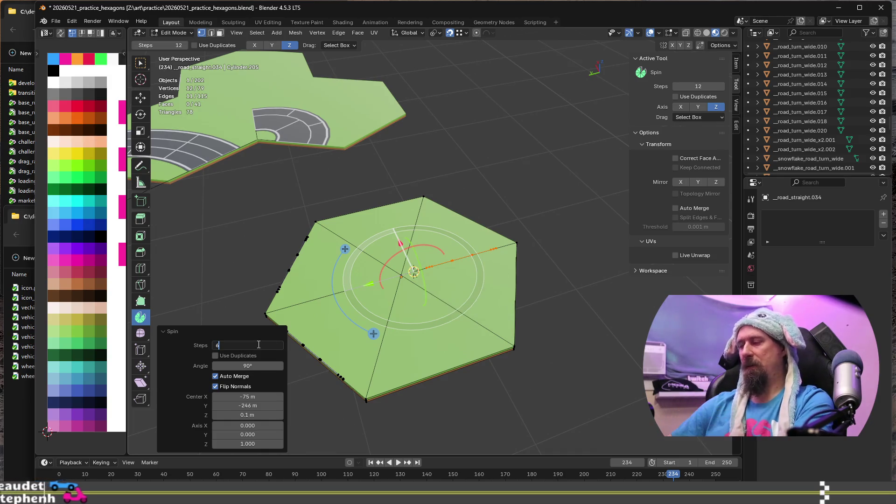
text(6)
key(Return)
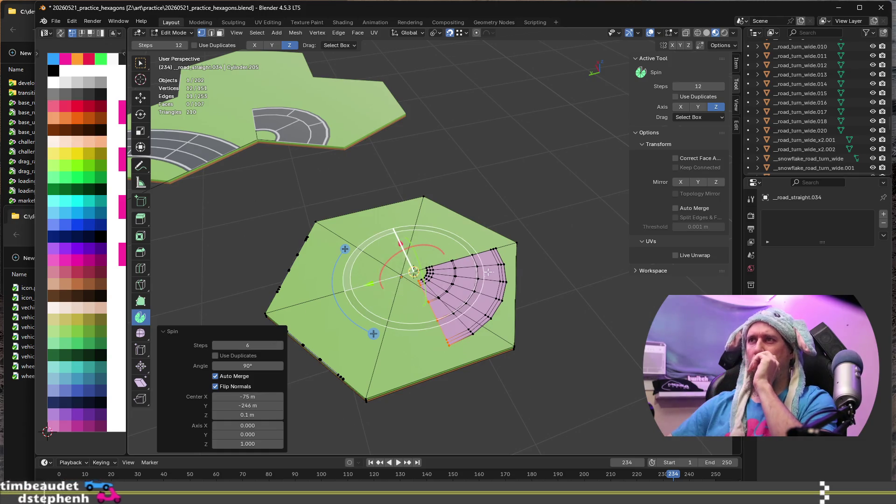
Step: Select the fan's boundary edge loop and spin it -90° around the tile centre
key(alt+a)
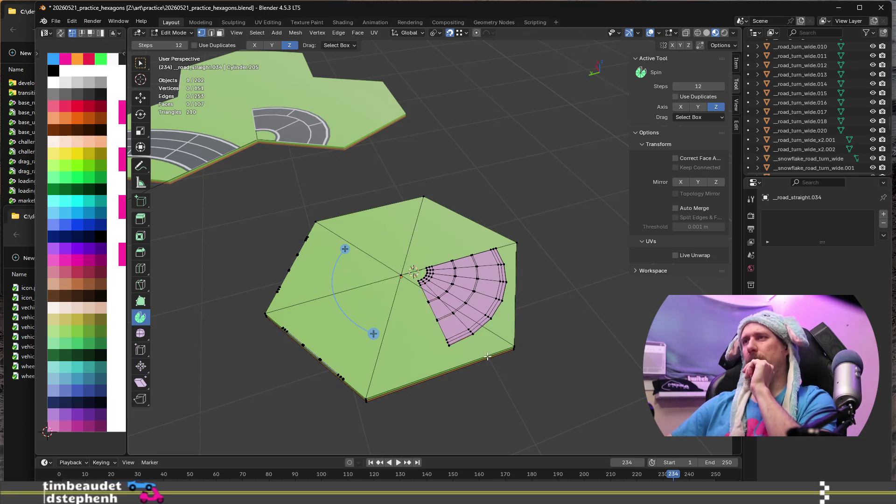
scroll(467, 310, up, 3)
alt+click(420, 194)
middle_drag(397, 201, 271, 212)
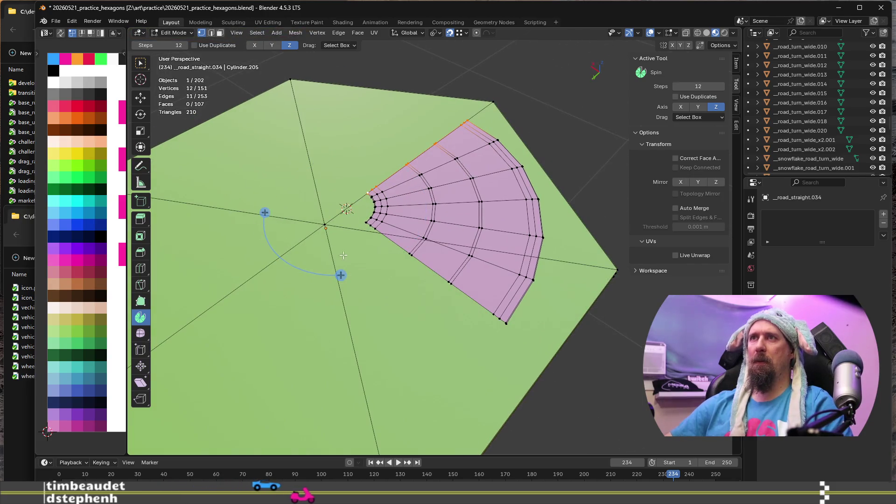
drag(265, 212, 317, 185)
click(252, 367)
text(-90)
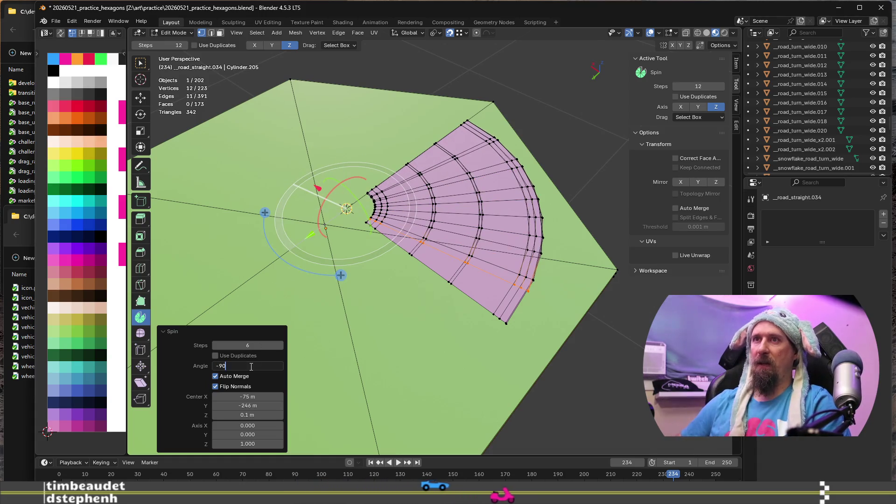
key(Return)
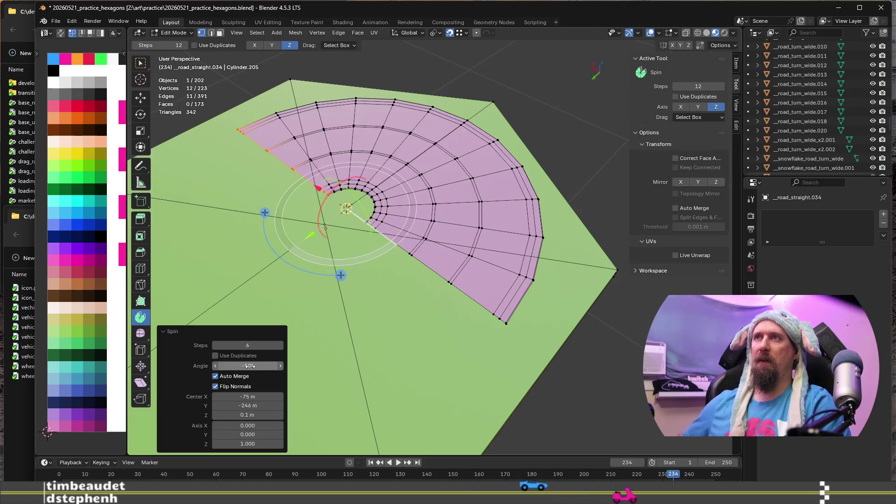
scroll(447, 305, down, 3)
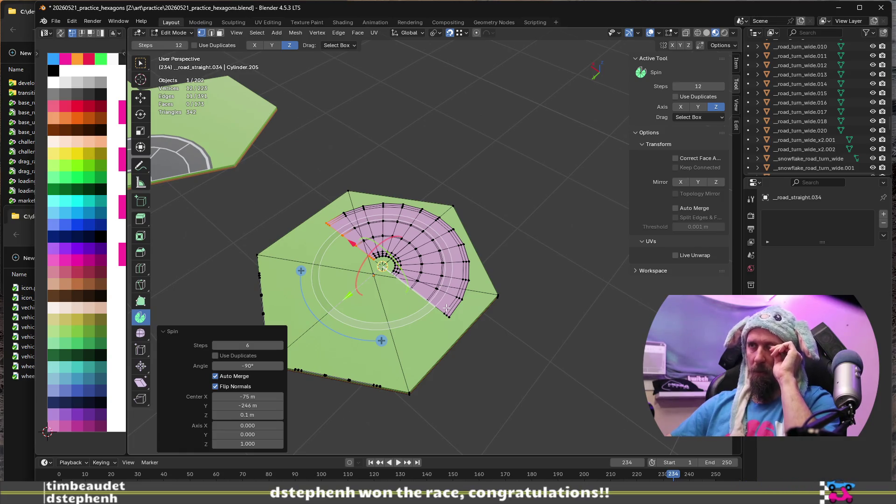
scroll(447, 308, up, 2)
scroll(453, 310, down, 1)
scroll(462, 313, up, 2)
scroll(390, 307, up, 4)
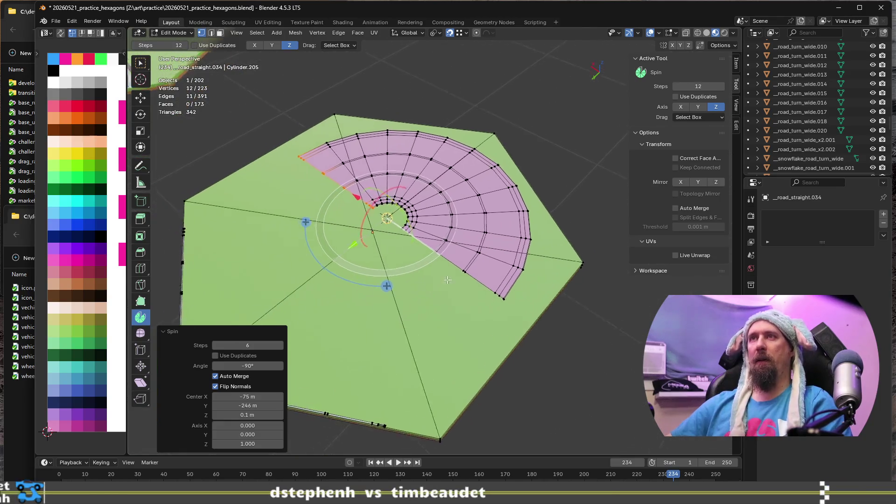
middle_drag(460, 268, 477, 277)
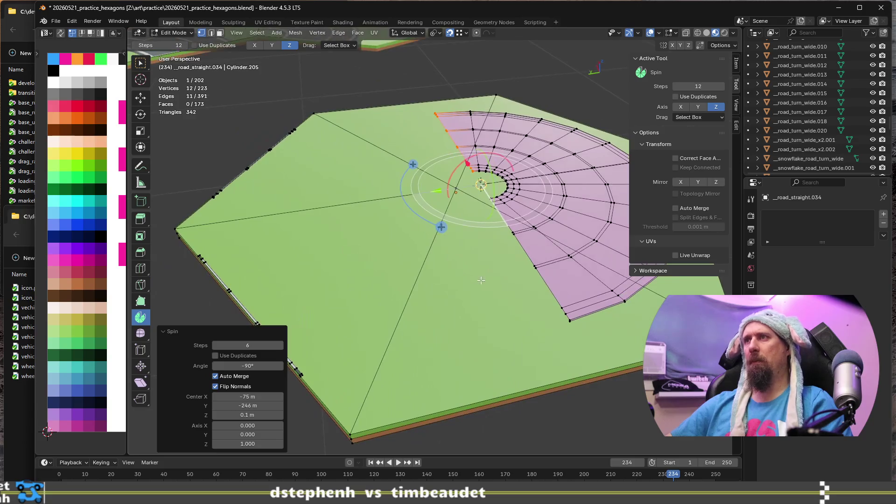
Step: Extrude both fan end edges 2.3752 m along Y to form the U-turn road
alt+shift+click(559, 301)
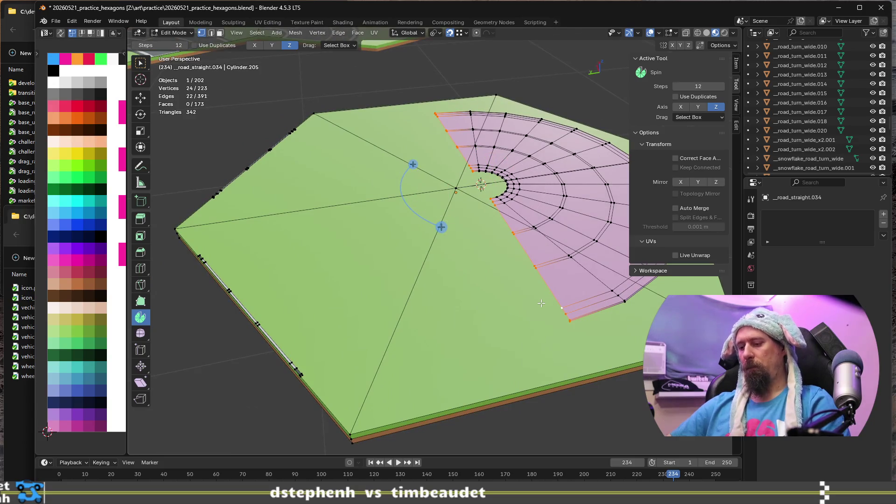
key(e)
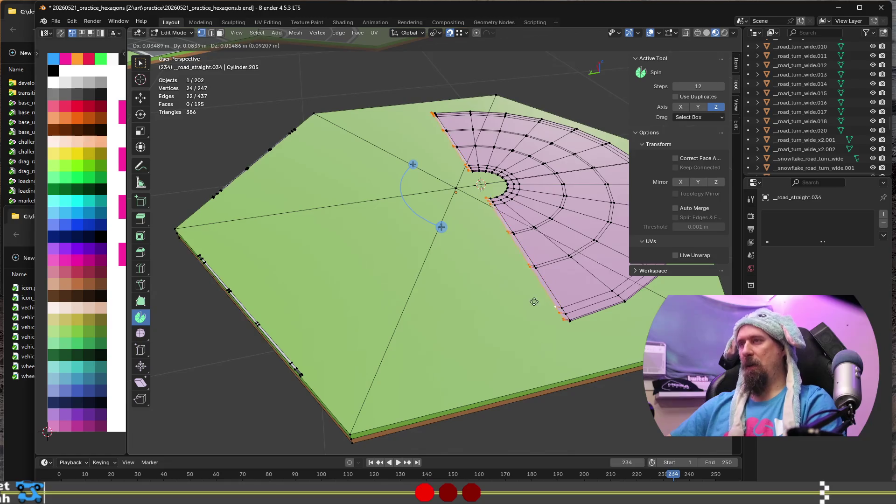
key(y)
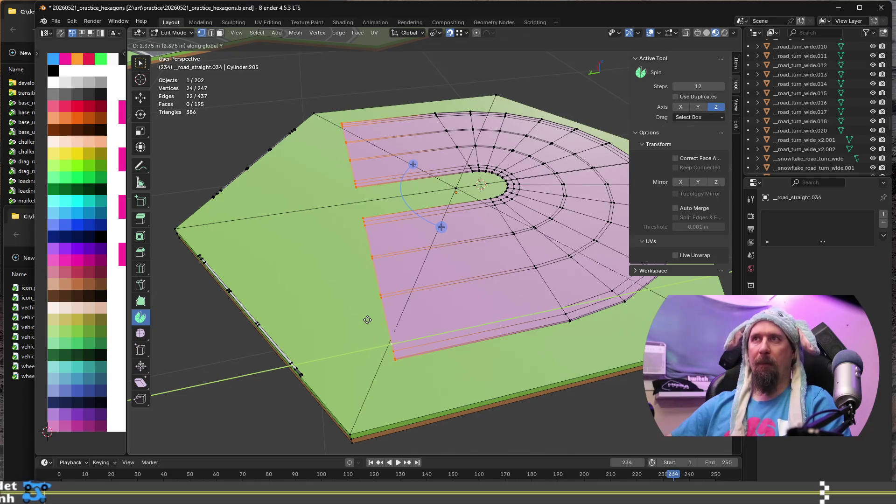
click(367, 320)
mouse_move(367, 320)
middle_down()
mouse_move(540, 363)
mouse_move(470, 367)
middle_up()
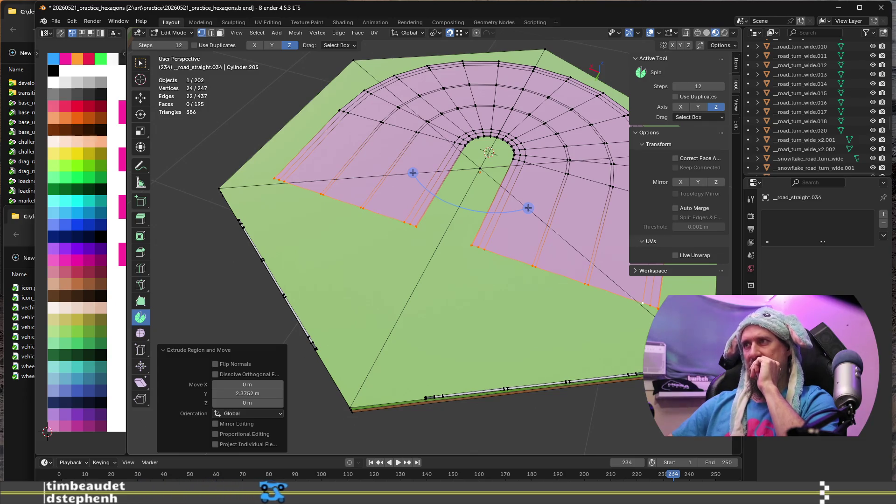
scroll(642, 303, up, 2)
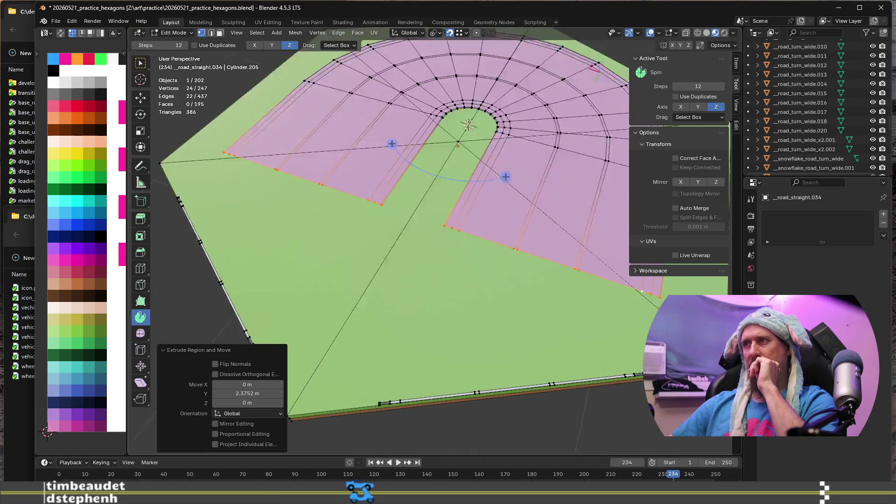
scroll(474, 410, down, 3)
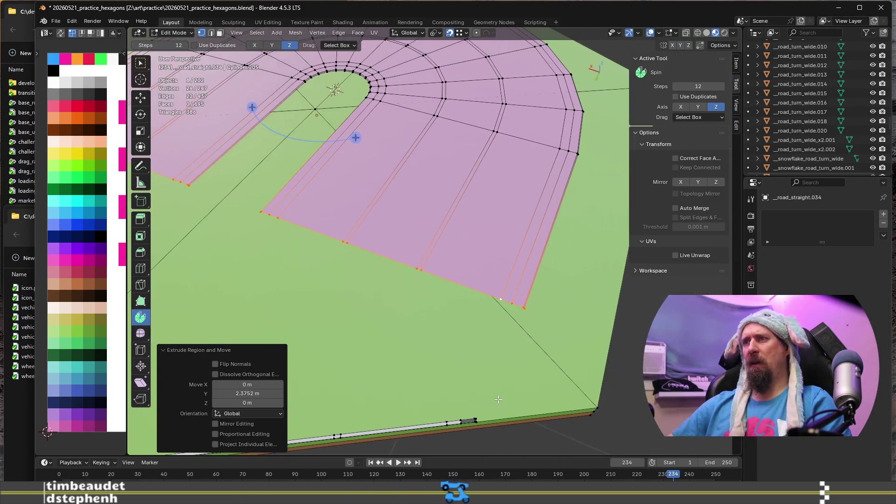
scroll(474, 409, up, 4)
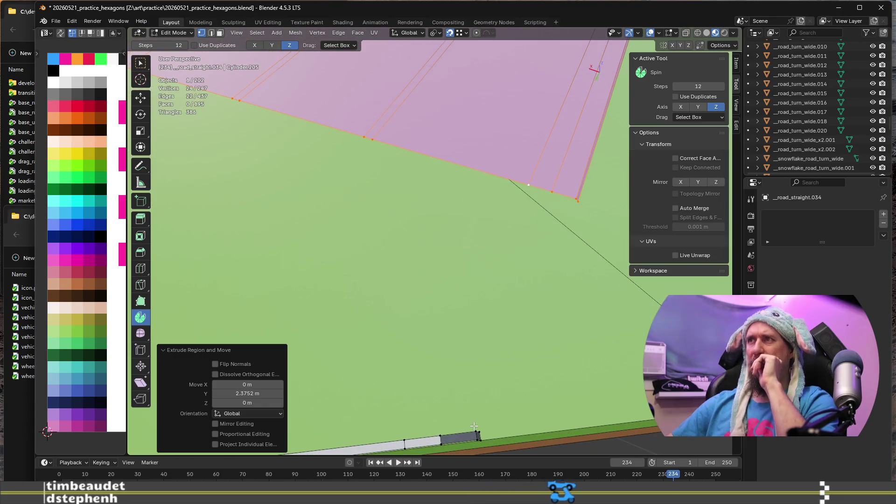
Step: Switch to edge select and pick the bottom road-end edge
click(475, 430)
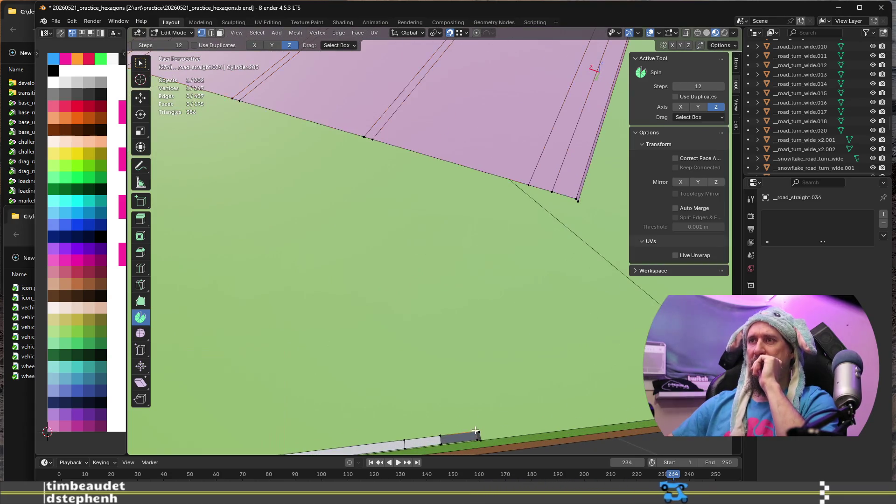
key(2)
click(460, 435)
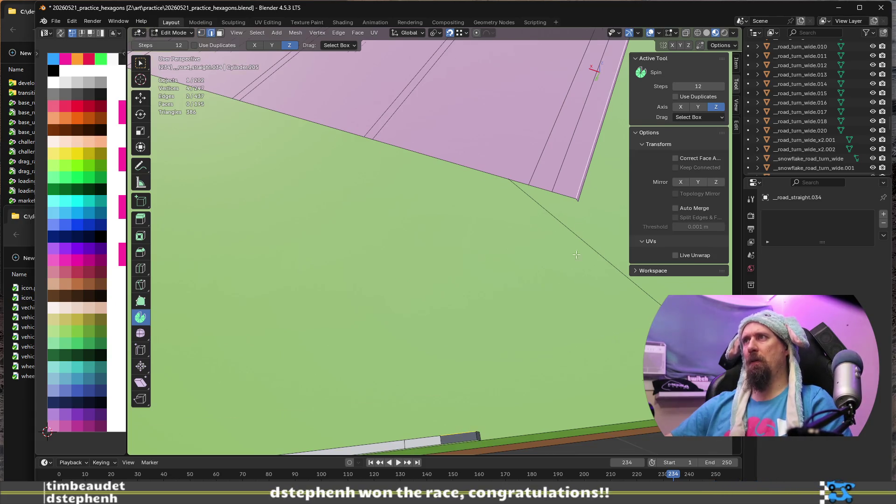
scroll(544, 372, down, 4)
scroll(518, 383, up, 1)
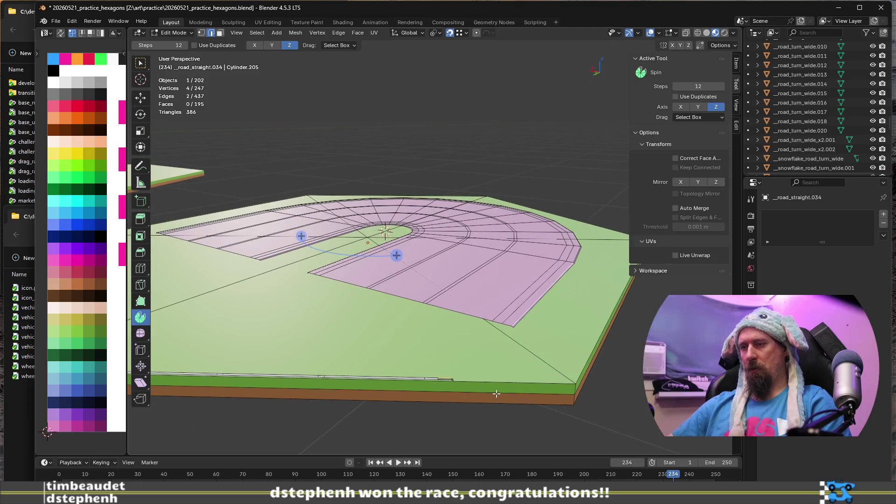
Step: Duplicate the road-end edges, separate them into their own object, and hide the hexagon tile
key(shift+d)
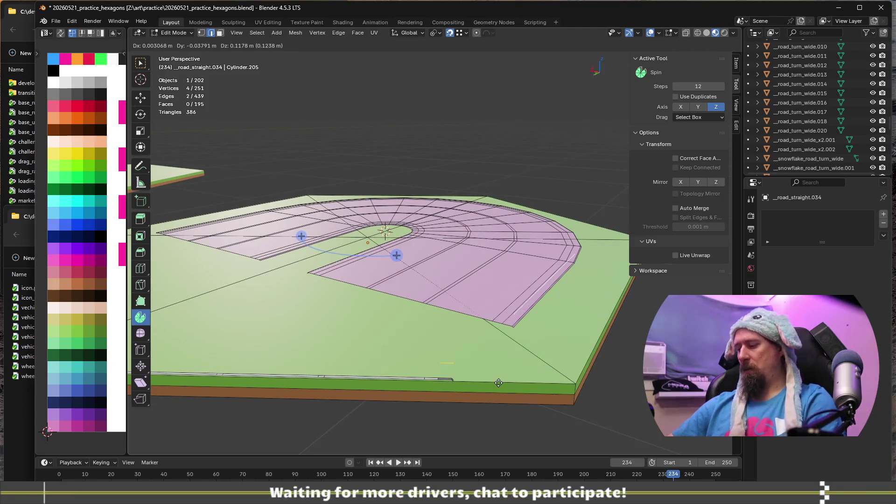
right_click(498, 383)
key(p)
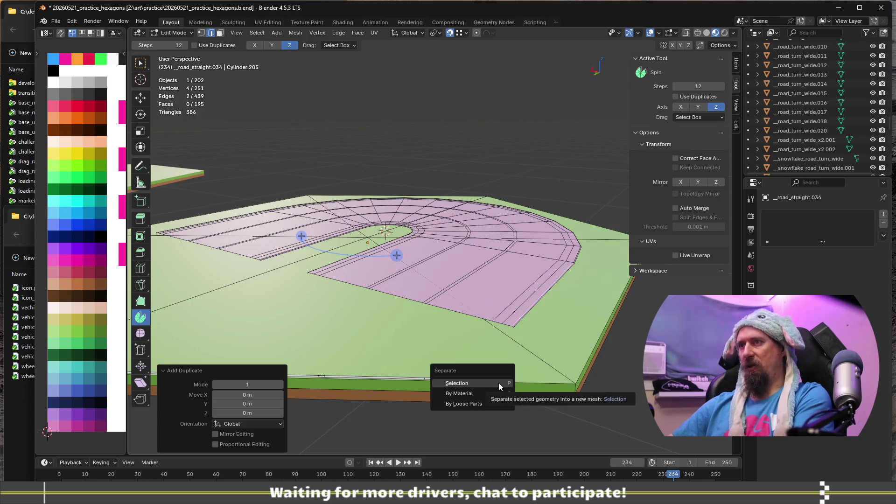
click(499, 383)
key(Tab)
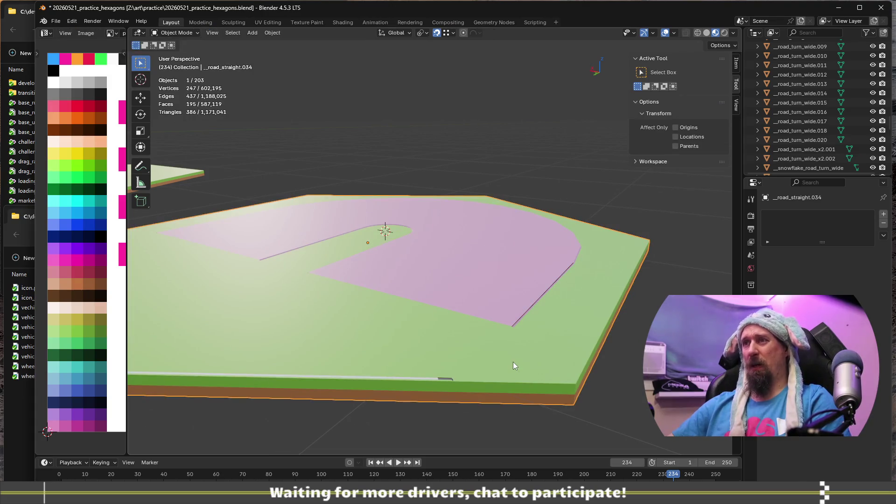
key(Delete)
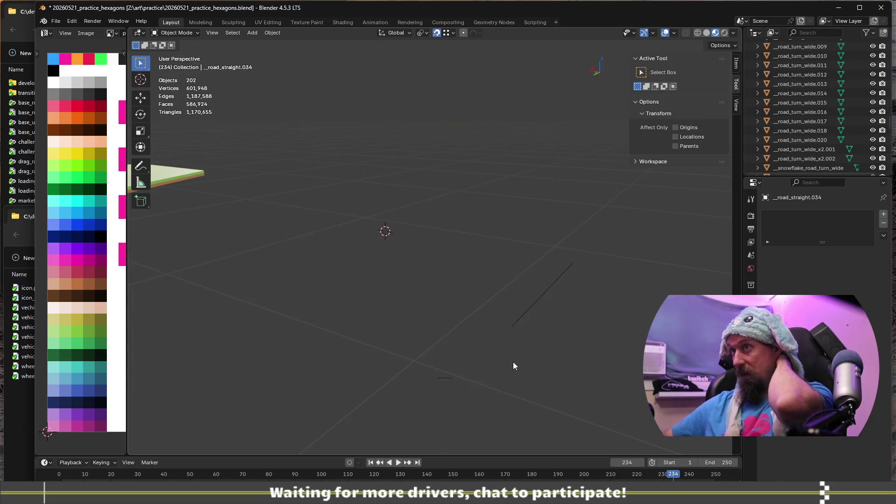
Step: Enter Edit Mode on road_straight.035 and slide its vertex along the edge
scroll(443, 382, up, 2)
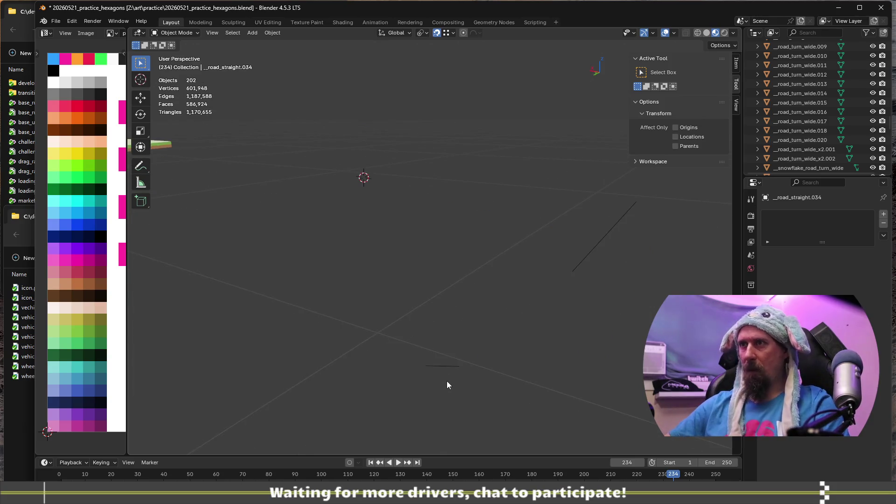
click(448, 369)
key(Tab)
key(Tab)
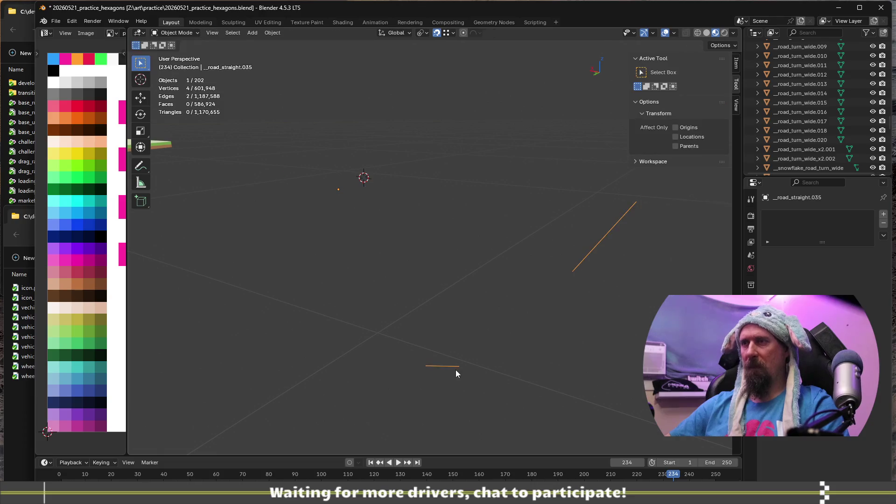
key(Tab)
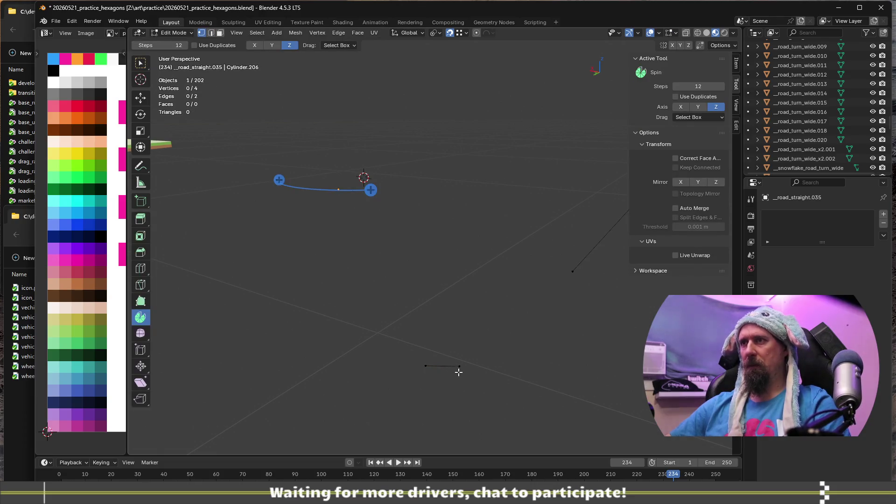
key(shift+v)
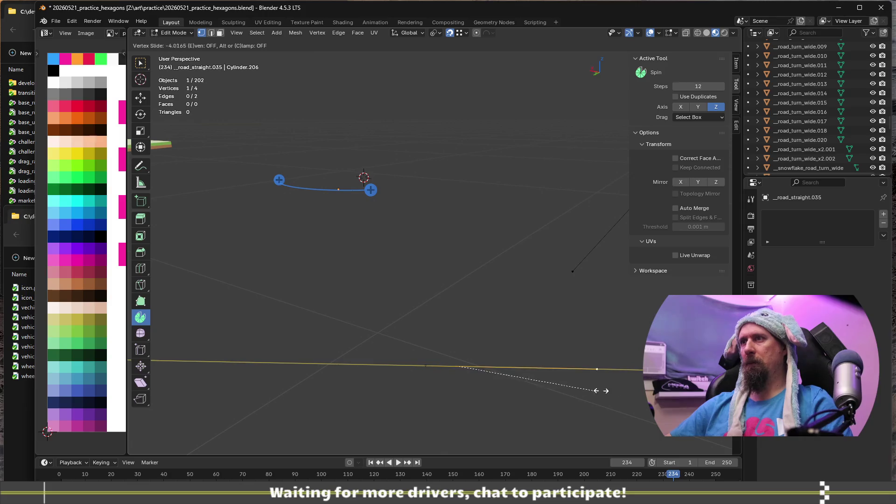
click(605, 365)
Step: Slide the diagonal edge's end vertex along it to factor -0.506
click(577, 271)
click(579, 266)
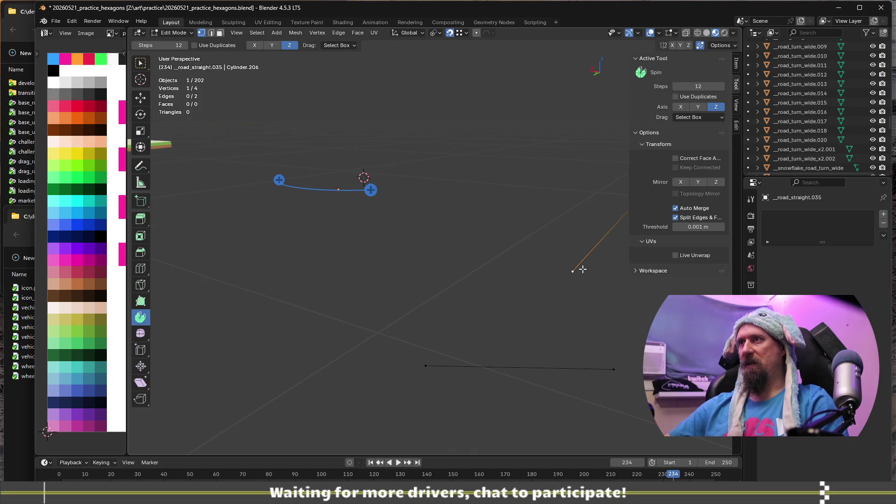
key(shift+v)
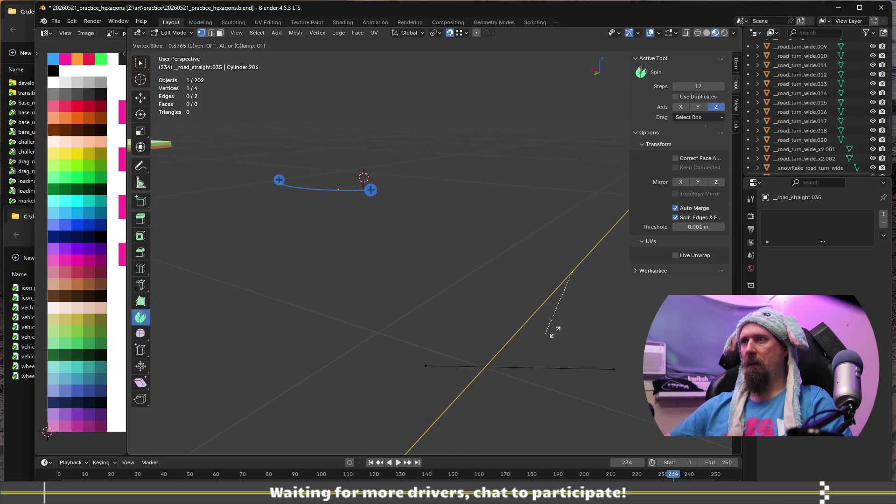
click(565, 319)
middle_drag(526, 376, 469, 392)
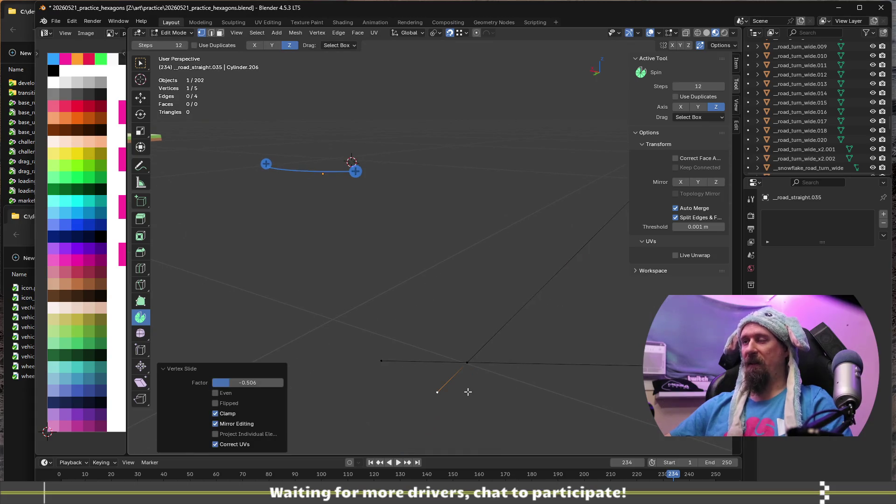
shift+click(641, 363)
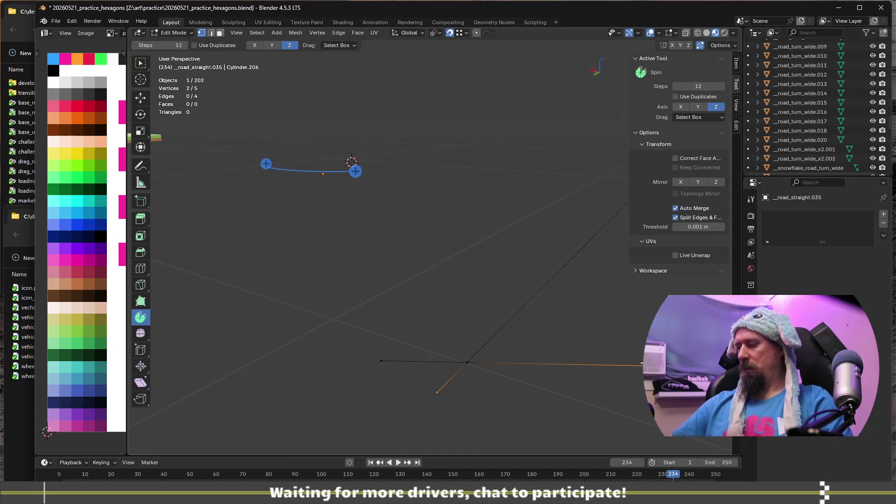
Step: Delete the selected vertices, then reveal the hidden hexagon tile objects in Object Mode
key(x)
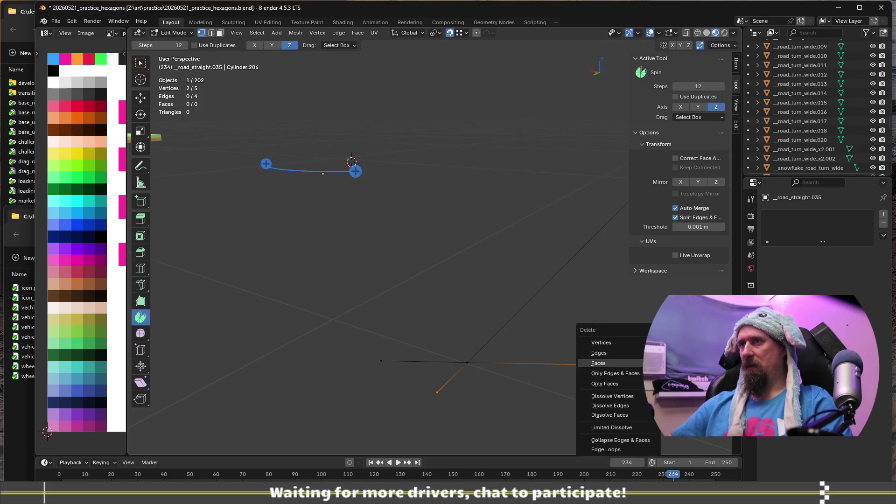
click(633, 343)
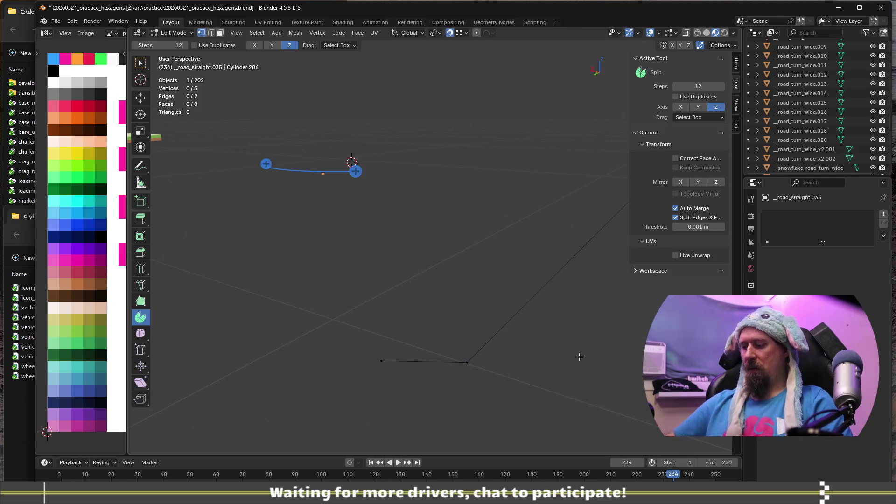
key(alt+h)
key(Tab)
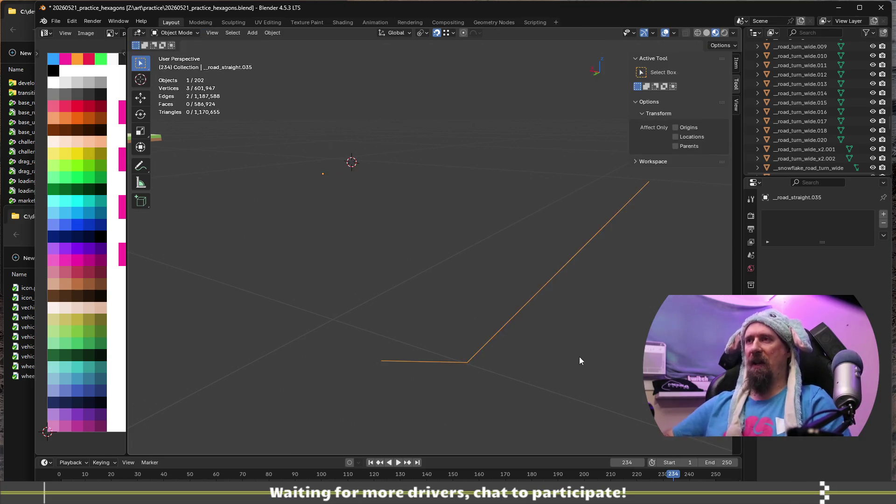
key(alt+h)
Step: Inspect the revealed tile's slab corner and pink road from several angles
mouse_move(498, 360)
middle_down()
mouse_move(453, 376)
mouse_move(485, 363)
mouse_move(443, 401)
mouse_move(424, 405)
mouse_move(453, 393)
mouse_move(442, 390)
middle_up()
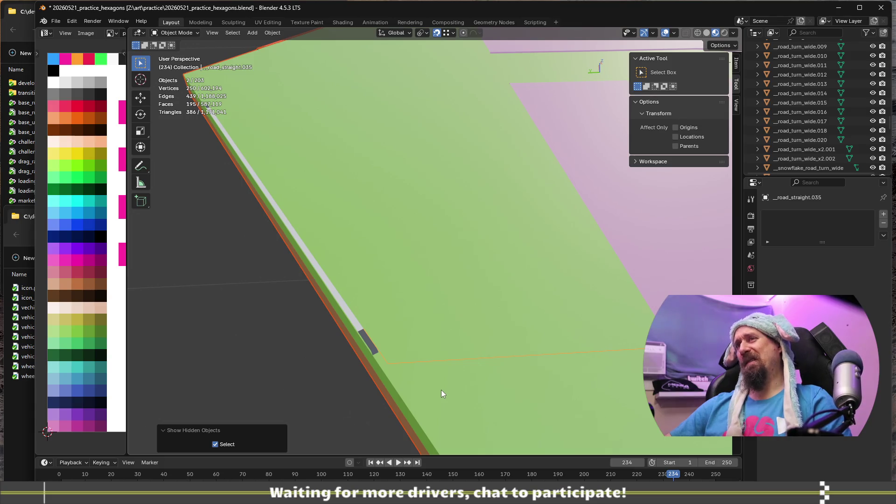
mouse_move(437, 391)
middle_down()
mouse_move(559, 377)
mouse_move(507, 410)
mouse_move(501, 404)
middle_up()
scroll(501, 406, down, 2)
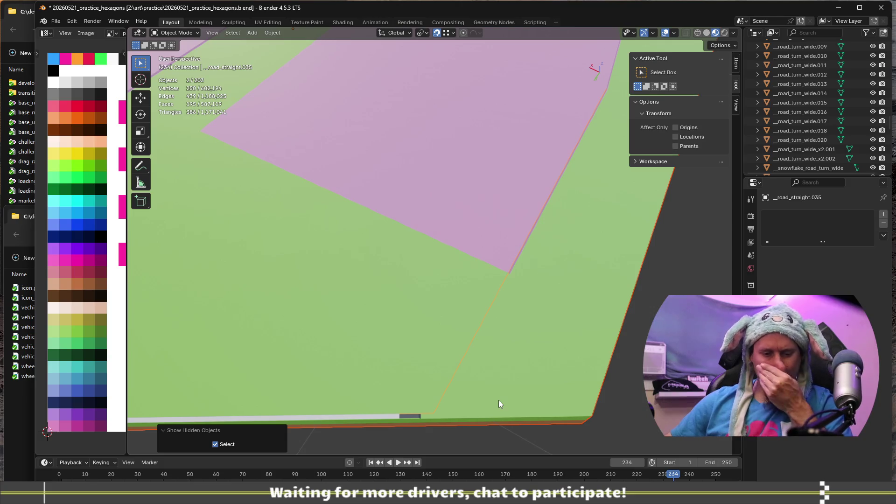
scroll(496, 400, down, 3)
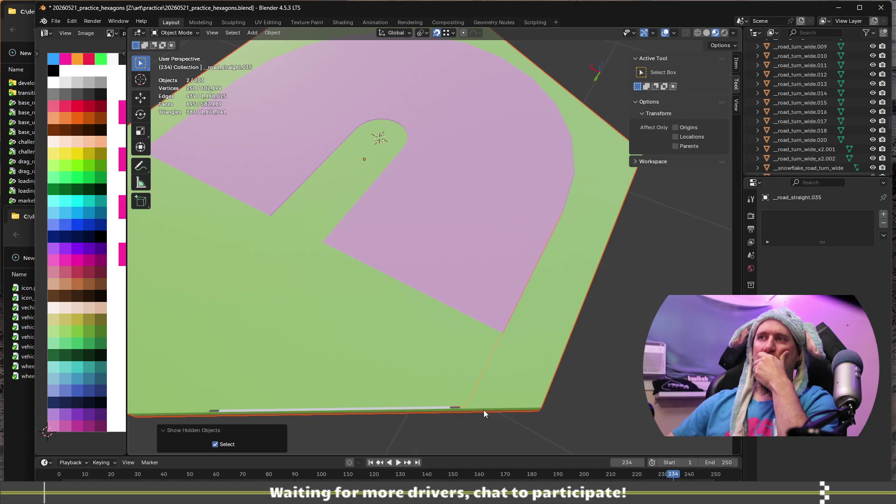
scroll(483, 410, up, 1)
scroll(484, 410, down, 3)
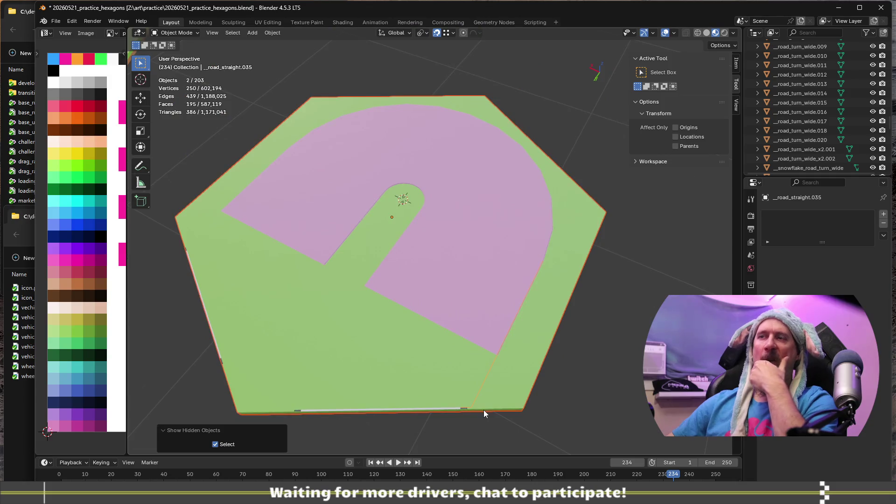
scroll(483, 410, up, 1)
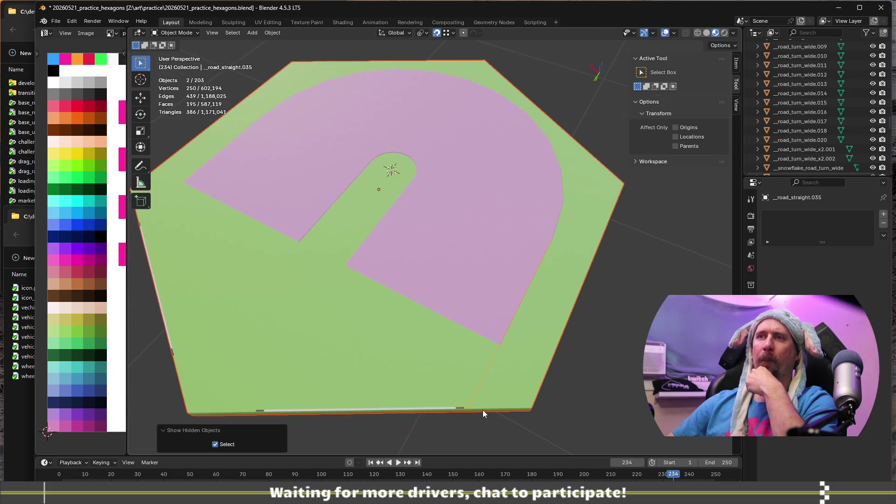
scroll(482, 407, up, 3)
scroll(478, 404, up, 2)
mouse_move(466, 414)
middle_down()
mouse_move(460, 422)
mouse_move(480, 373)
mouse_move(500, 354)
mouse_move(494, 349)
mouse_move(522, 330)
mouse_move(596, 362)
mouse_move(598, 261)
middle_up()
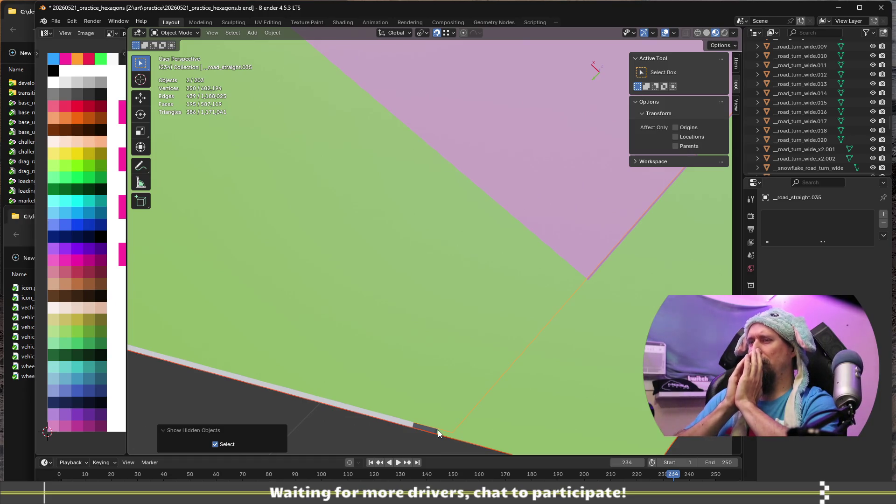
key(Tab)
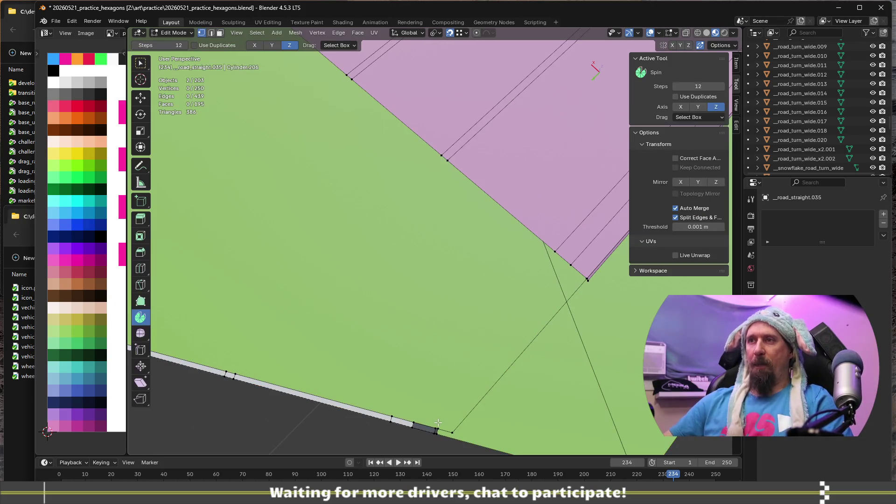
Step: Snap the 3D cursor to the corner vertex at the road strip's end
alt+click(417, 421)
middle_drag(422, 422, 387, 301)
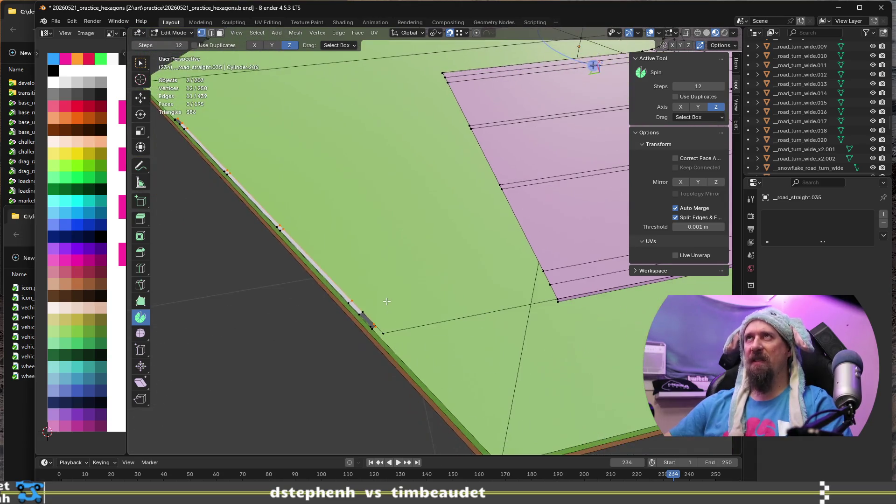
scroll(386, 301, up, 2)
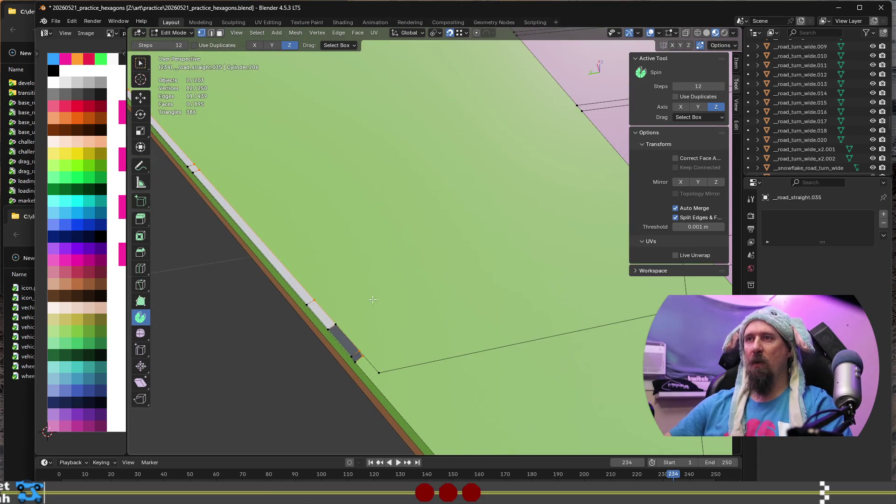
mouse_move(342, 325)
middle_down()
mouse_move(367, 331)
mouse_move(317, 304)
middle_up()
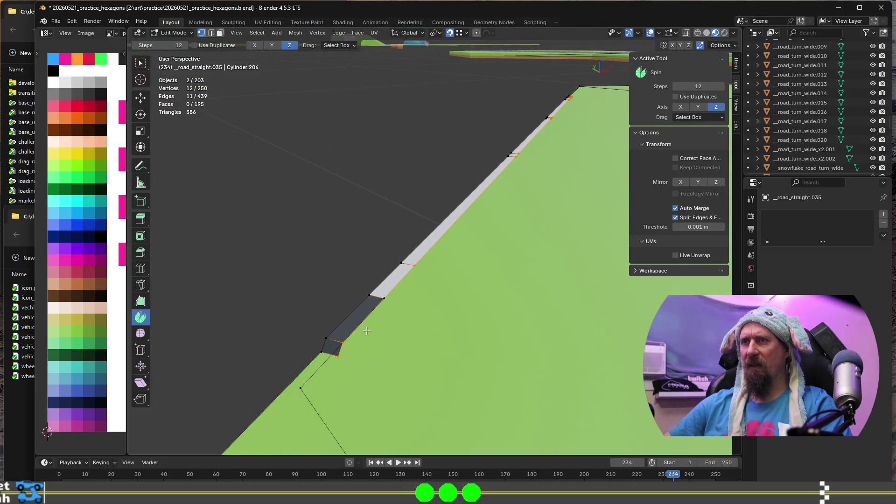
mouse_move(379, 325)
middle_down()
mouse_move(406, 326)
mouse_move(403, 337)
mouse_move(460, 366)
mouse_move(448, 373)
middle_up()
click(420, 389)
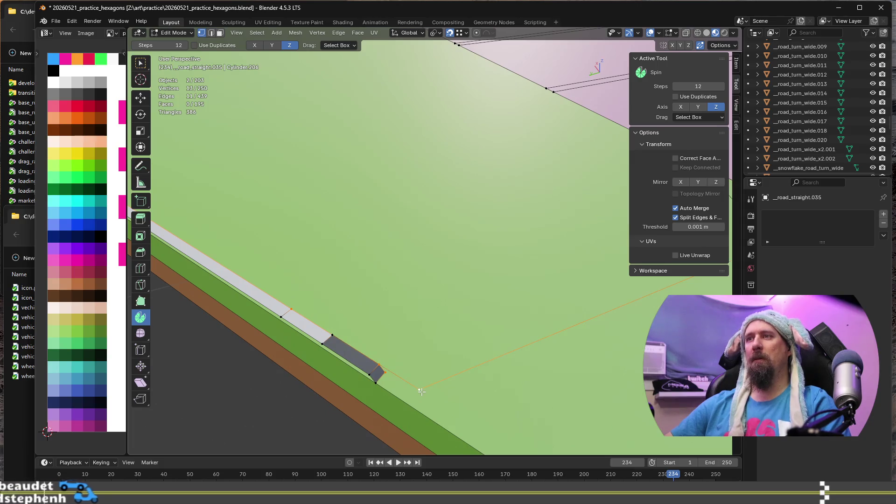
key(shift+s)
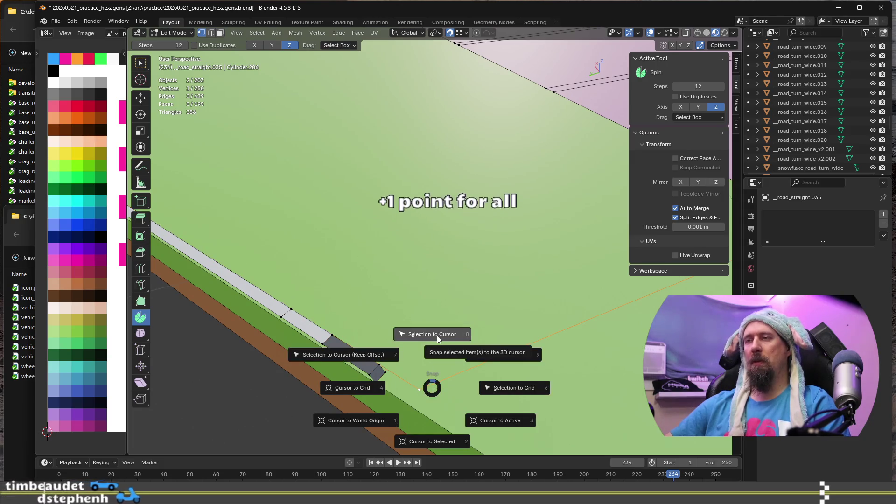
click(432, 442)
Step: Spin the road-edge loop around the cursor into a grey fan, 40° in 6 steps
mouse_move(432, 443)
middle_down()
mouse_move(410, 359)
mouse_move(333, 320)
middle_up()
alt+click(410, 359)
mouse_move(333, 320)
mouse_down()
mouse_move(360, 333)
mouse_move(364, 314)
mouse_move(376, 316)
mouse_up()
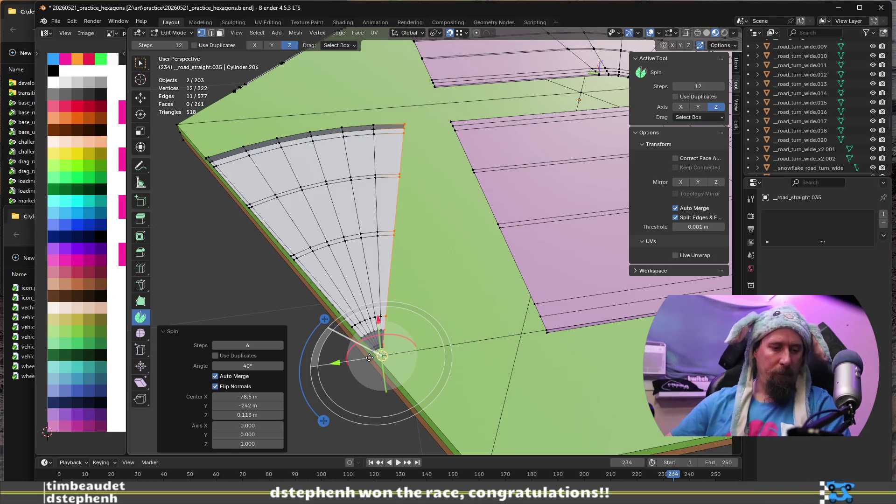
scroll(370, 357, down, 3)
scroll(369, 357, up, 3)
mouse_move(369, 358)
middle_down()
mouse_move(553, 353)
mouse_move(499, 383)
mouse_move(541, 262)
mouse_move(454, 268)
middle_up()
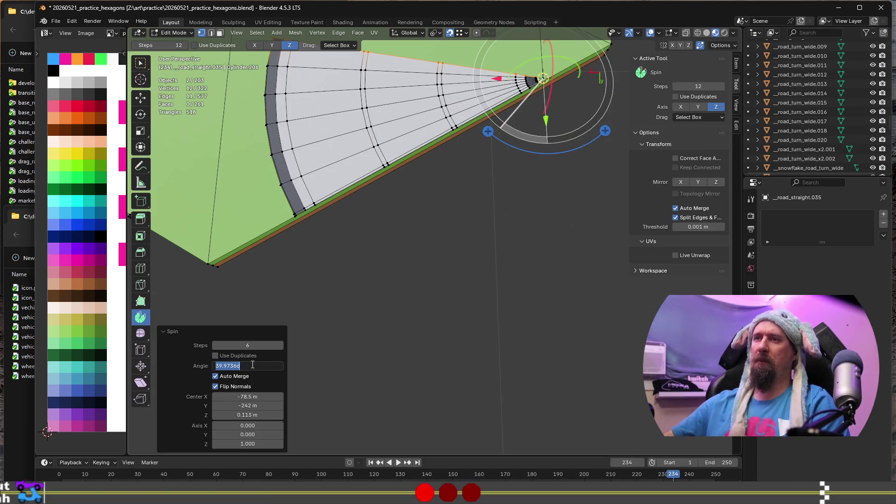
text(30)
Step: Change the spin to a 30° angle with 3 steps
key(Return)
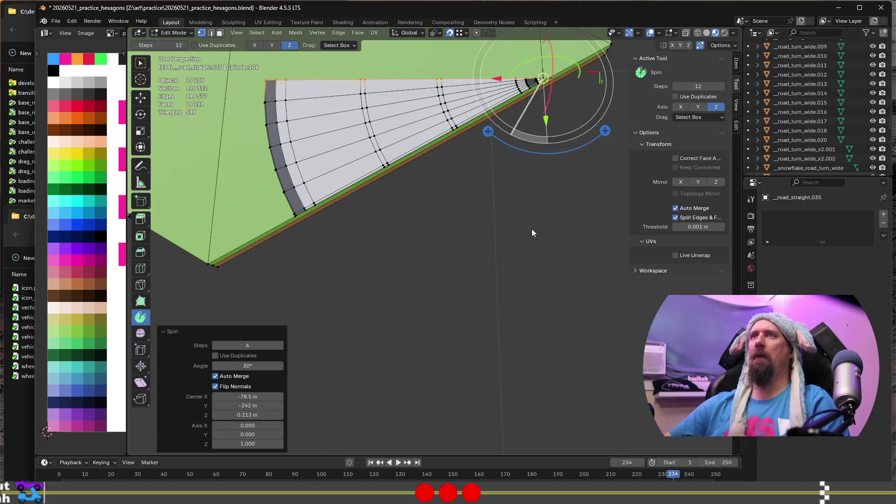
scroll(531, 229, down, 4)
shift+middle_drag(494, 240, 455, 375)
scroll(456, 374, up, 4)
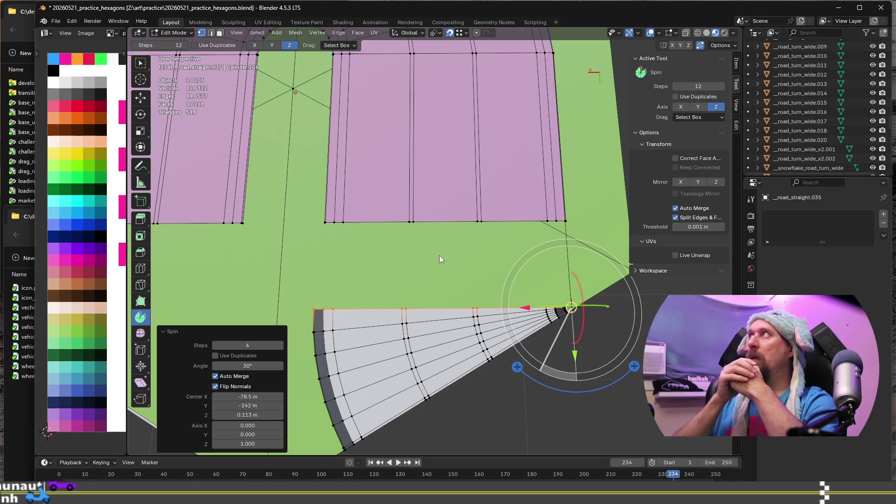
click(247, 345)
text(3)
key(Return)
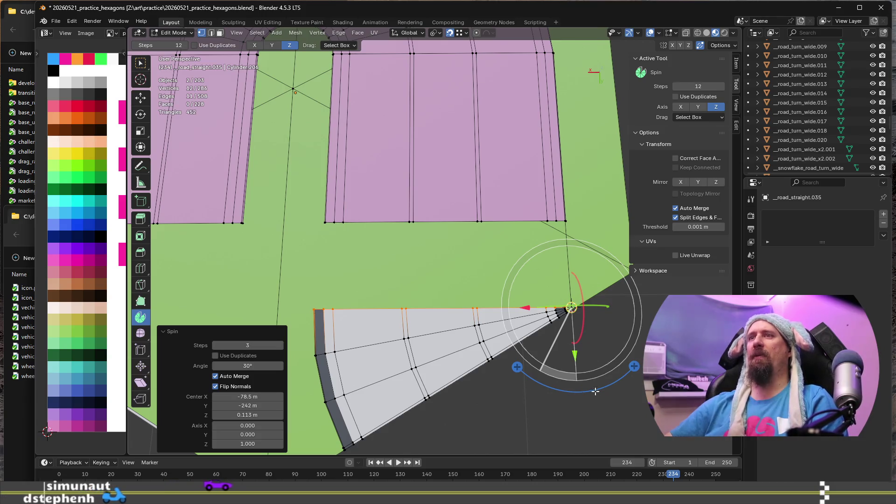
Step: Select the spun wedge's boundary loop together with the pink road's bottom edge loop
scroll(598, 395, down, 3)
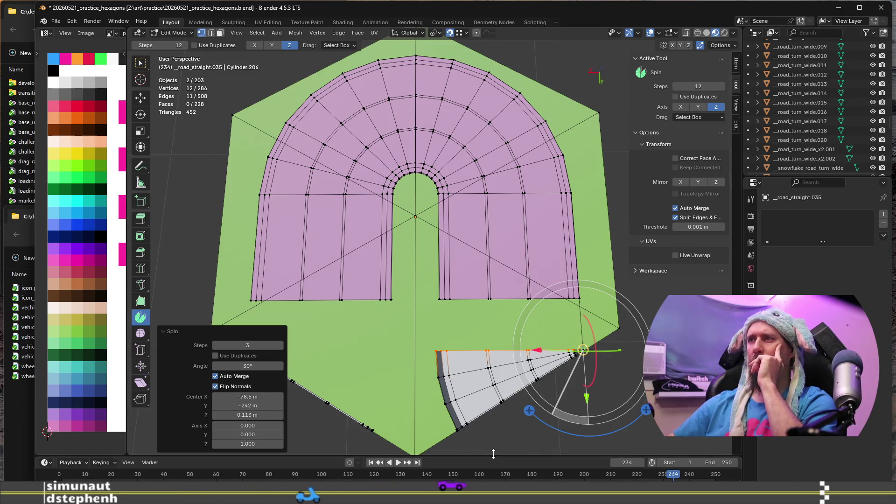
scroll(420, 373, up, 4)
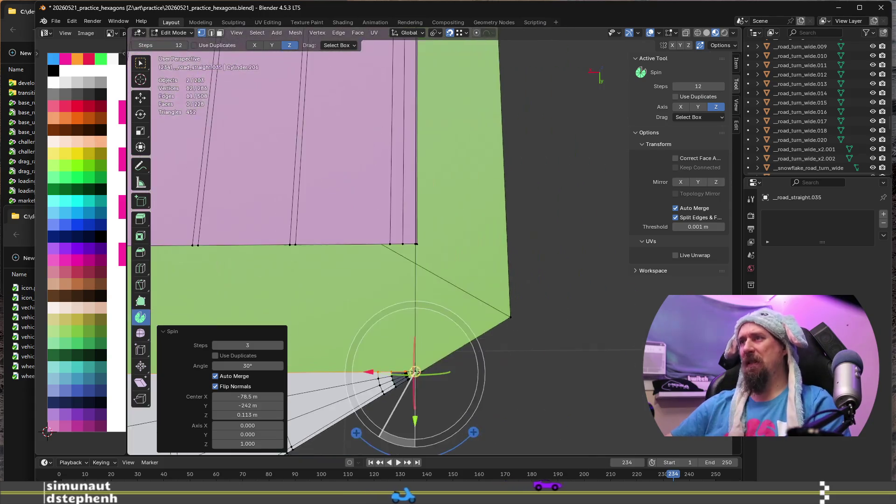
scroll(354, 366, down, 2)
alt+click(355, 362)
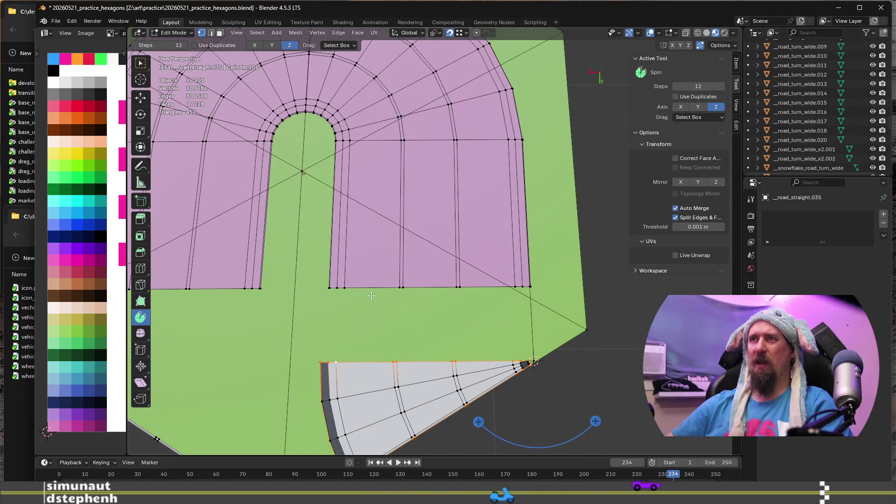
alt+shift+click(373, 285)
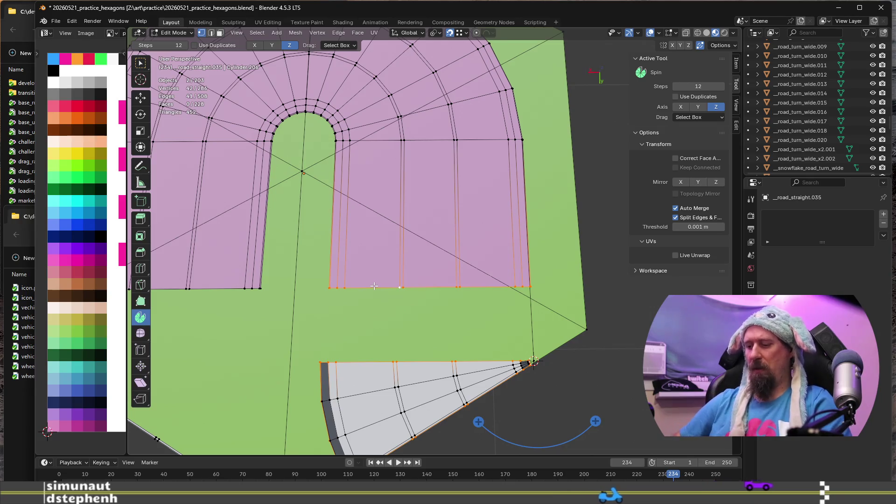
Step: Try a bevel on the selected edges, cancel it and restore the previous selection
key(ctrl+b)
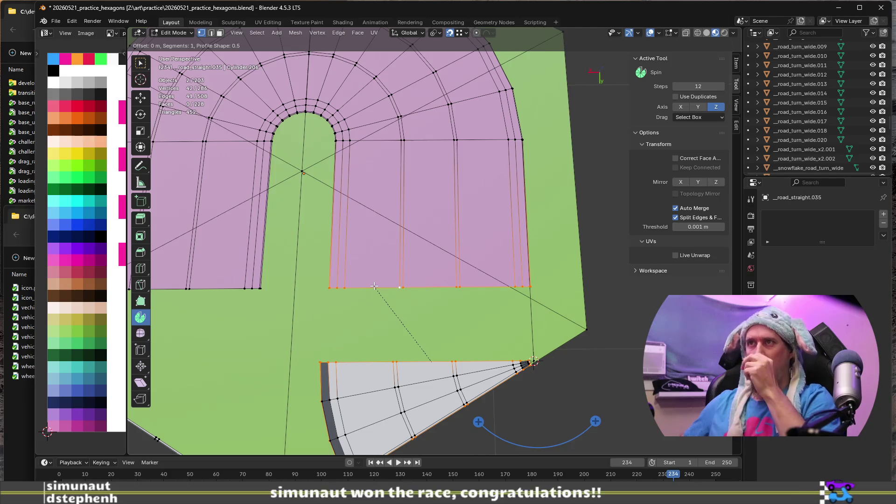
key(Escape)
key(alt+a)
mouse_move(374, 285)
middle_down()
mouse_move(582, 348)
mouse_move(495, 365)
mouse_move(490, 315)
mouse_move(470, 420)
middle_up()
key(ctrl+z)
Step: Path-select the grey fan's outer edge starting from its tip vertex
scroll(450, 296, up, 5)
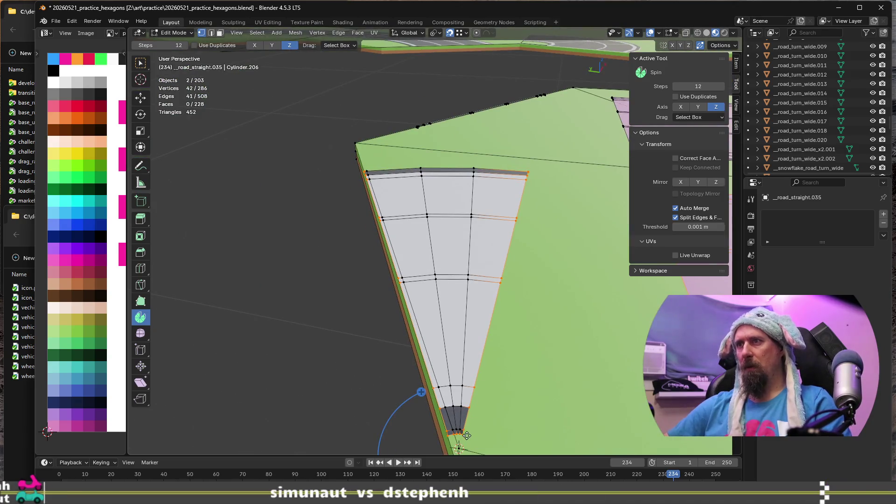
click(463, 435)
mouse_move(590, 177)
middle_down()
mouse_move(528, 196)
mouse_move(586, 182)
middle_up()
ctrl+shift+click(605, 172)
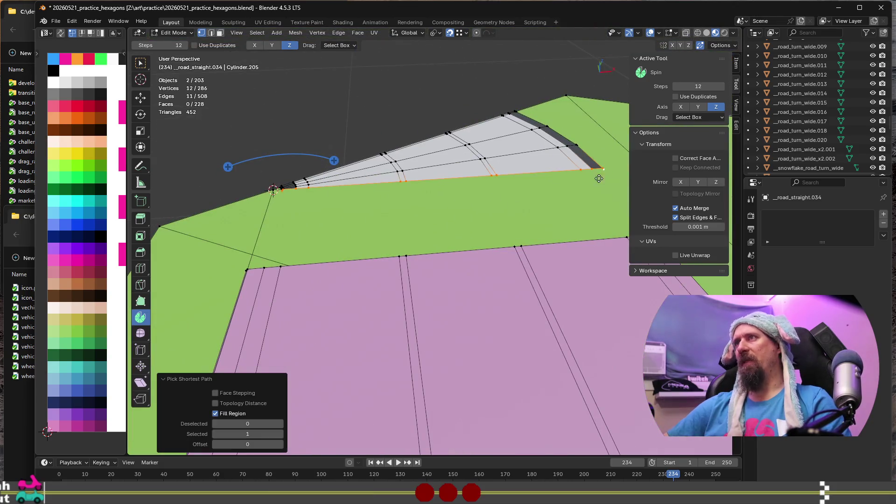
Step: Add the pink road's facing end edge path to the selection with box select active
middle_drag(187, 249, 301, 252)
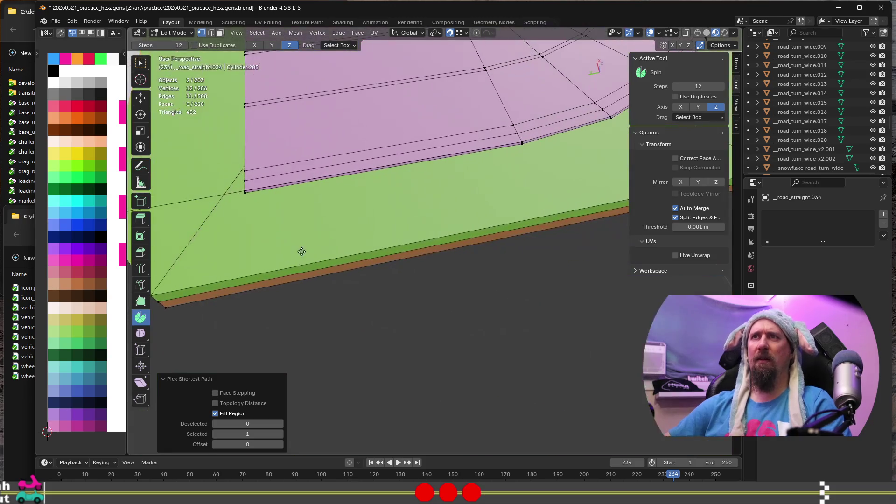
click(140, 62)
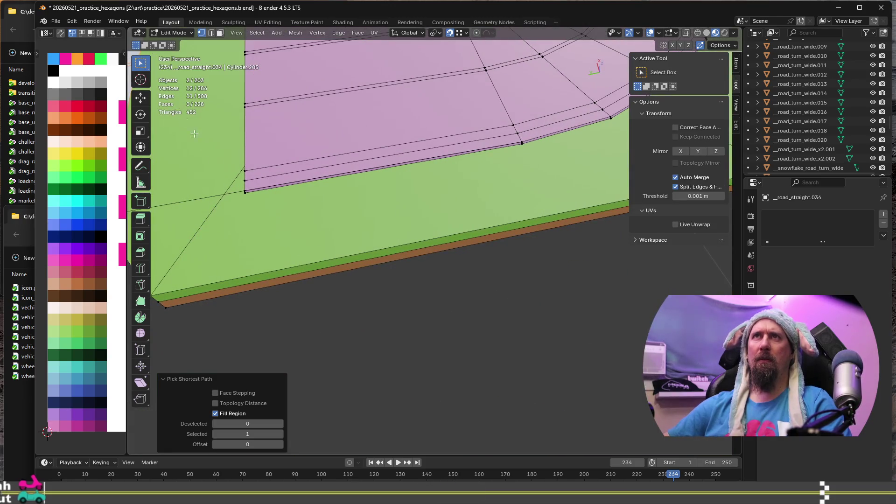
shift+click(244, 194)
middle_drag(243, 194, 448, 201)
ctrl+click(369, 124)
scroll(365, 166, down, 3)
key(ctrl+e)
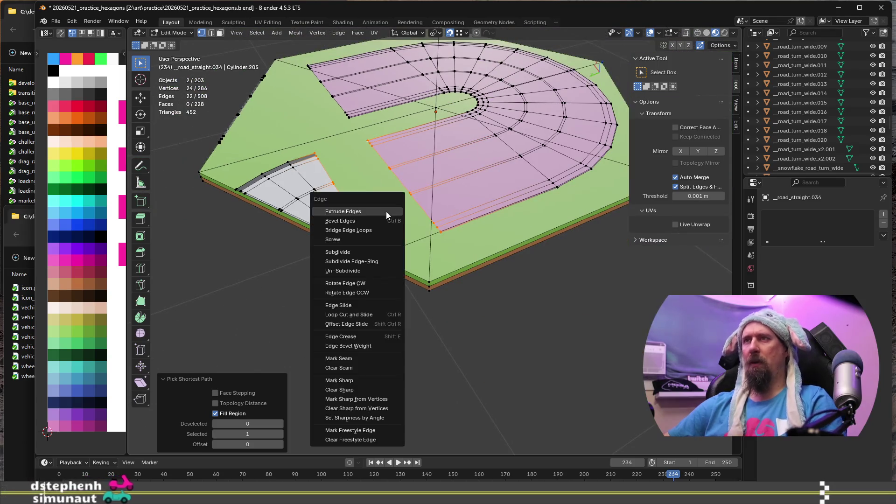
Step: Bridge the two selected edge loops with faces
click(380, 230)
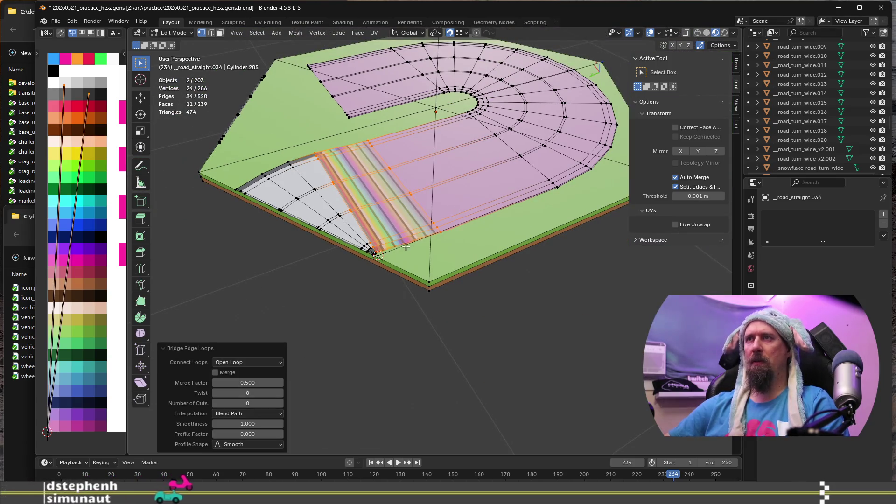
scroll(396, 249, up, 4)
scroll(396, 249, down, 5)
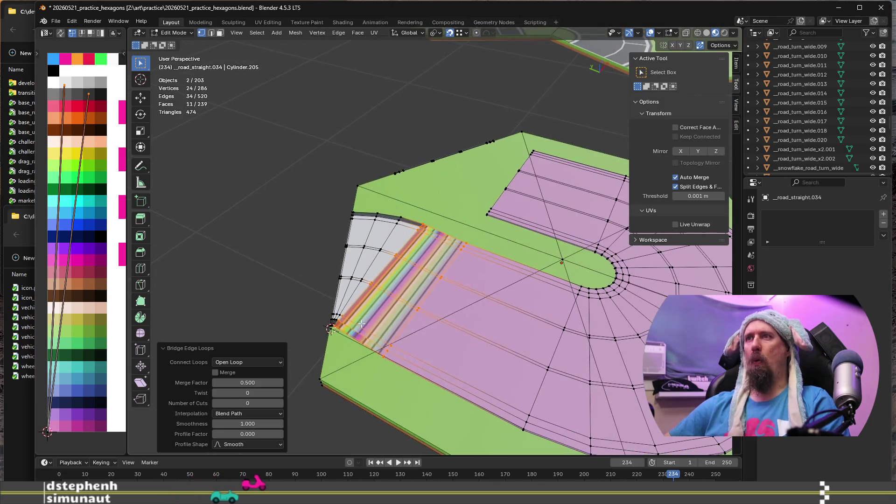
scroll(433, 333, up, 2)
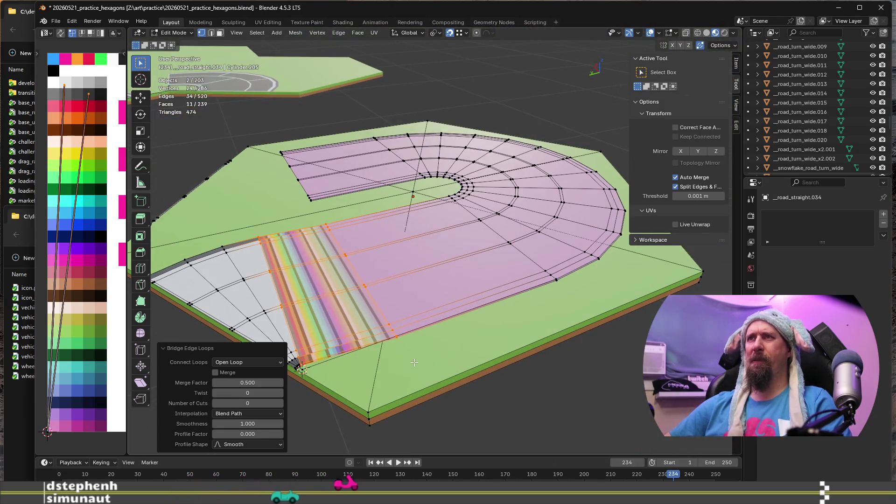
middle_drag(414, 362, 520, 393)
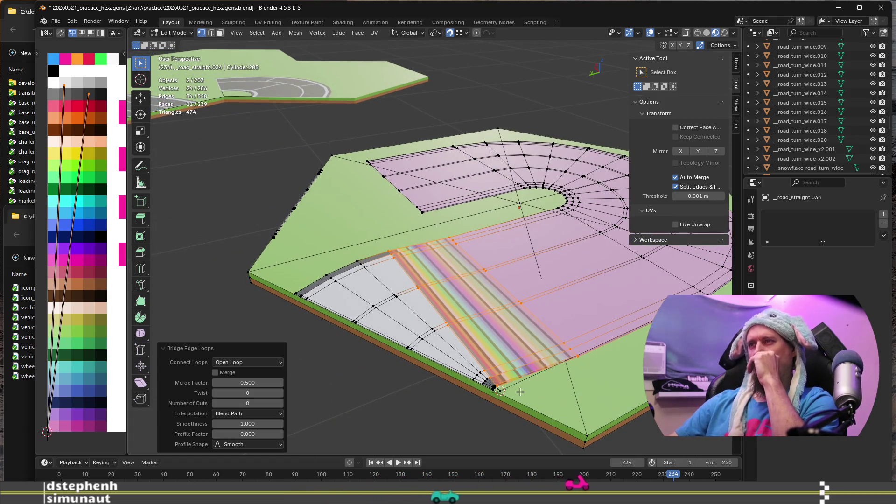
Step: Inspect the stretched rainbow-striped bridge from above and along the road edge in Object Mode
key(Tab)
scroll(466, 416, down, 2)
middle_drag(446, 409, 518, 448)
scroll(502, 216, down, 2)
scroll(479, 256, up, 6)
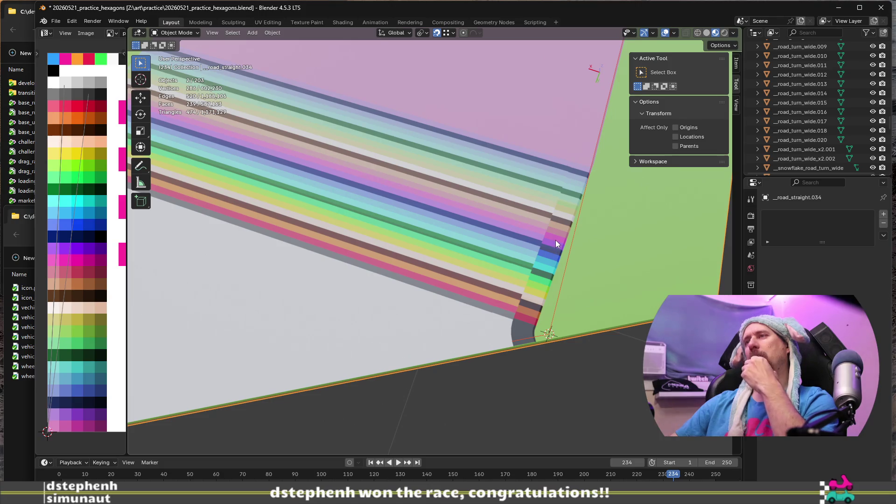
mouse_move(555, 240)
middle_down()
mouse_move(556, 219)
mouse_move(555, 243)
middle_up()
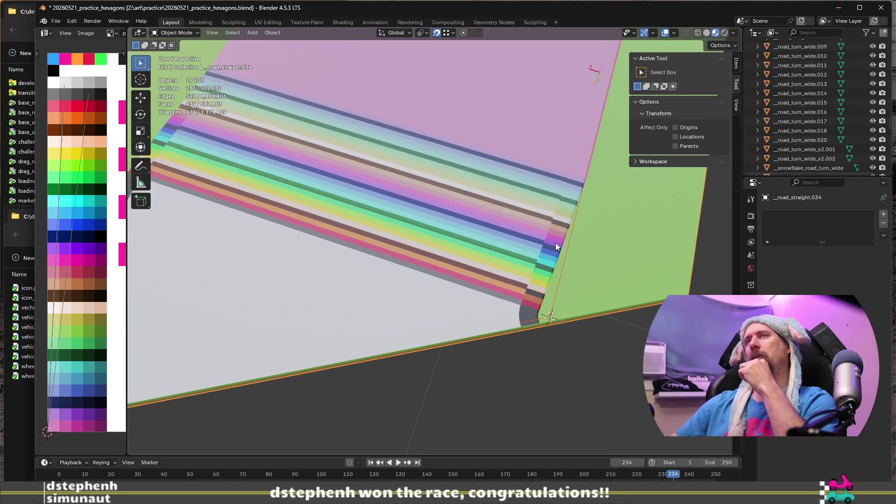
scroll(555, 243, down, 2)
scroll(556, 242, down, 1)
scroll(557, 246, down, 1)
scroll(556, 243, up, 3)
mouse_move(555, 242)
middle_down()
mouse_move(507, 225)
mouse_move(581, 192)
mouse_move(479, 248)
mouse_move(468, 265)
middle_up()
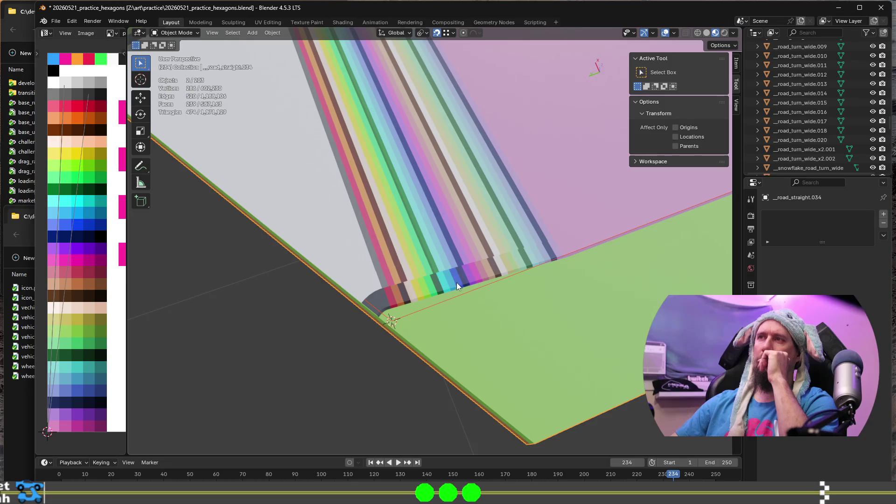
scroll(463, 273, down, 3)
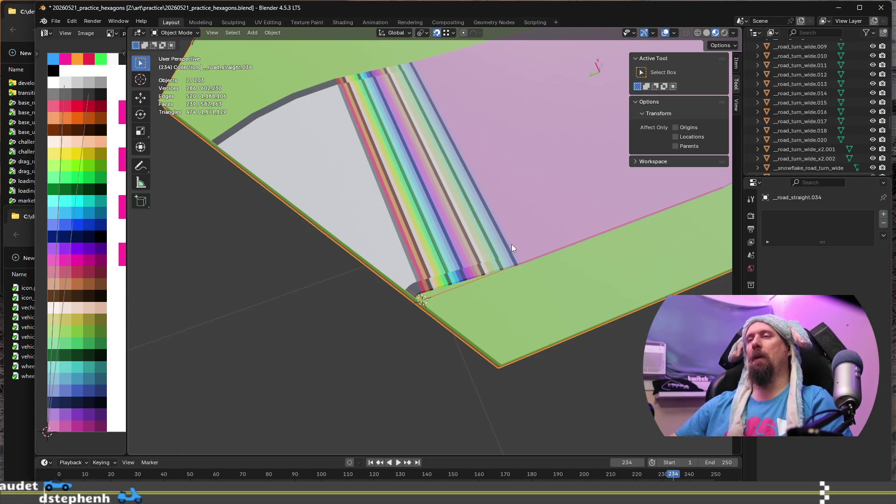
key(Tab)
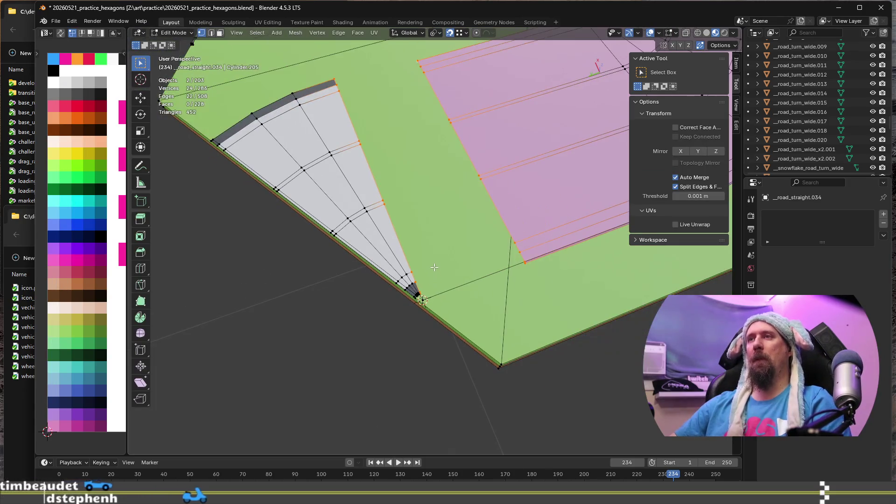
alt+click(412, 256)
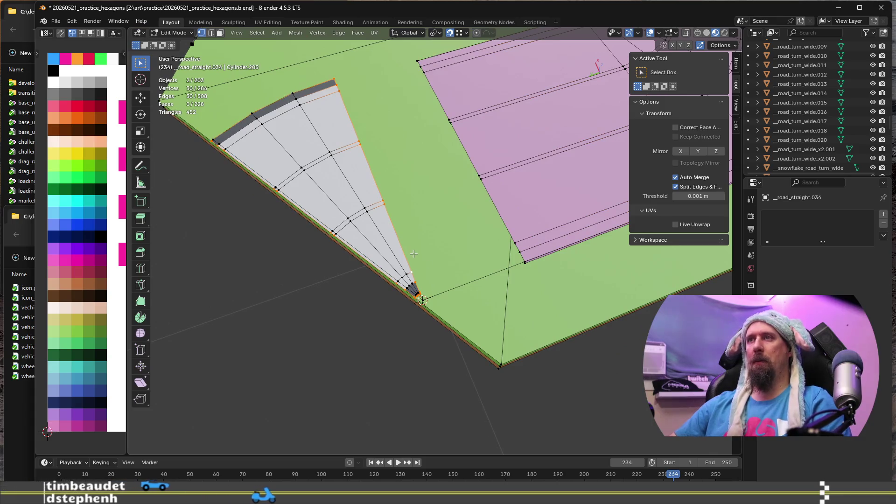
scroll(413, 253, up, 2)
click(439, 360)
mouse_move(440, 361)
middle_down()
mouse_move(341, 169)
mouse_move(466, 201)
mouse_move(556, 238)
mouse_move(432, 226)
mouse_move(409, 340)
middle_up()
ctrl+shift+click(378, 159)
scroll(379, 159, down, 3)
scroll(432, 226, up, 3)
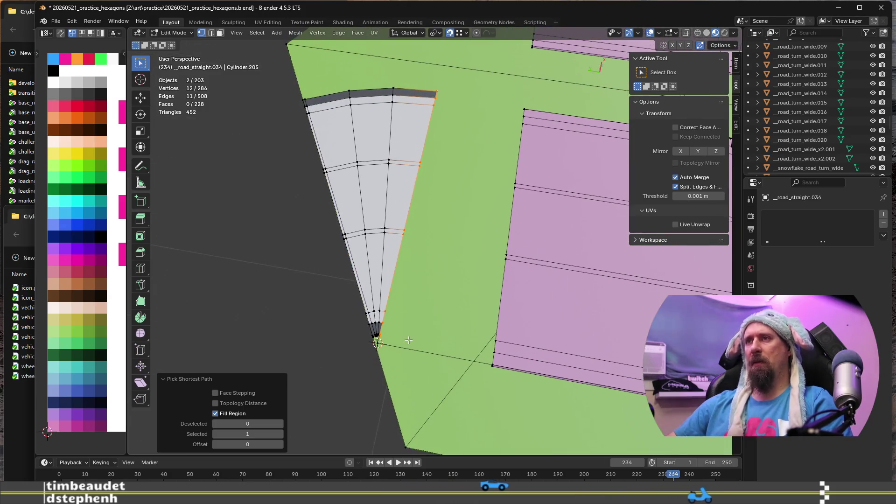
key(e)
key(y)
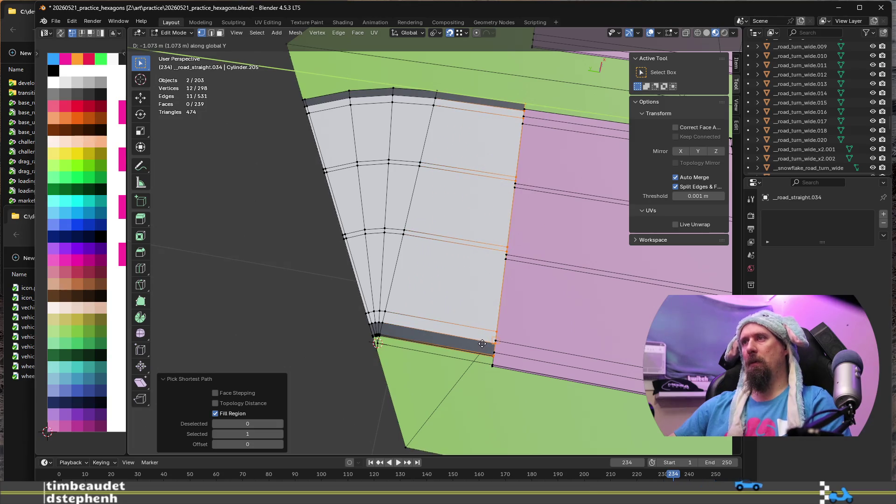
click(492, 343)
scroll(438, 330, up, 2)
scroll(438, 330, down, 2)
key(ctrl+r)
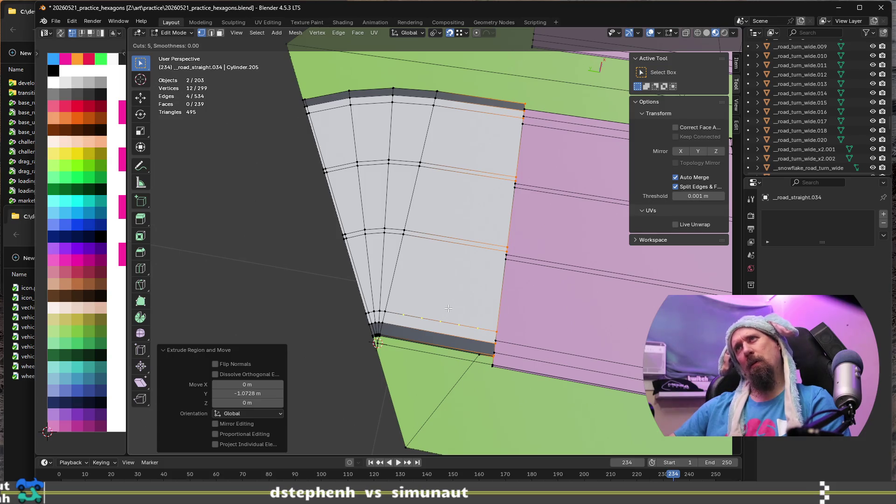
key(Escape)
key(ctrl+z)
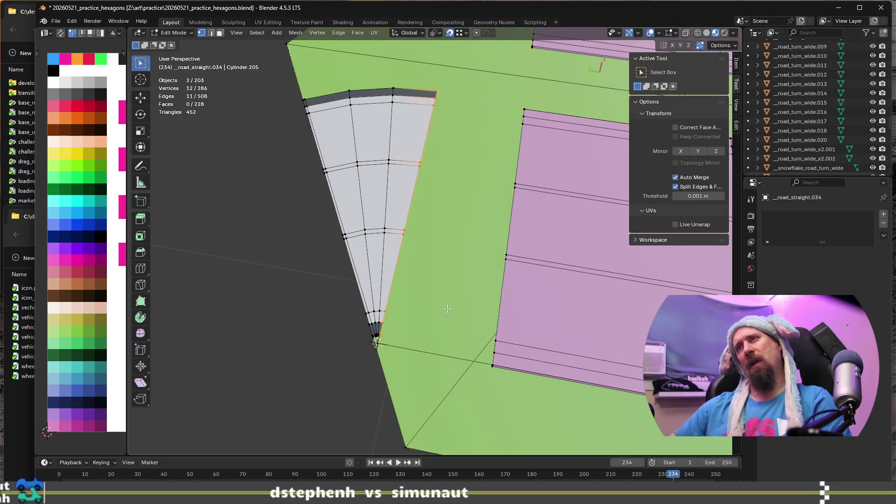
mouse_move(441, 354)
middle_down()
mouse_move(467, 381)
mouse_move(442, 322)
mouse_move(450, 363)
middle_up()
key(a)
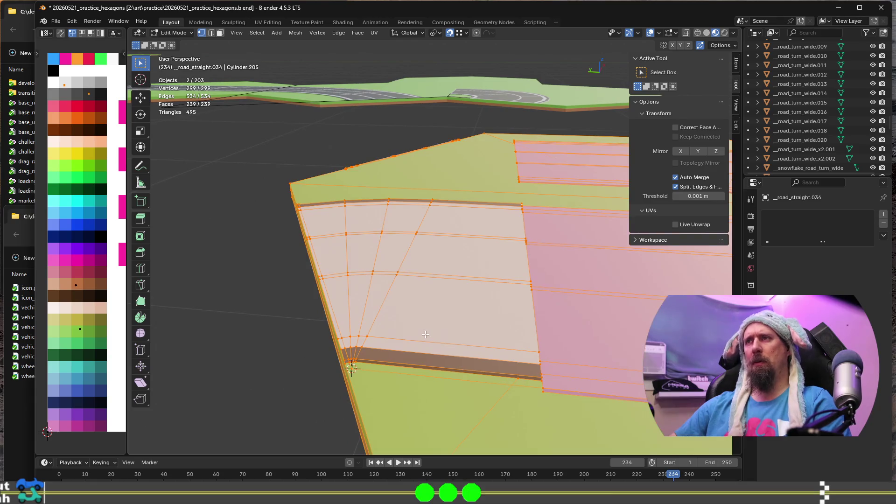
key(Tab)
key(Tab)
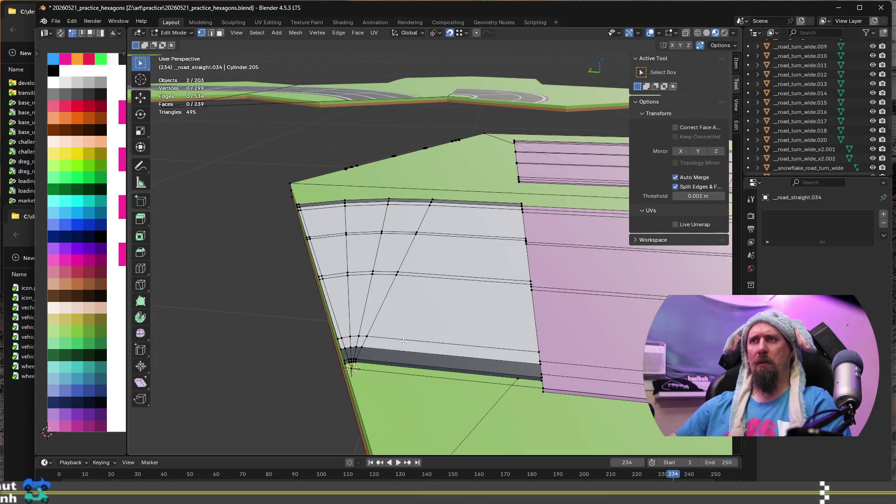
key(a)
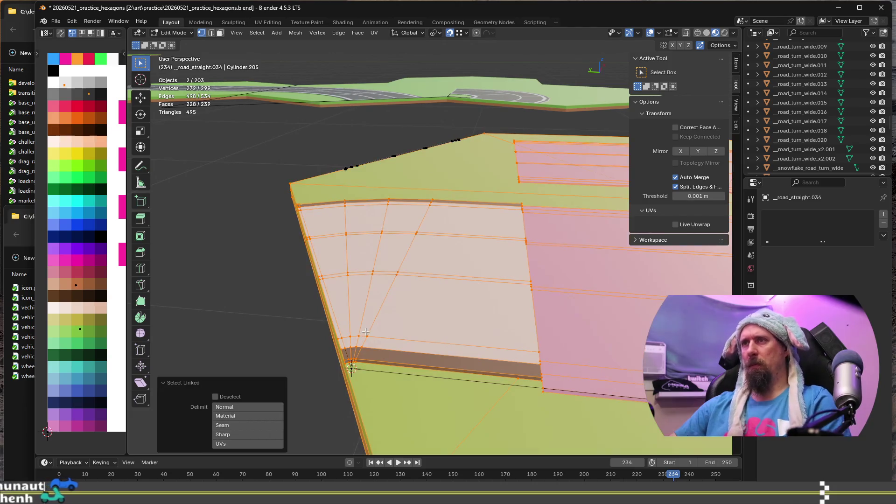
key(Tab)
click(378, 351)
key(Tab)
click(370, 337)
key(ctrl+l)
mouse_move(370, 337)
middle_down()
mouse_move(395, 326)
mouse_move(355, 367)
middle_up()
scroll(395, 326, up, 3)
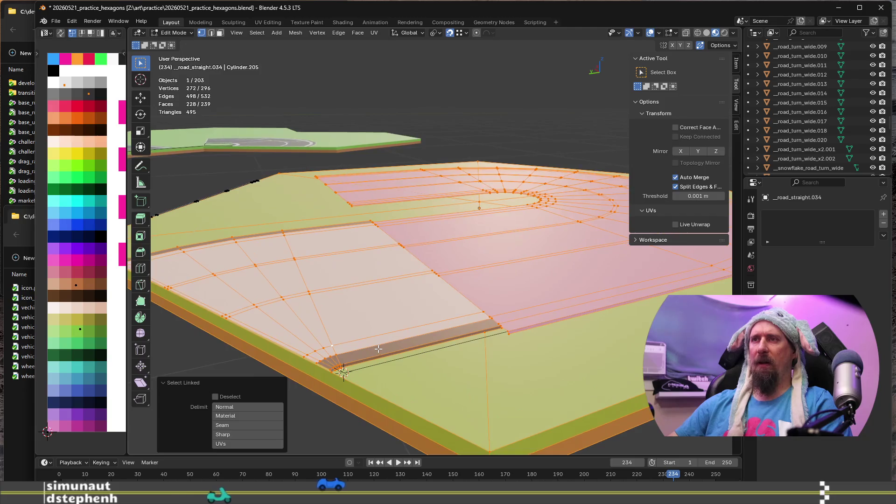
key(Tab)
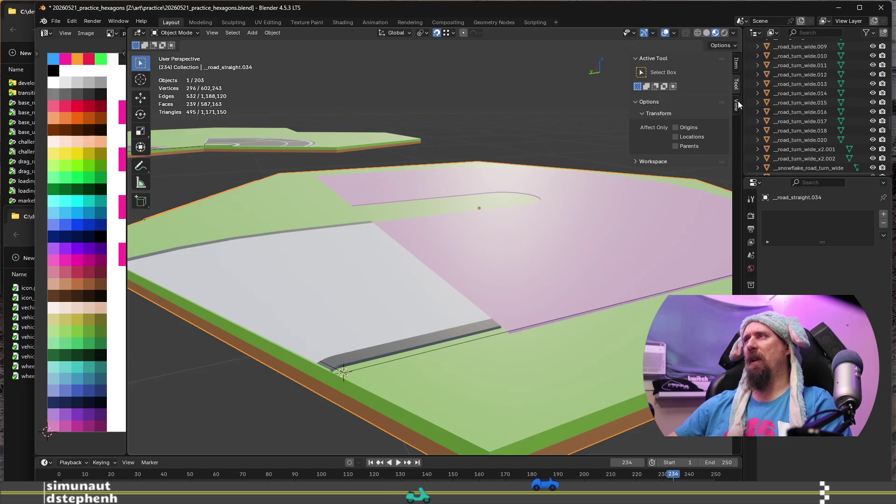
key(Tab)
middle_drag(342, 314, 396, 309)
key(Tab)
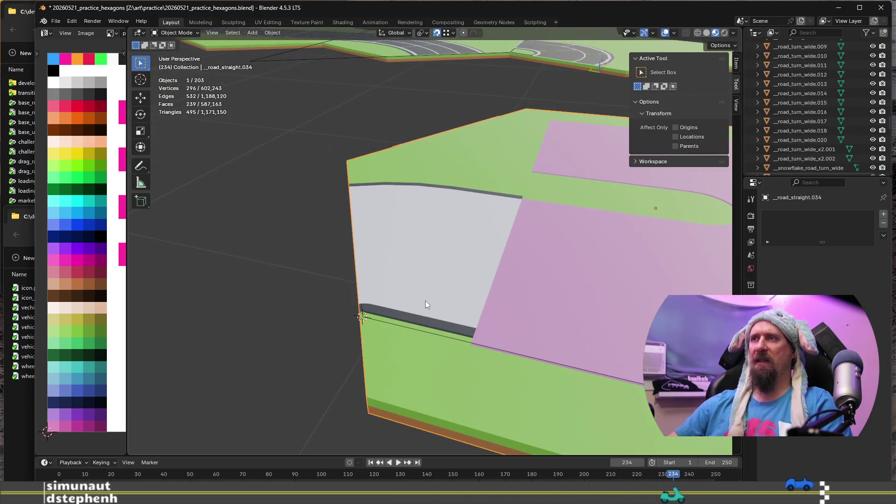
key(Tab)
key(Tab)
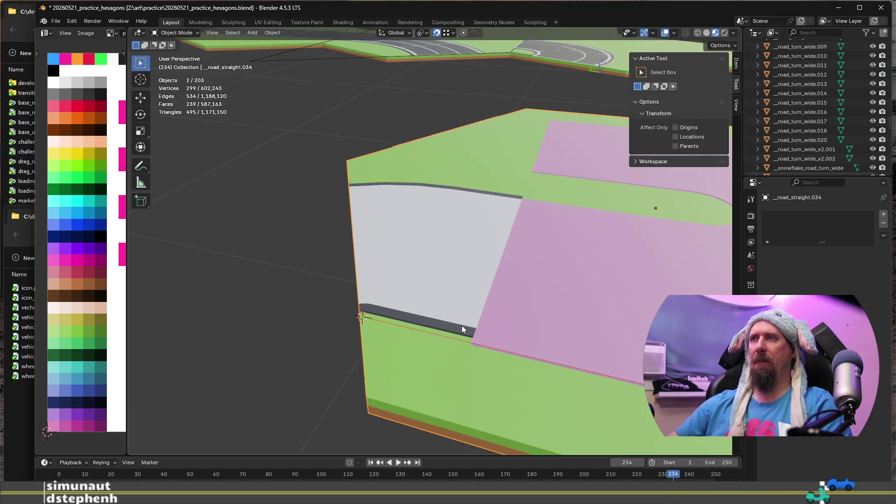
shift+click(461, 325)
key(Tab)
key(a)
key(alt+a)
key(Tab)
key(Tab)
key(a)
ctrl+alt+click(462, 323)
key(x)
click(462, 325)
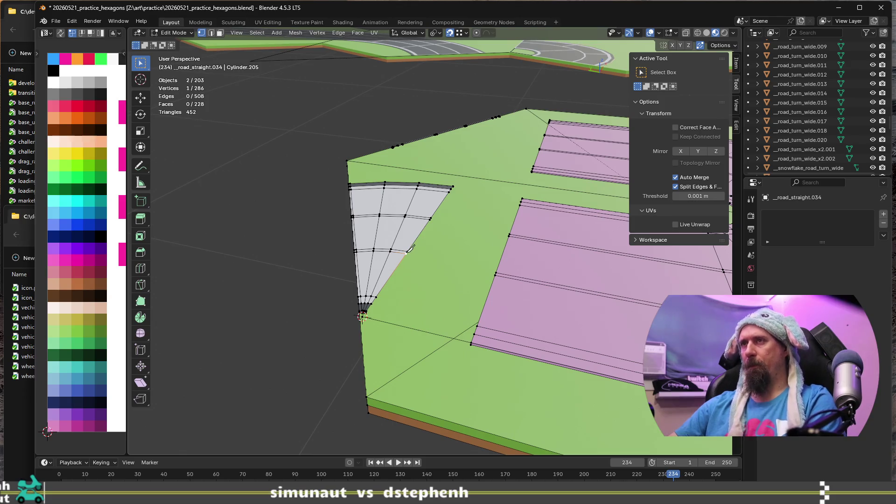
Step: Path-select the grey fan's full side edge starting from its corner vertex
key(l)
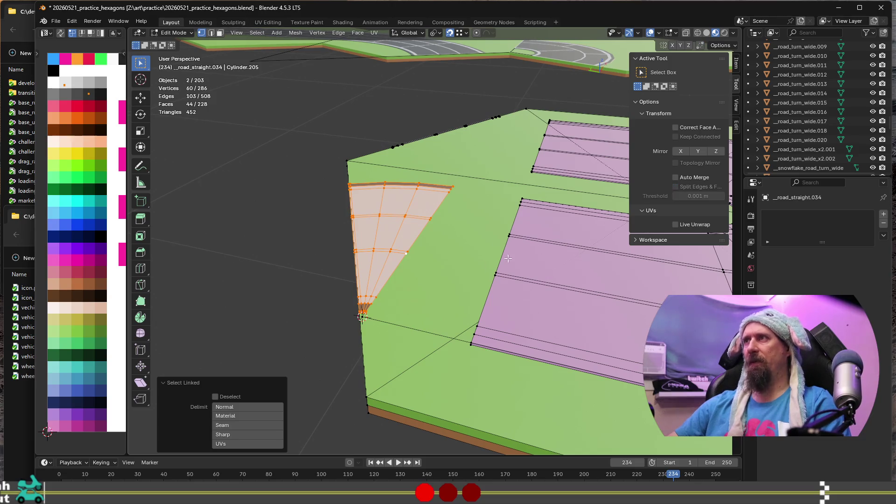
middle_drag(541, 249, 385, 290)
click(311, 336)
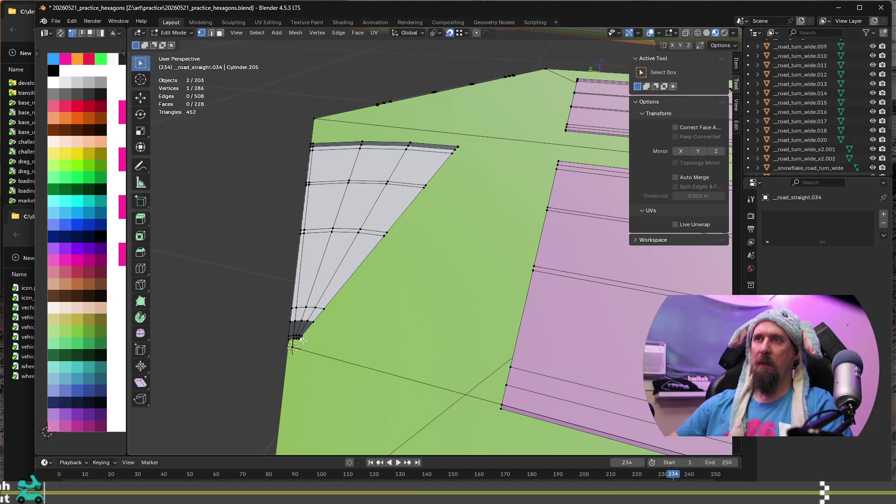
ctrl+click(460, 148)
middle_drag(460, 149, 488, 192)
scroll(420, 247, down, 5)
middle_drag(356, 304, 364, 300)
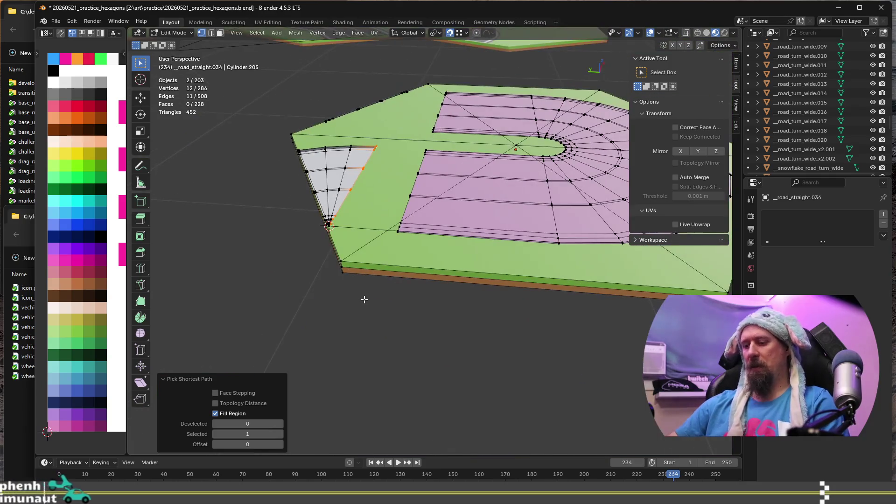
Step: Extrude the fan's side edge -1.0728 m along Y to reach the pink road
key(e)
key(y)
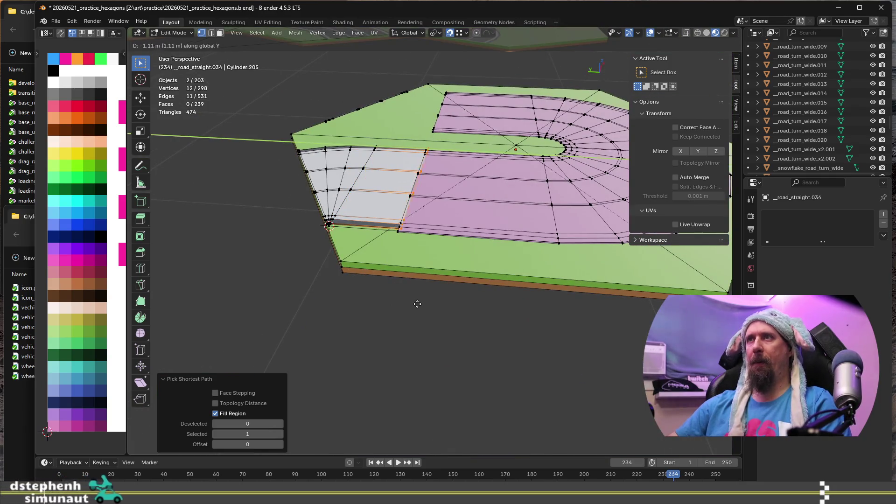
click(405, 227)
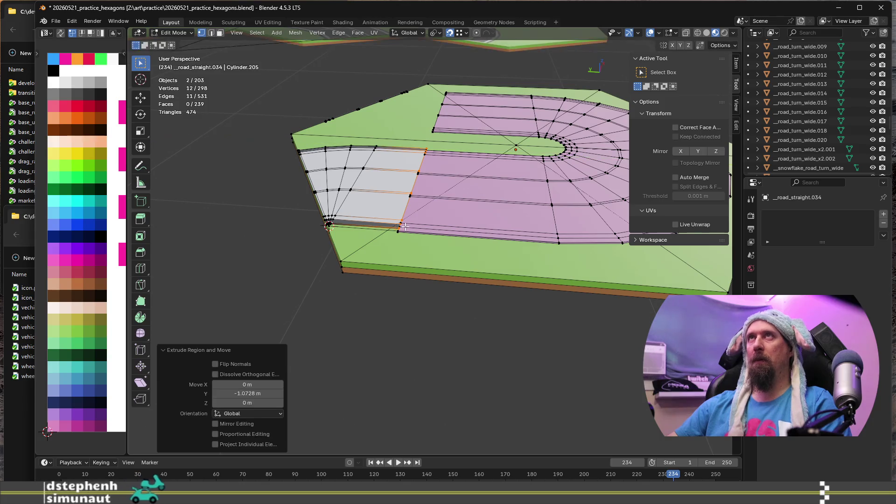
shift+middle_drag(413, 176, 484, 237)
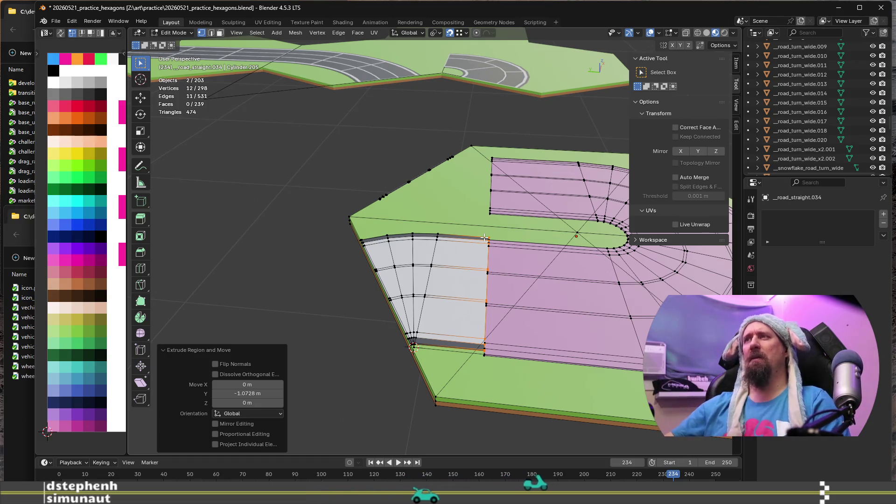
mouse_move(485, 238)
middle_down()
mouse_move(485, 338)
mouse_move(327, 418)
middle_up()
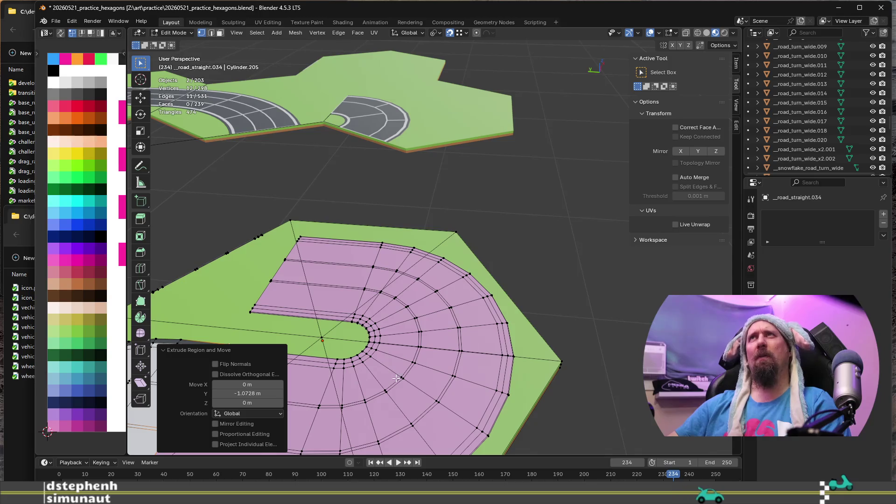
mouse_move(404, 369)
shift+middle_down()
mouse_move(426, 336)
mouse_move(601, 303)
shift+middle_up()
scroll(426, 335, up, 2)
key(KP_4)
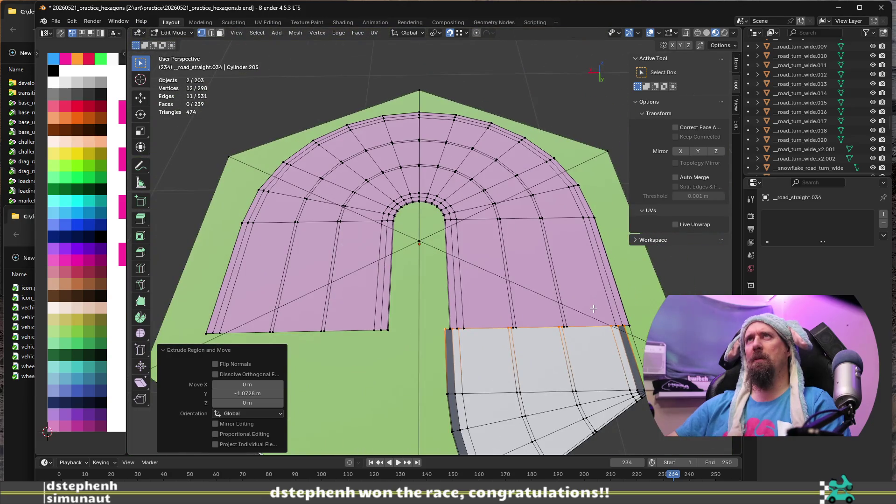
scroll(571, 342, up, 1)
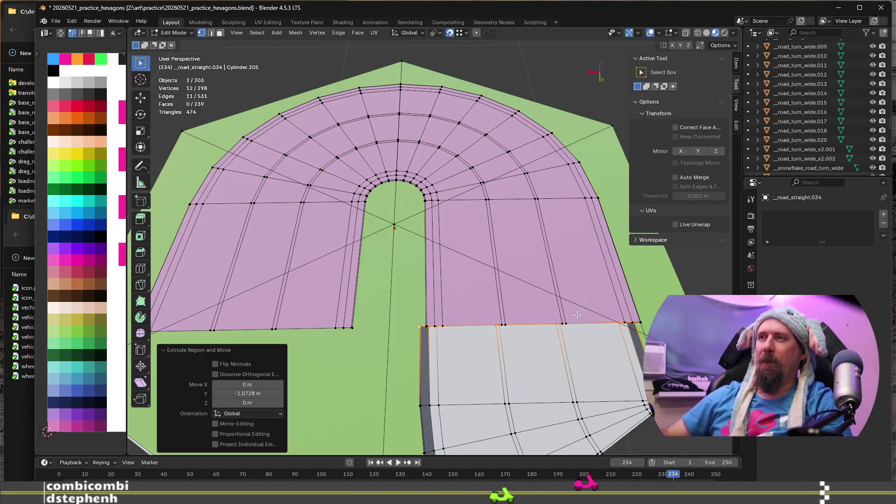
mouse_move(578, 315)
middle_down()
mouse_move(485, 252)
mouse_move(509, 276)
mouse_move(511, 154)
middle_up()
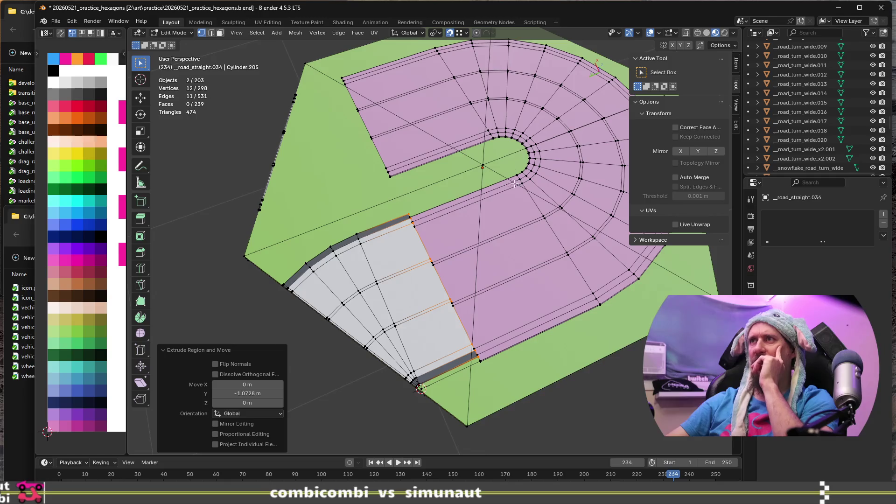
scroll(512, 185, up, 2)
scroll(515, 182, up, 3)
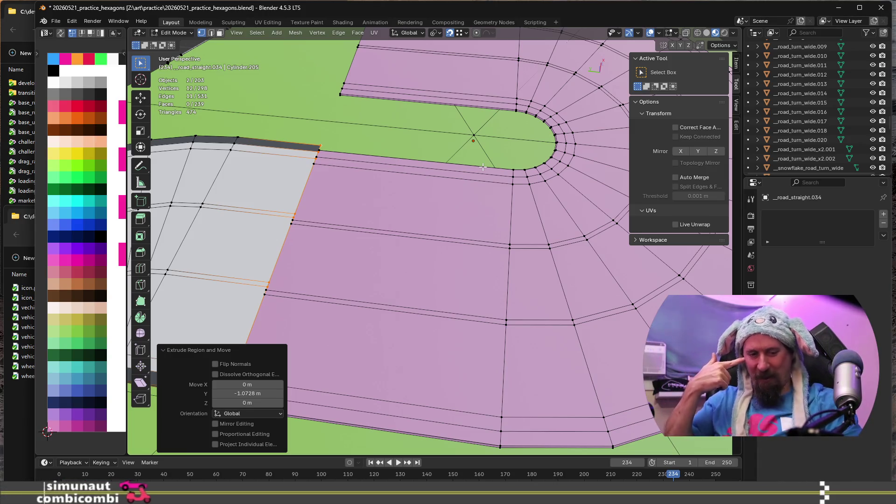
scroll(490, 308, down, 5)
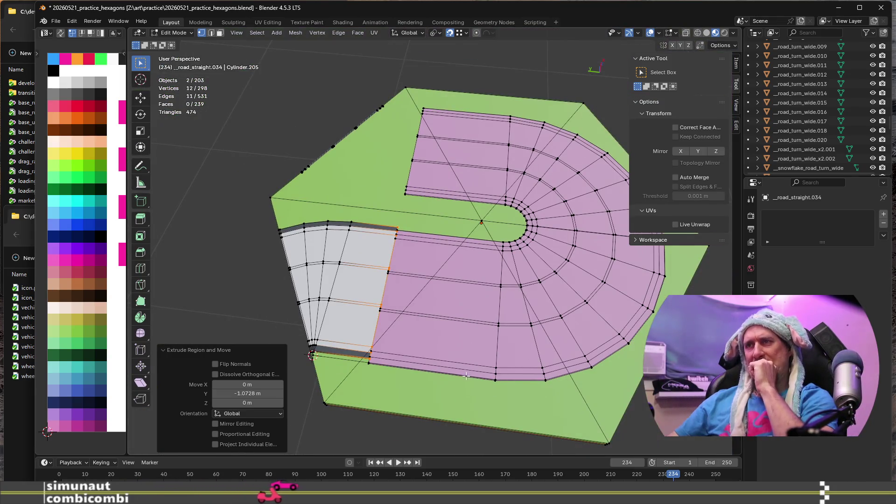
scroll(466, 376, up, 2)
Step: Add six evenly spaced loop cuts across the grey road section without sliding them
key(ctrl+r)
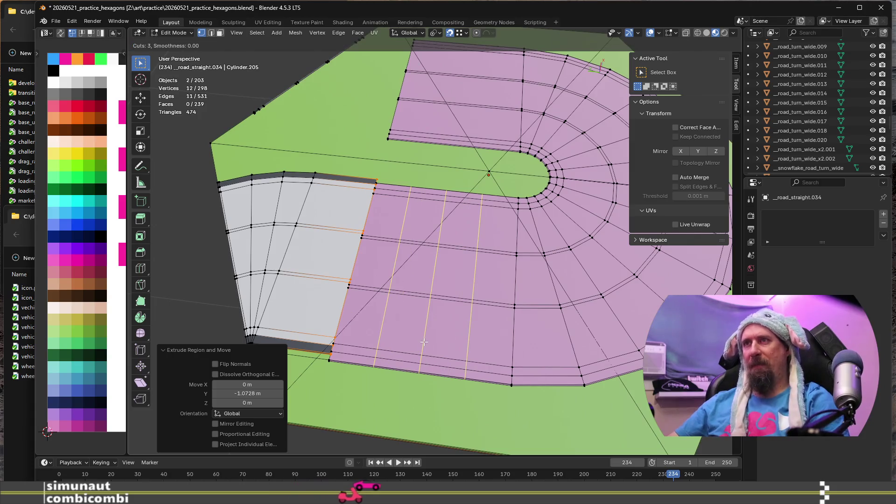
key(Escape)
mouse_move(348, 320)
middle_down()
mouse_move(585, 296)
mouse_move(454, 302)
middle_up()
scroll(585, 295, up, 1)
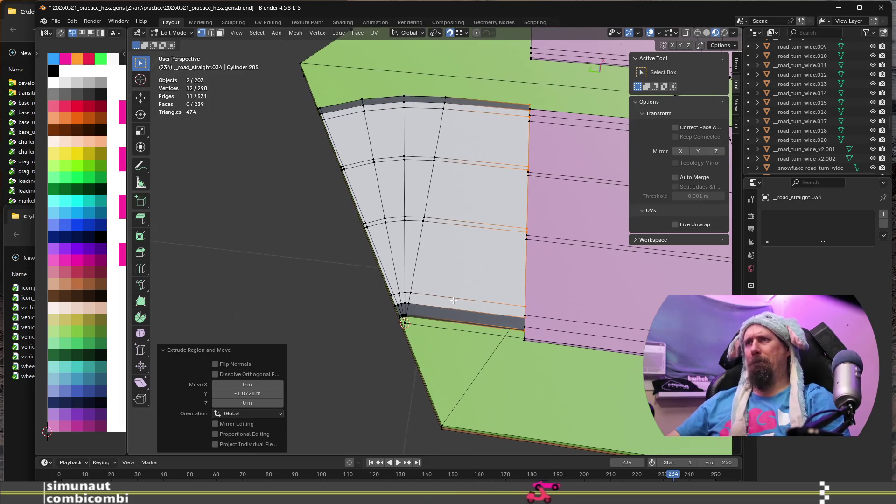
key(ctrl+r)
scroll(452, 297, up, 3)
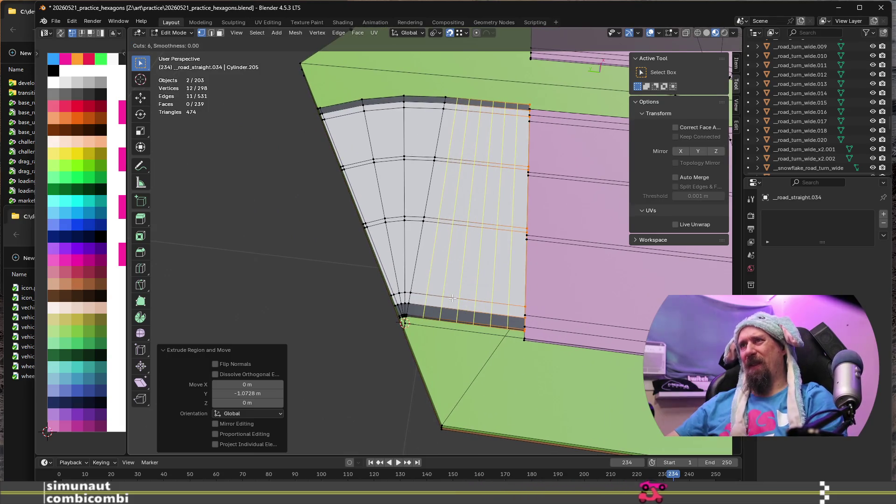
click(454, 298)
right_click(454, 297)
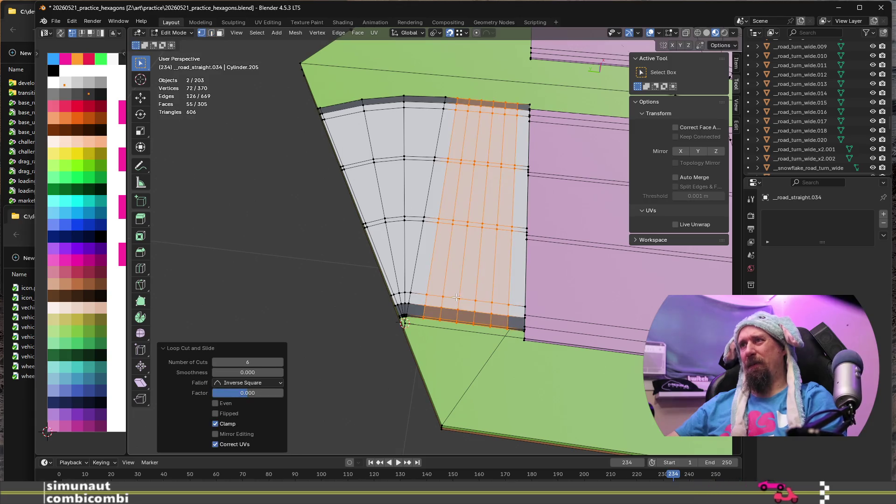
scroll(521, 310, up, 3)
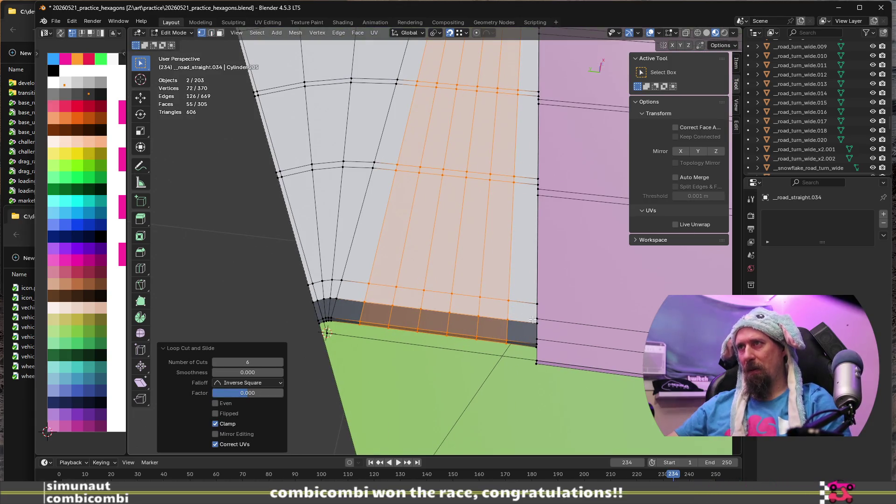
Step: Select the edge loop where the grey road meets the straight road
alt+click(534, 303)
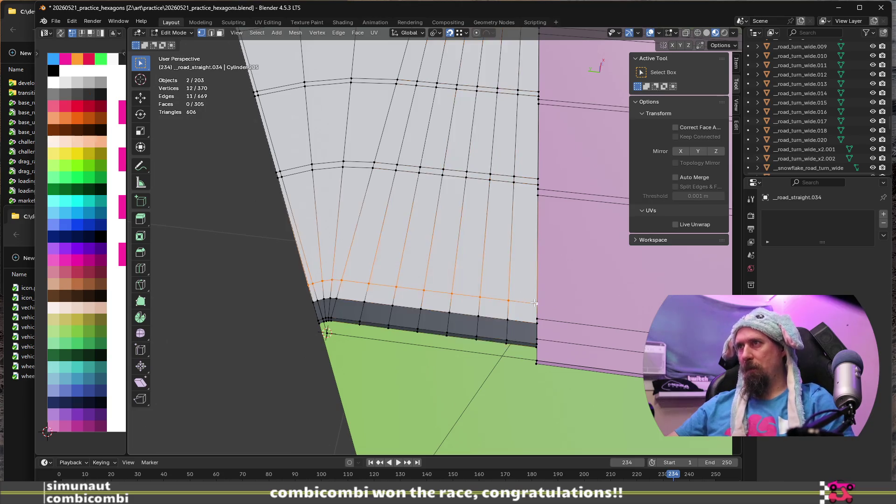
alt+click(536, 280)
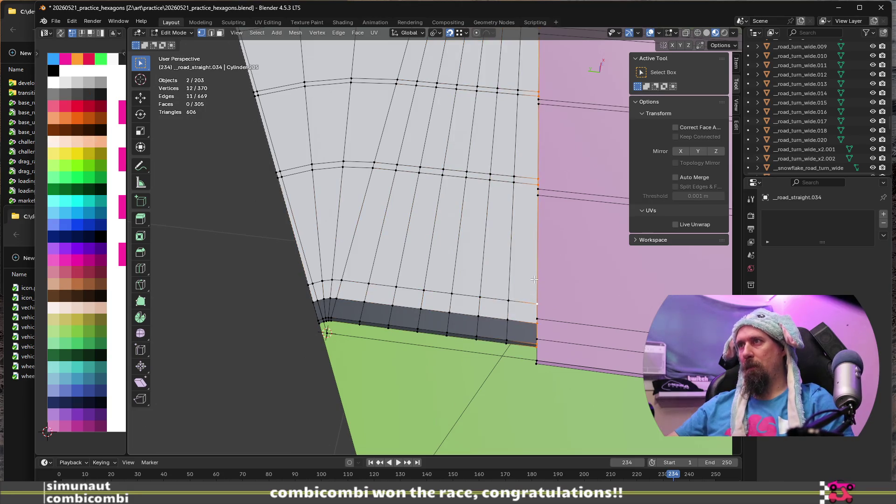
middle_drag(535, 280, 535, 275)
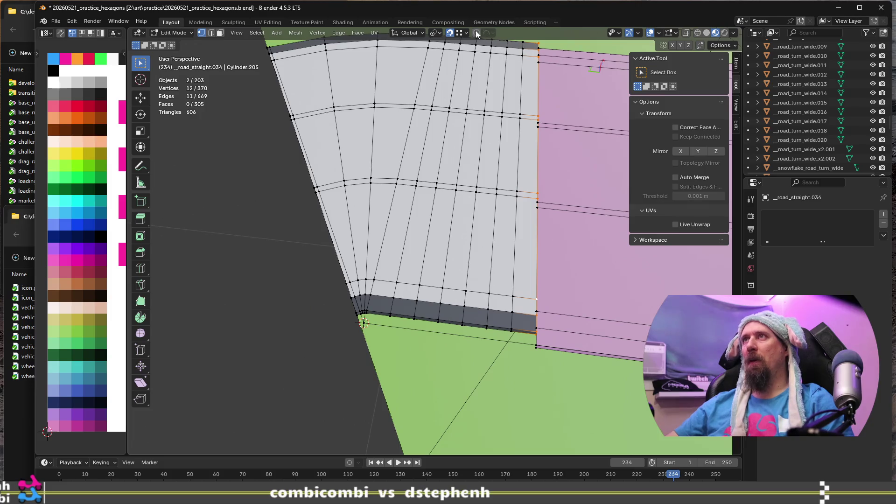
click(497, 33)
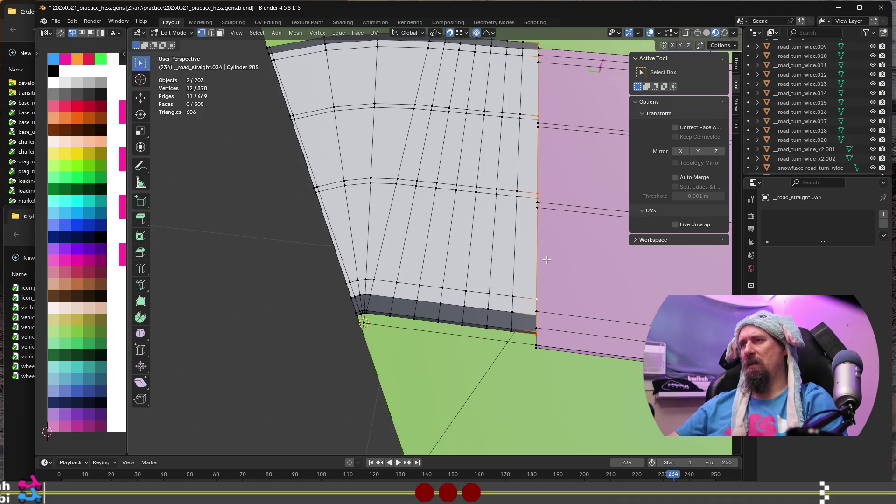
Step: Move the joining edge loop −0.0846 m along X using Root proportional falloff
key(g)
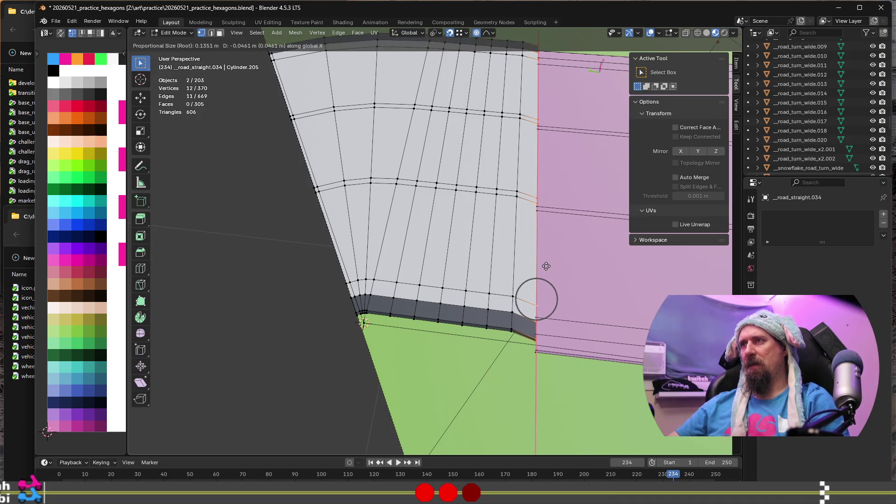
scroll(547, 267, down, 18)
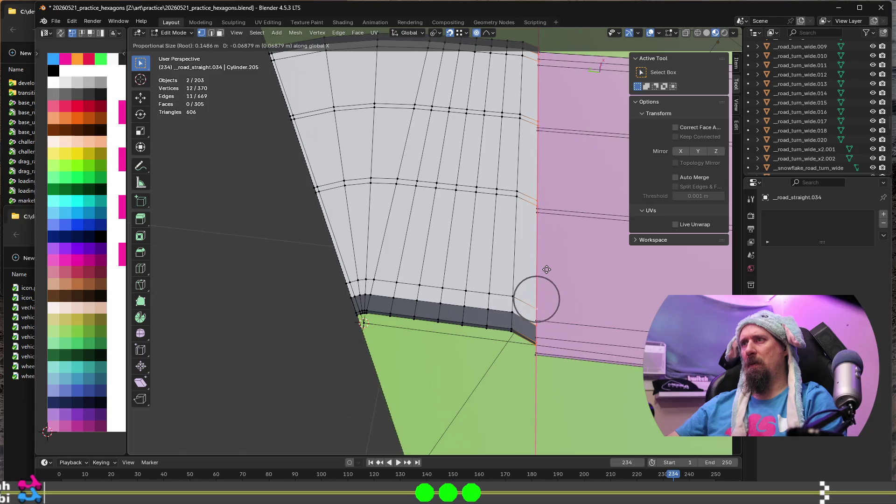
scroll(554, 265, down, 3)
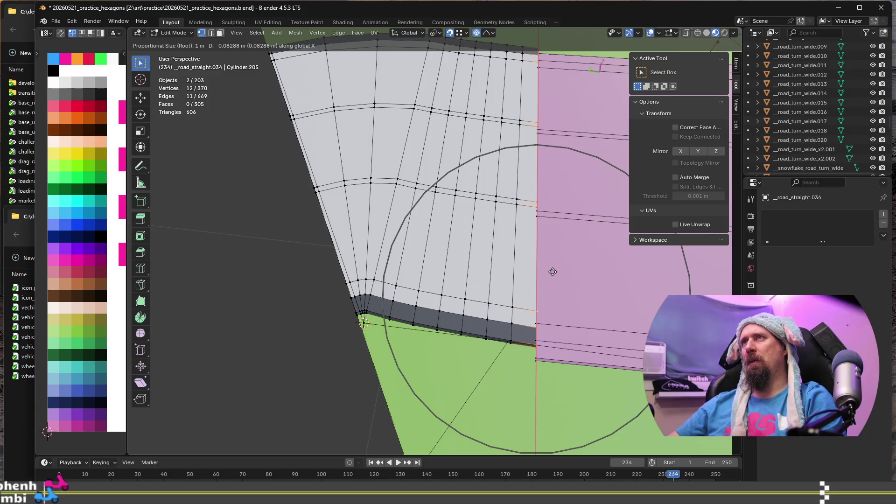
key(Escape)
click(489, 32)
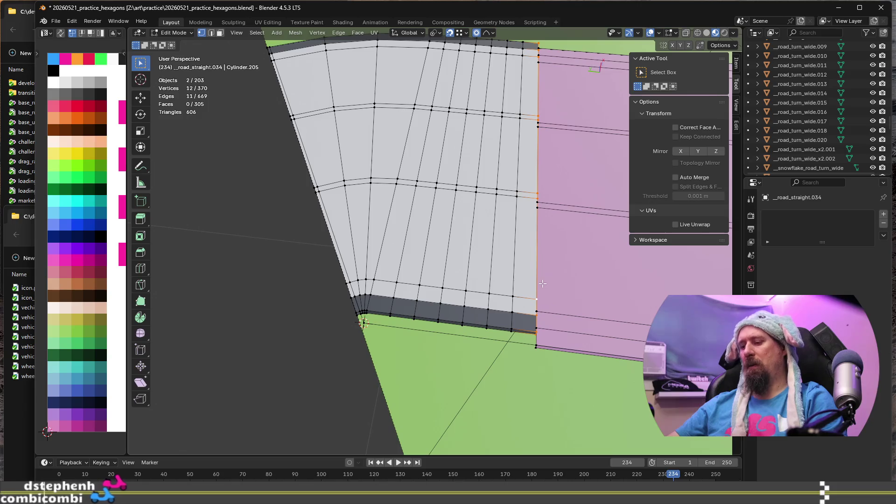
key(g)
key(x)
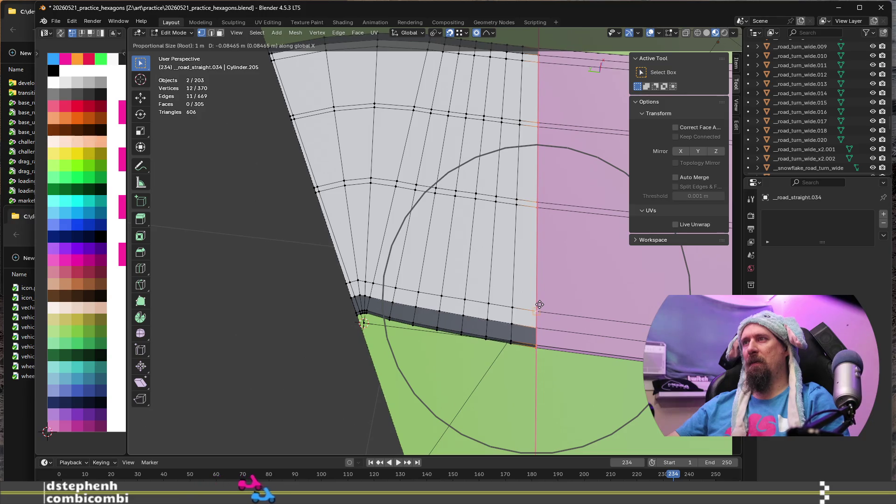
click(544, 296)
Step: Return to Object Mode and look along the newly bent grey road piece
middle_drag(546, 296, 404, 277)
scroll(404, 277, up, 4)
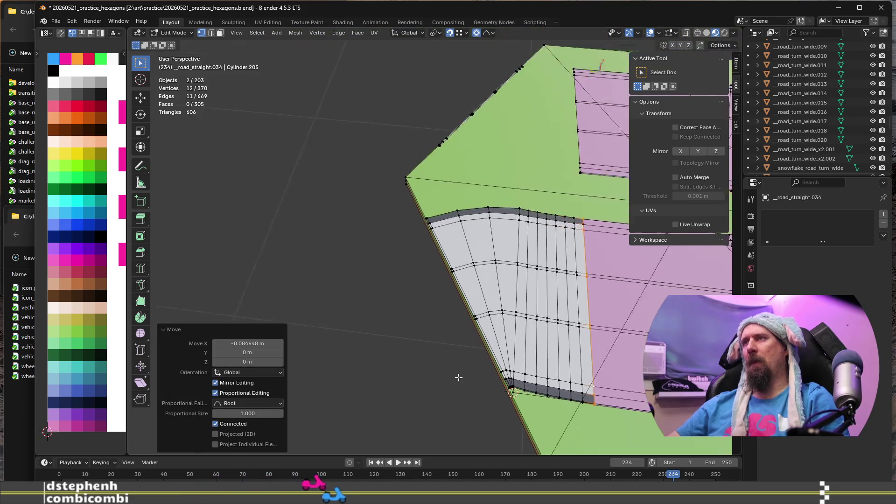
key(Tab)
mouse_move(414, 344)
middle_down()
mouse_move(459, 367)
mouse_move(533, 368)
middle_up()
scroll(440, 295, up, 3)
mouse_move(440, 296)
middle_down()
mouse_move(484, 344)
mouse_move(719, 359)
middle_up()
mouse_move(623, 348)
shift+middle_down()
mouse_move(640, 356)
mouse_move(515, 359)
shift+middle_up()
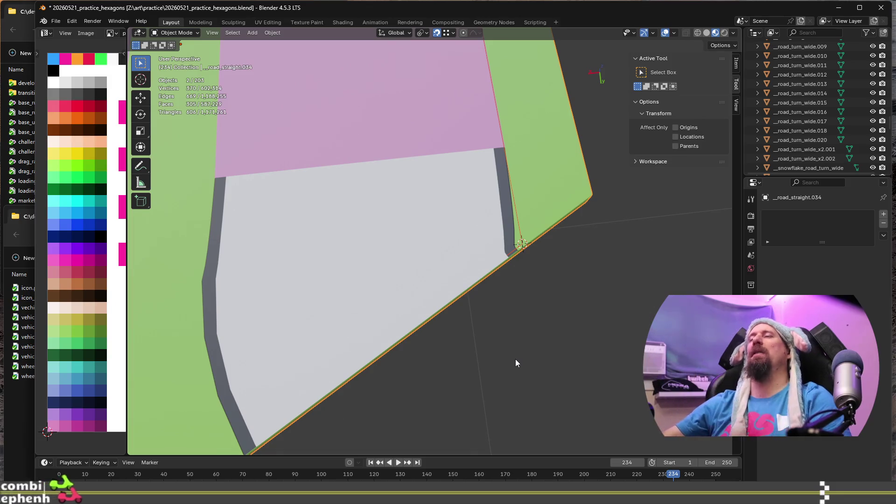
Step: Reframe the hexagon higher in view and enter Edit Mode on the road mesh
scroll(516, 362, down, 6)
scroll(483, 152, up, 3)
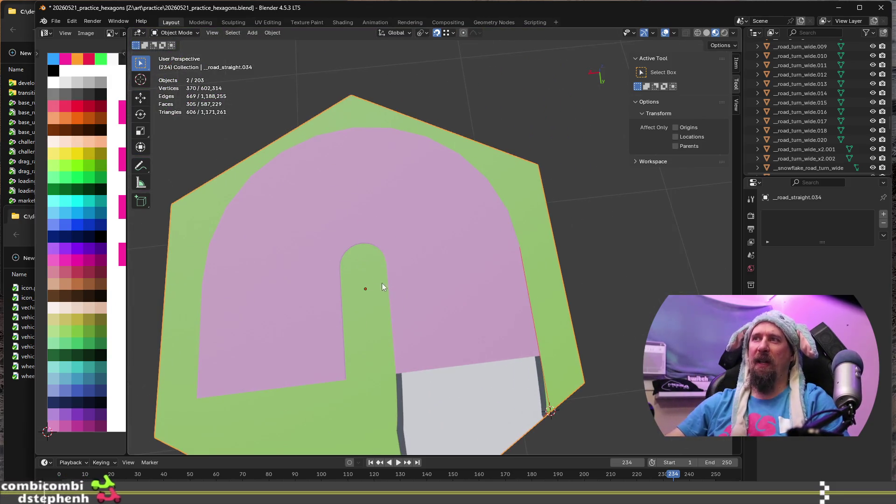
shift+middle_drag(425, 327, 468, 222)
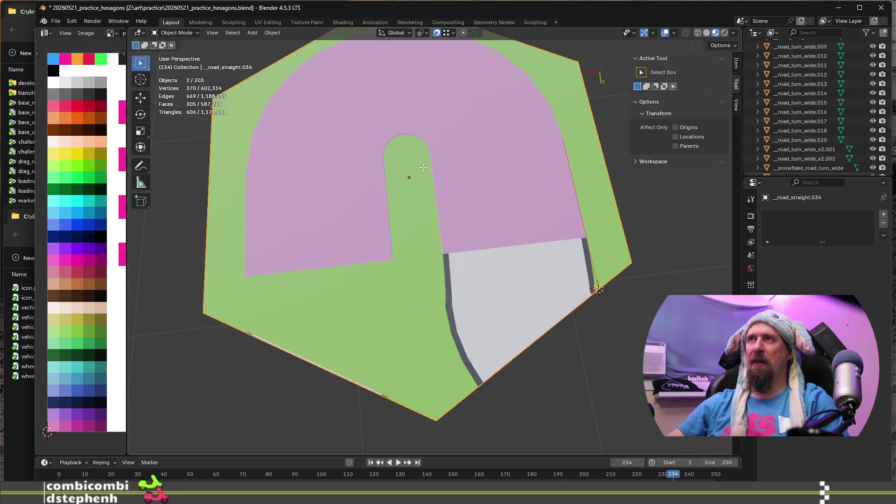
key(Tab)
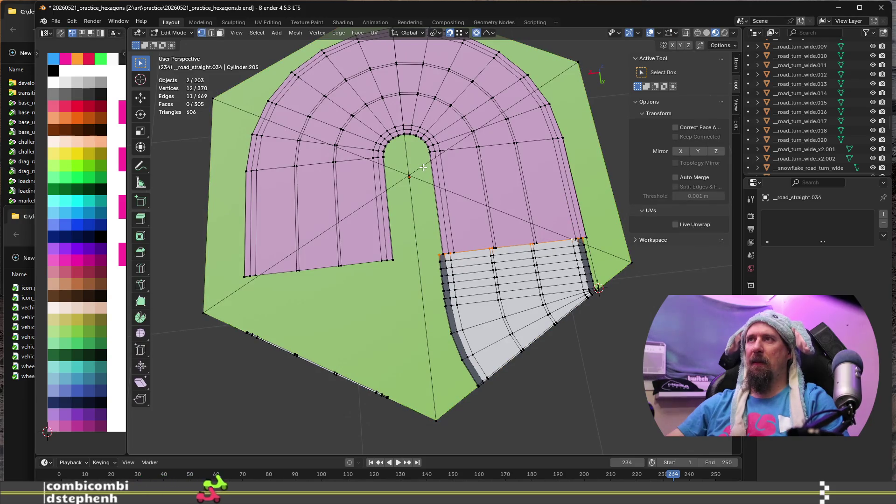
scroll(423, 167, up, 3)
scroll(423, 167, down, 4)
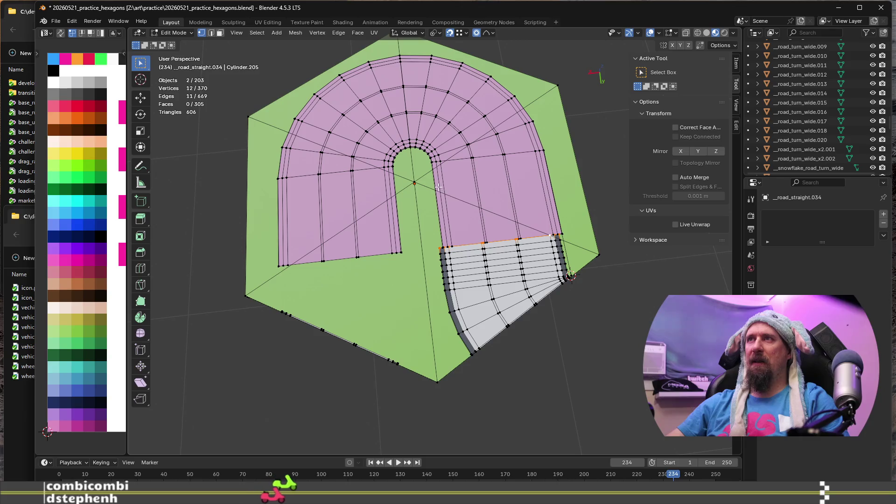
scroll(439, 187, up, 2)
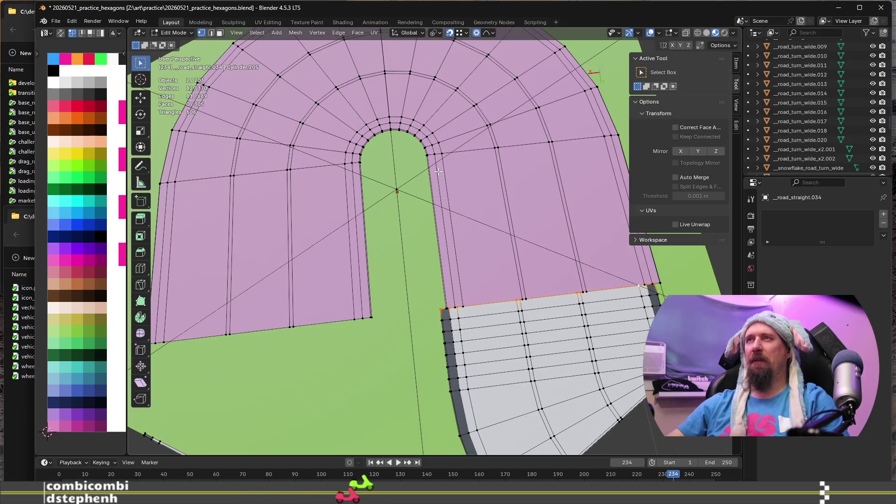
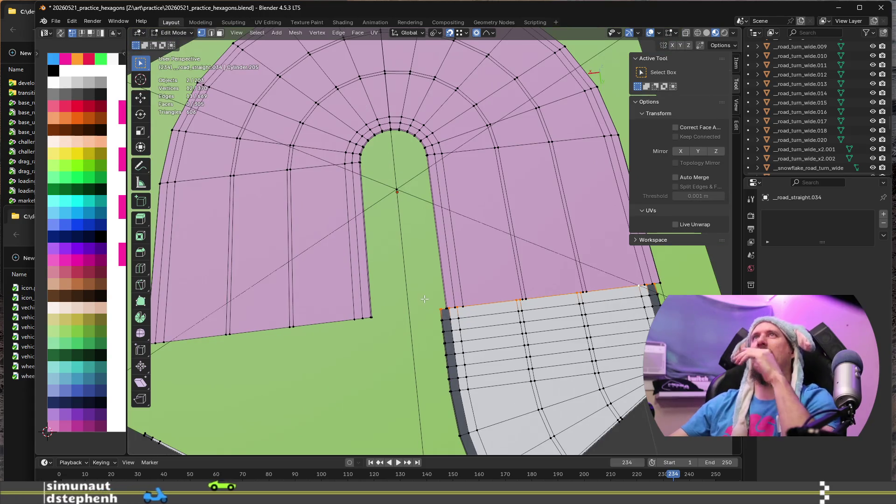
Step: Select and delete the straight pink face strip beside the U-turn, leaving 294 faces
mouse_move(410, 292)
middle_down()
mouse_move(430, 362)
mouse_move(473, 323)
middle_up()
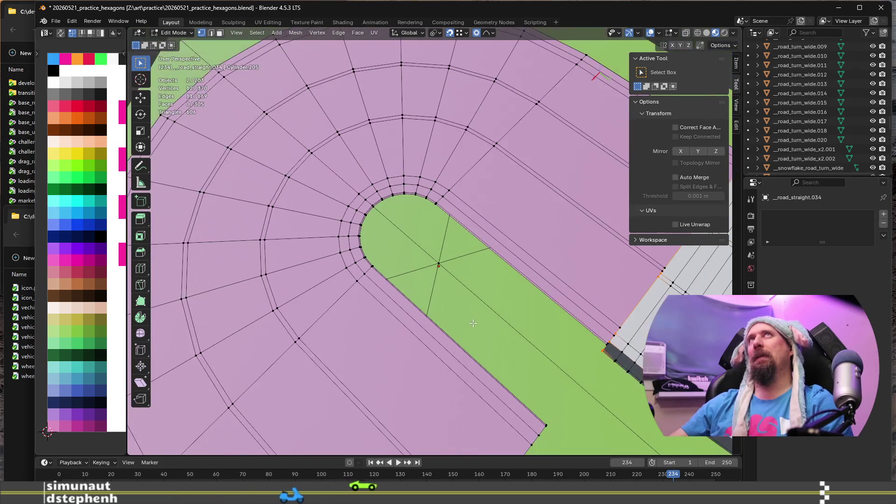
mouse_move(484, 278)
middle_down()
mouse_move(365, 261)
mouse_move(411, 252)
middle_up()
alt+shift+click(412, 252)
key(3)
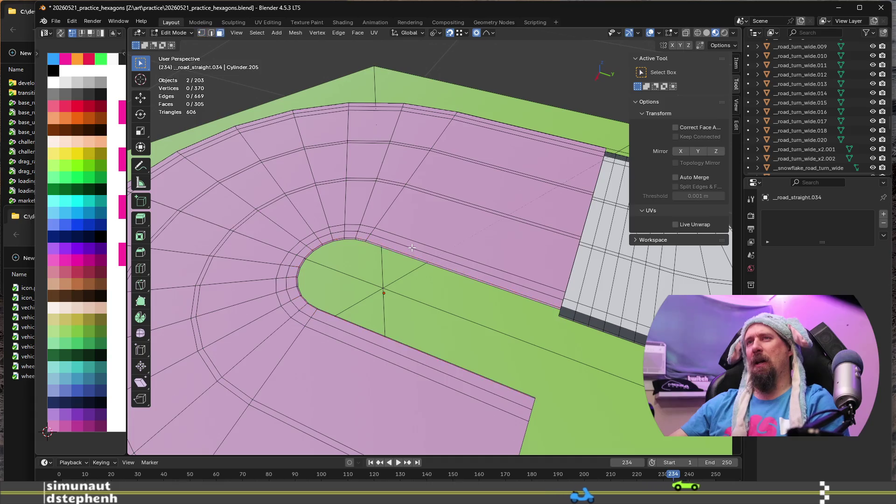
alt+click(412, 234)
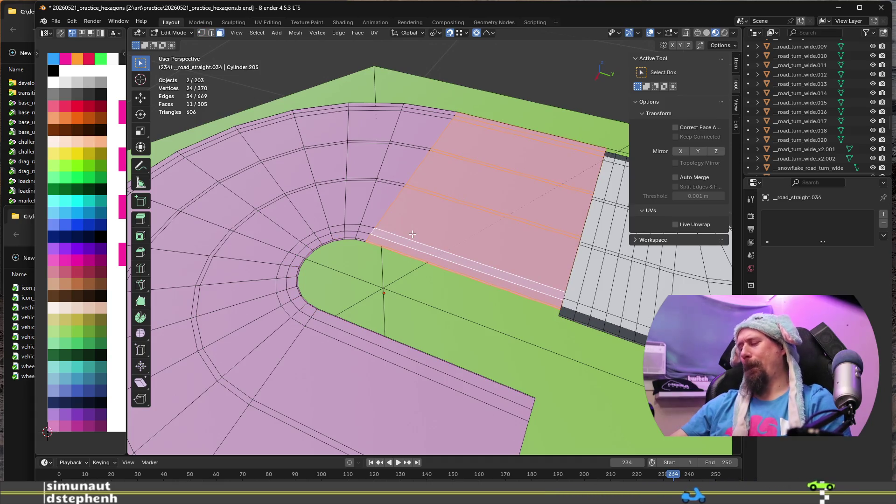
key(x)
click(410, 252)
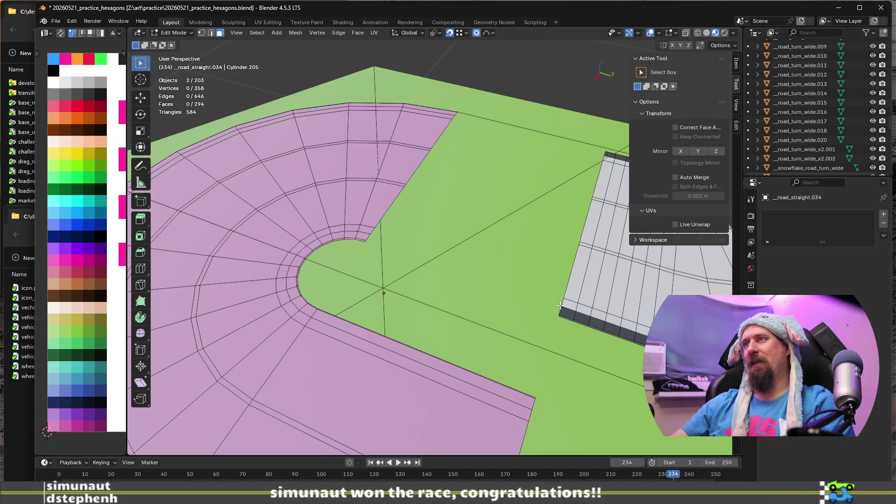
key(2)
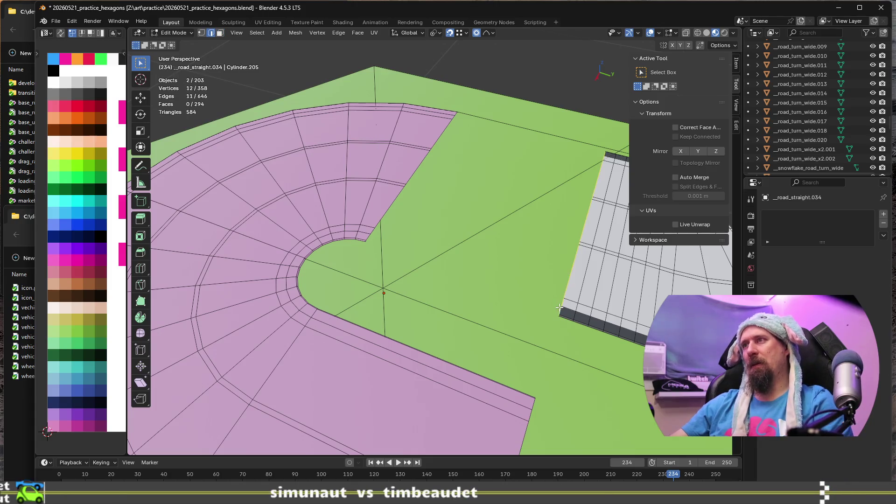
middle_drag(559, 307, 560, 298)
Step: Cancel the pending move and turn off Proportional Editing
key(g)
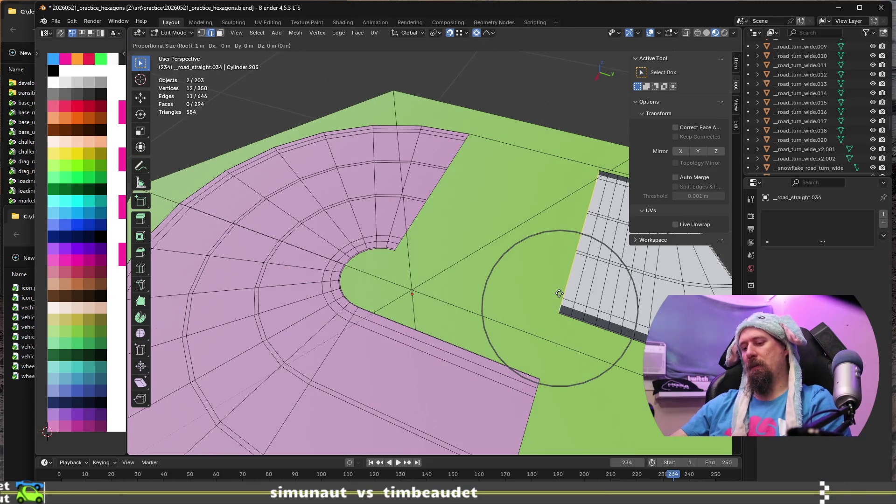
right_click(559, 293)
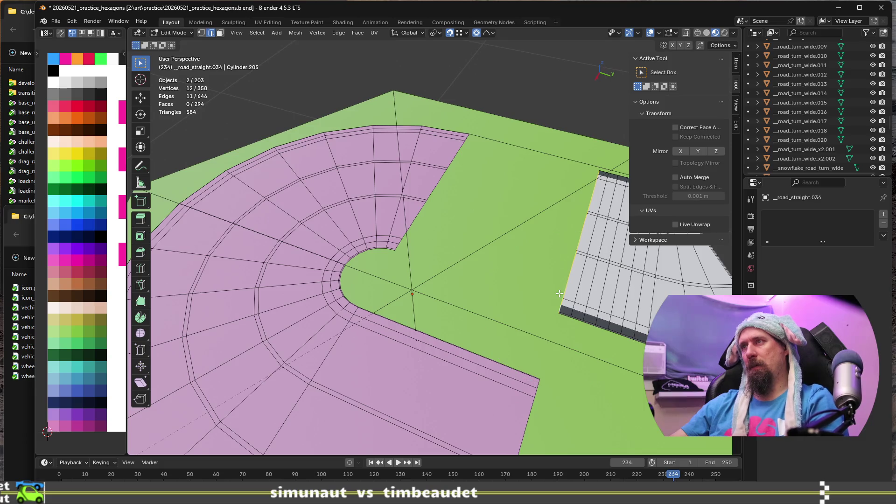
click(476, 33)
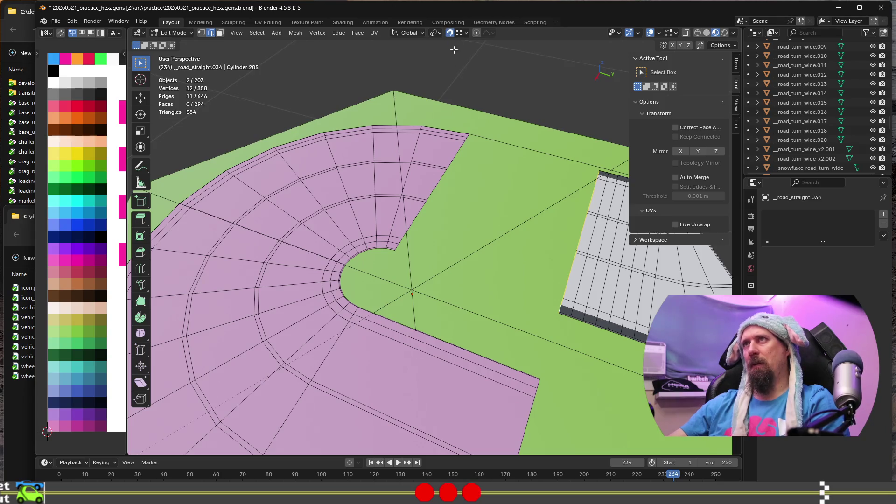
Step: Move the selected road edges -2.375 m along Y to meet the pink turn
key(g)
key(y)
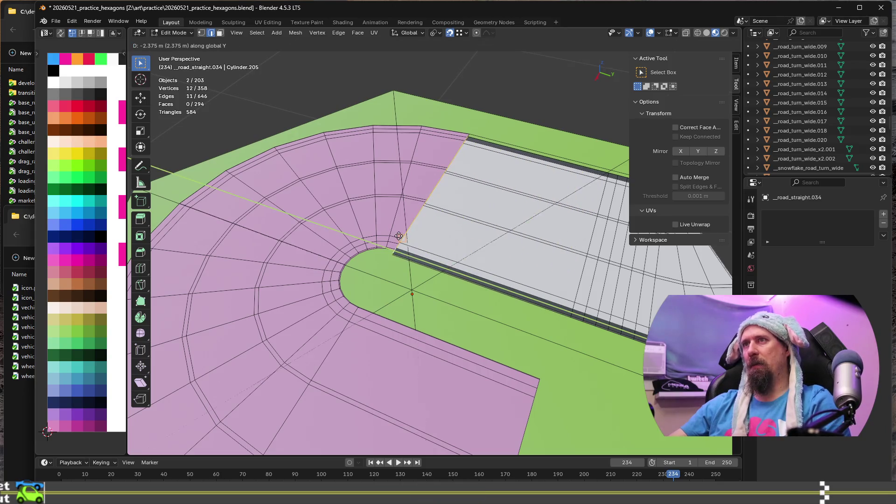
click(399, 236)
scroll(467, 280, down, 4)
scroll(540, 319, up, 6)
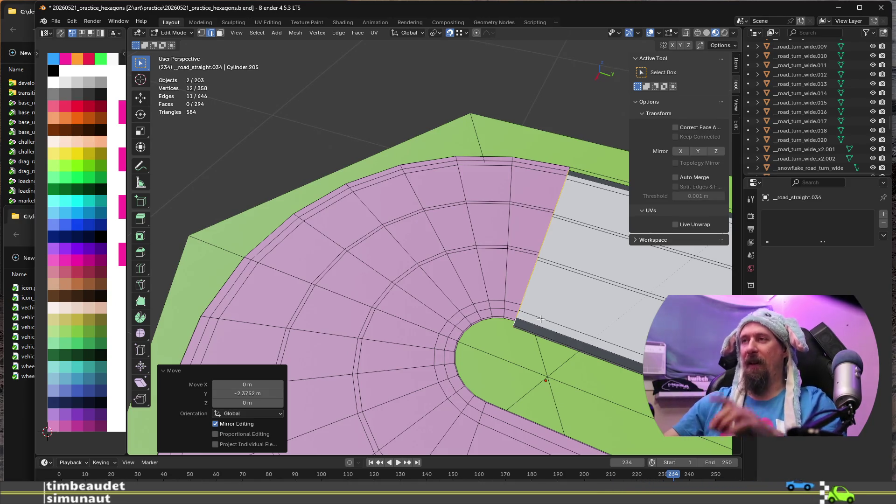
middle_drag(575, 180, 597, 397)
scroll(531, 415, down, 5)
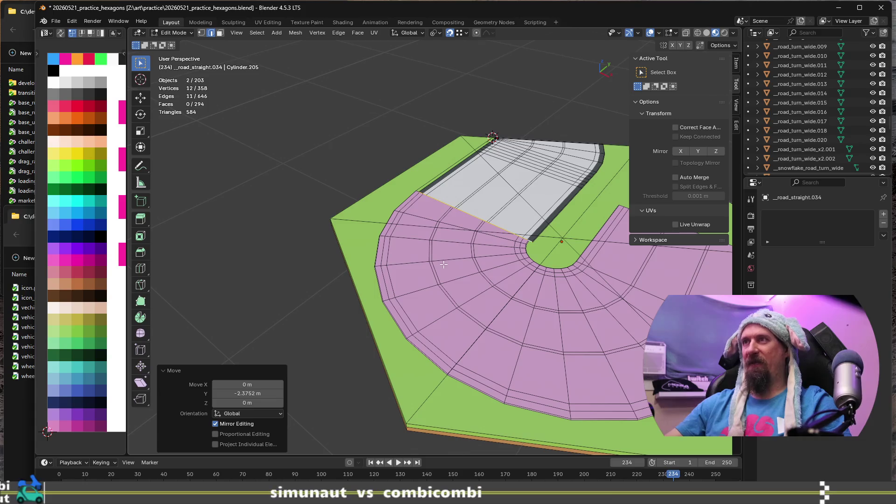
scroll(519, 305, down, 3)
scroll(521, 305, up, 3)
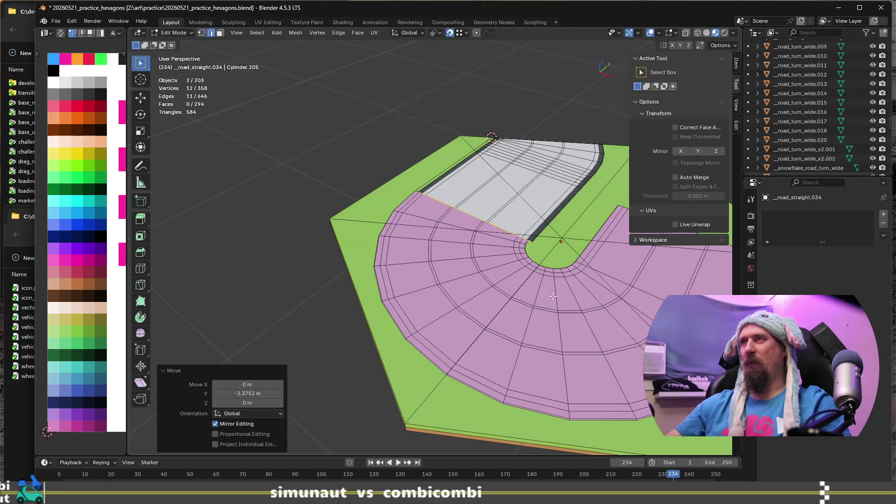
scroll(515, 263, up, 3)
middle_drag(514, 263, 422, 328)
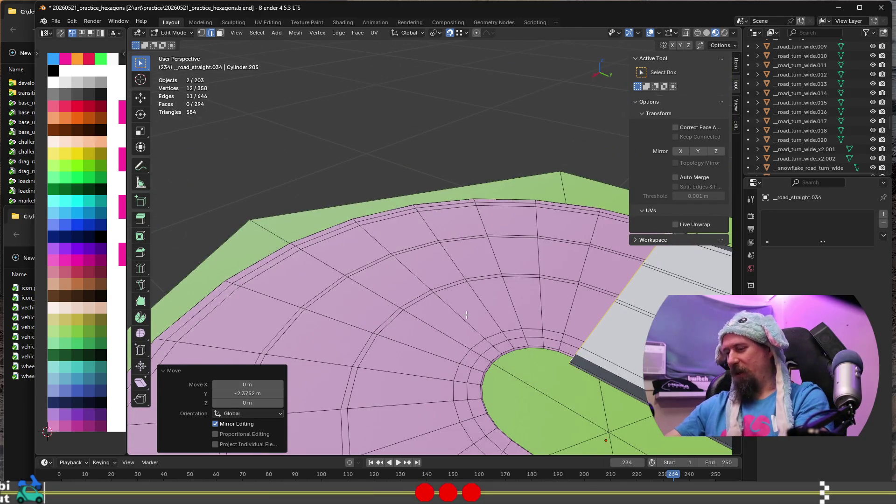
Step: Select all connected pink turn geometry and delete its faces
key(ctrl+l)
key(x)
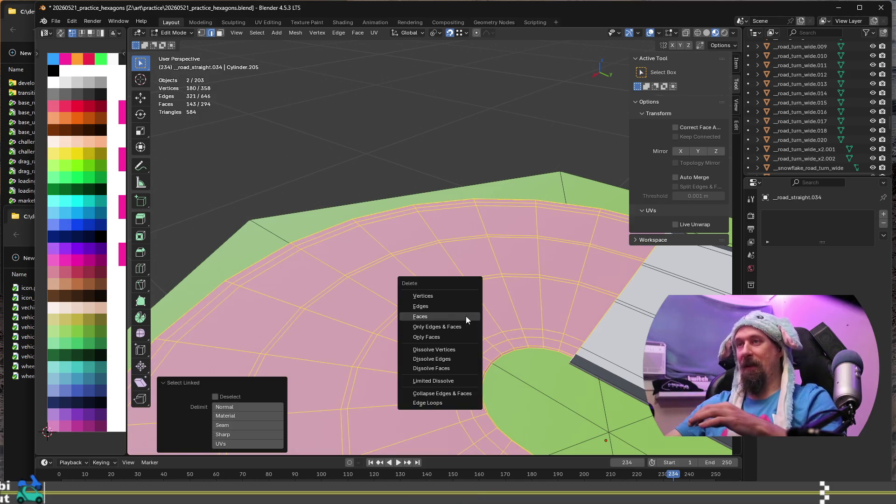
click(466, 316)
scroll(466, 317, down, 2)
scroll(577, 328, up, 4)
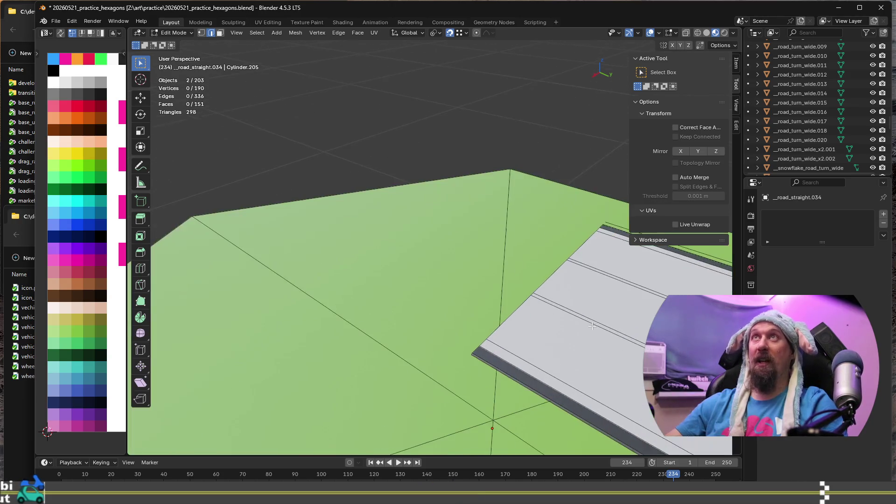
scroll(442, 350, up, 2)
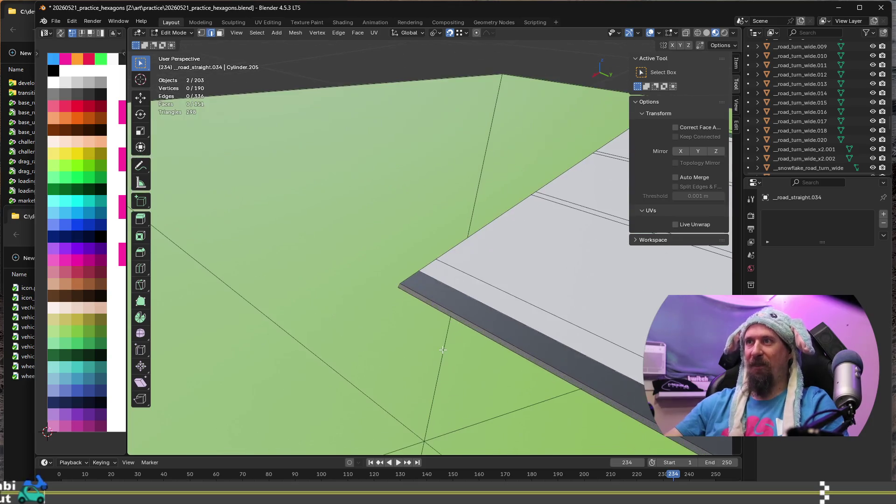
Step: Snap the 3D cursor to the grey road piece's outer corner vertex
key(Tab)
click(410, 276)
key(Tab)
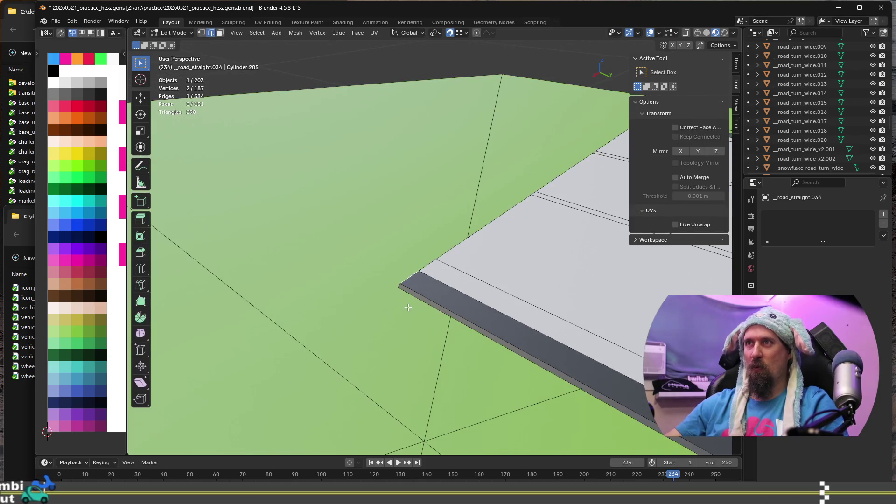
mouse_move(408, 311)
middle_down()
mouse_move(430, 320)
mouse_move(415, 320)
middle_up()
scroll(414, 321, up, 1)
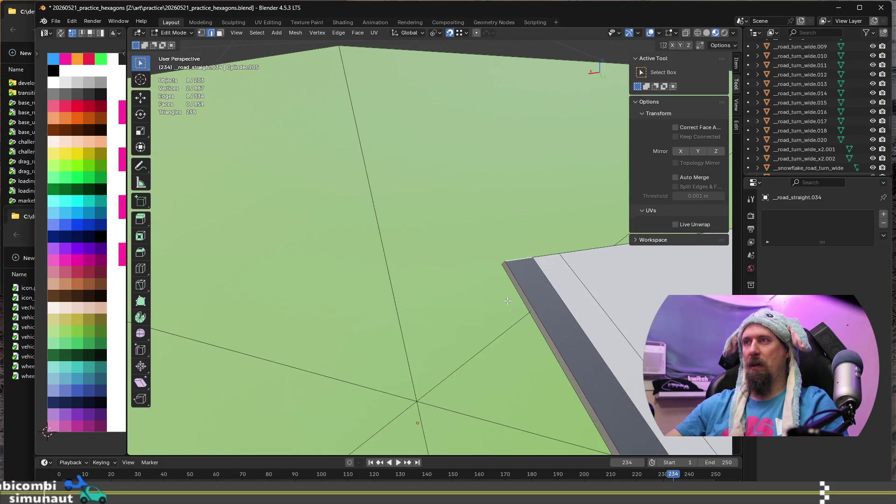
mouse_move(515, 260)
middle_down()
mouse_move(498, 287)
mouse_move(521, 263)
middle_up()
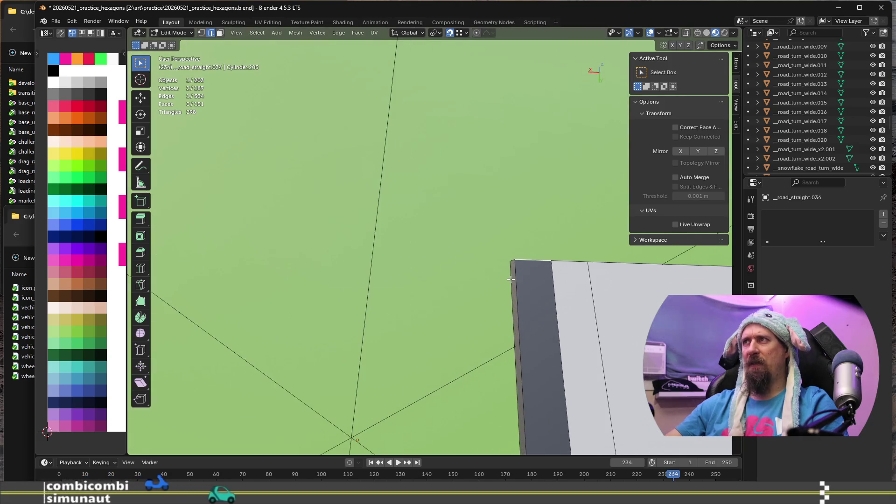
key(Tab)
key(Tab)
click(519, 256)
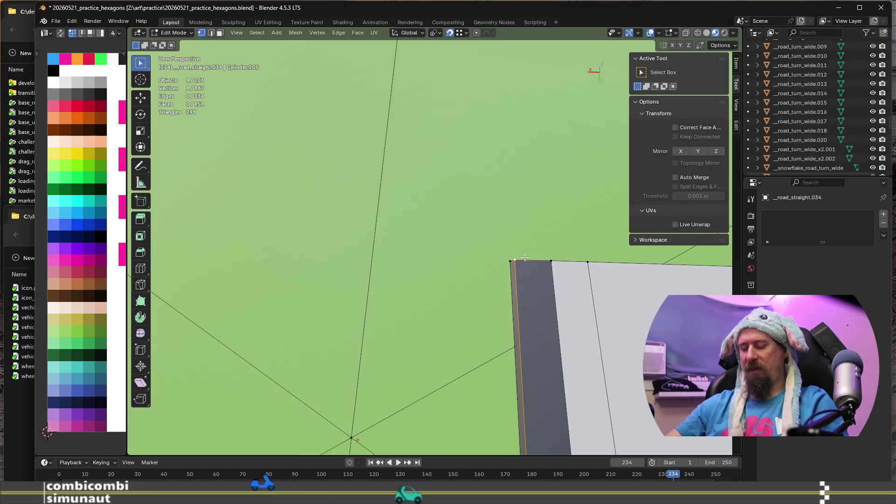
key(shift+s)
click(534, 308)
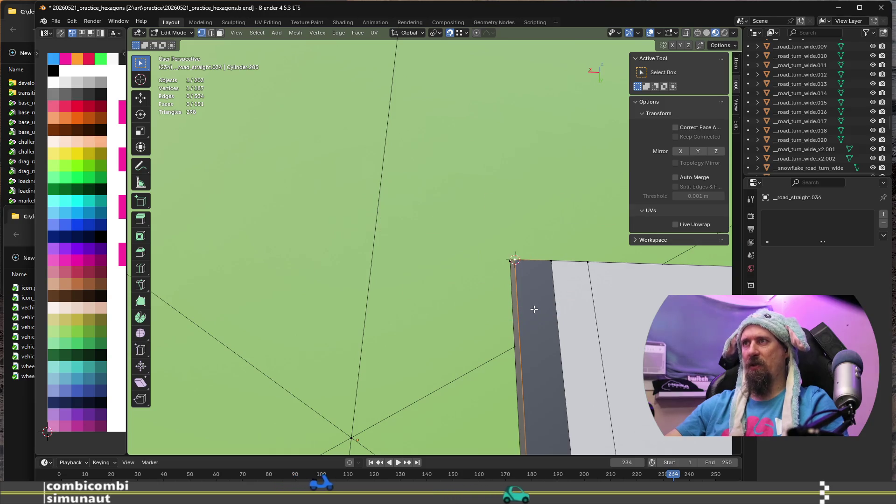
Step: Check the selected vertex's coordinates and the 3D cursor location in the sidebar
click(736, 126)
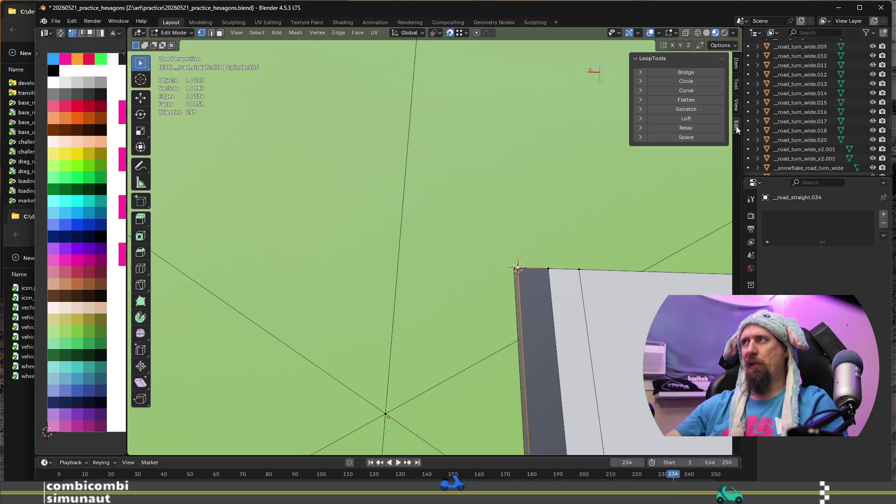
click(739, 69)
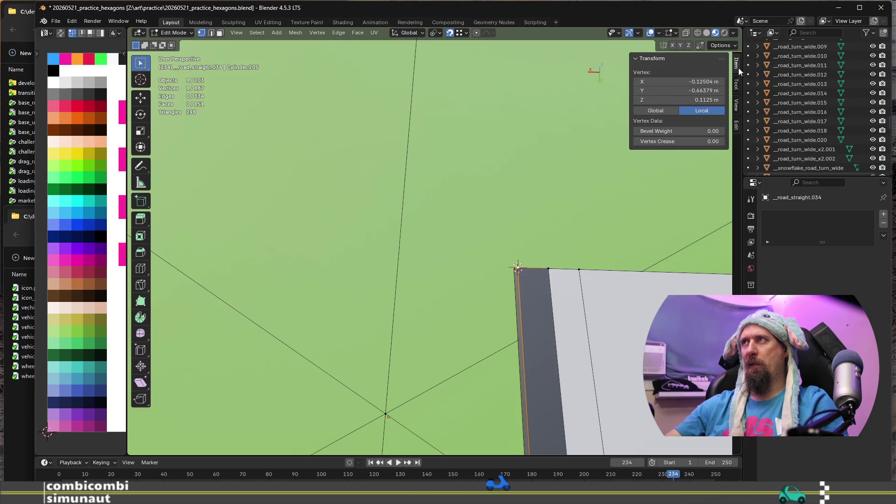
click(737, 125)
click(736, 110)
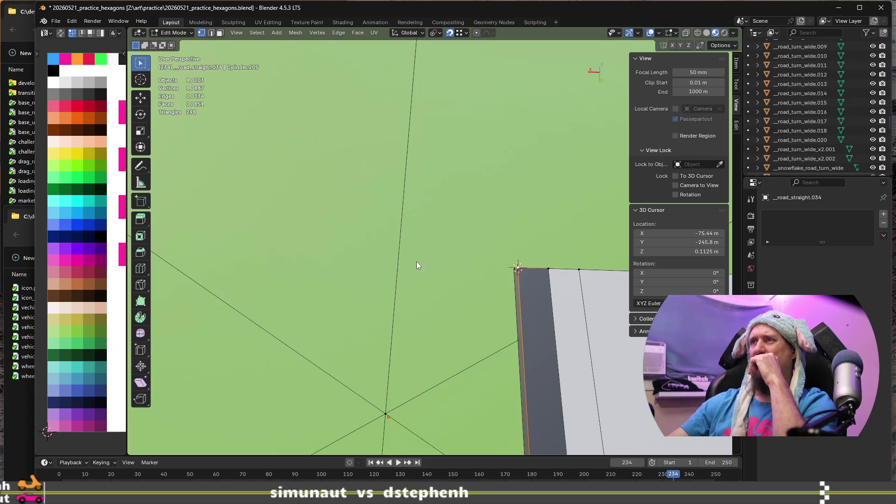
mouse_move(470, 284)
middle_down()
mouse_move(517, 278)
mouse_move(530, 264)
mouse_move(416, 328)
middle_up()
Step: Add the neighbouring vertex and duplicate the bottom road edge in place
mouse_move(392, 366)
middle_down()
mouse_move(392, 304)
mouse_move(285, 275)
mouse_move(452, 327)
mouse_move(442, 307)
mouse_move(505, 362)
mouse_move(474, 359)
middle_up()
mouse_move(518, 284)
middle_down()
mouse_move(518, 274)
mouse_move(497, 365)
mouse_move(490, 327)
mouse_move(480, 346)
mouse_move(461, 347)
mouse_move(487, 315)
middle_up()
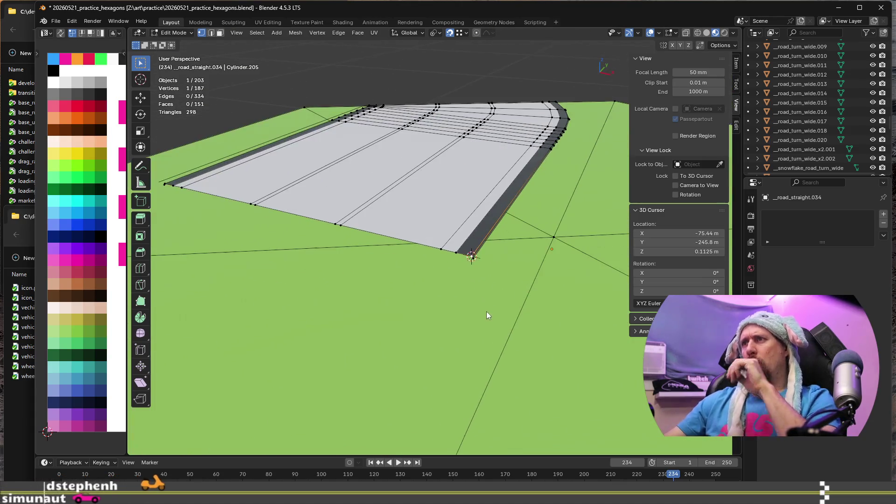
mouse_move(486, 261)
middle_down()
mouse_move(503, 271)
mouse_move(544, 227)
middle_up()
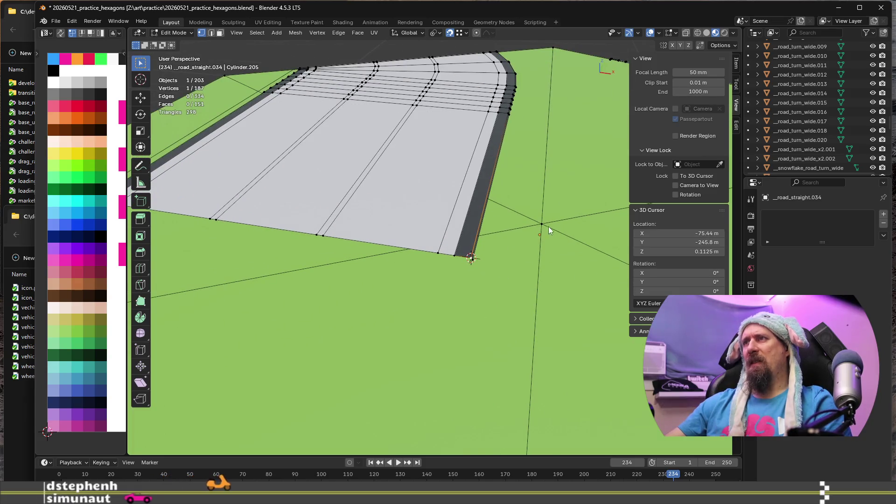
middle_drag(491, 268, 534, 268)
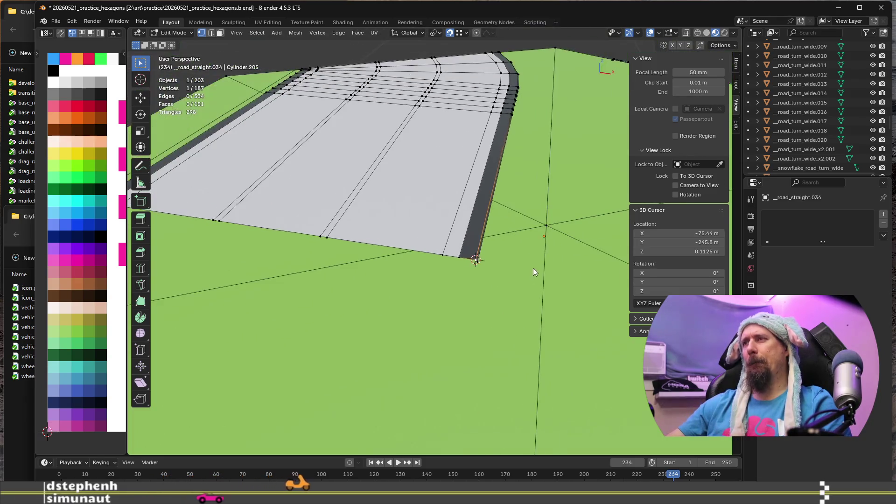
mouse_move(534, 302)
middle_down()
mouse_move(466, 284)
mouse_move(469, 300)
middle_up()
shift+click(441, 284)
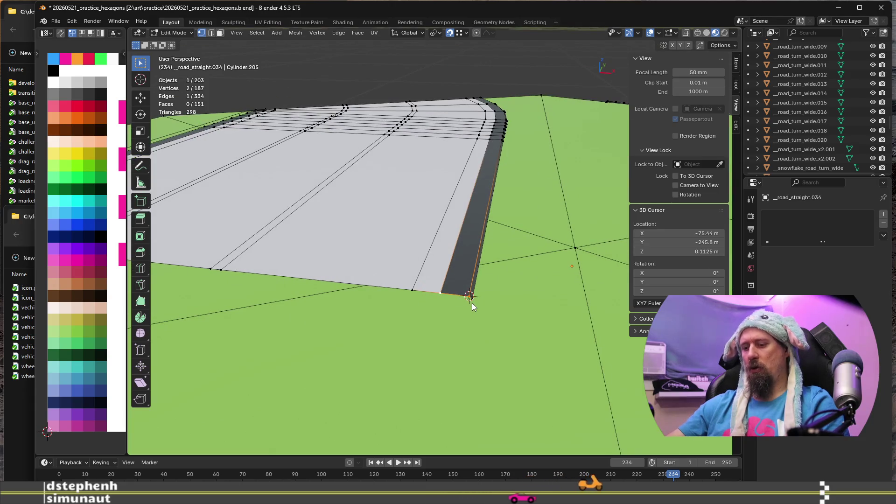
key(shift+d)
right_click(442, 290)
mouse_move(442, 290)
middle_down()
mouse_move(460, 336)
mouse_move(511, 299)
middle_up()
Step: Lower the duplicated edge 0.0125 m along Z
key(g)
key(z)
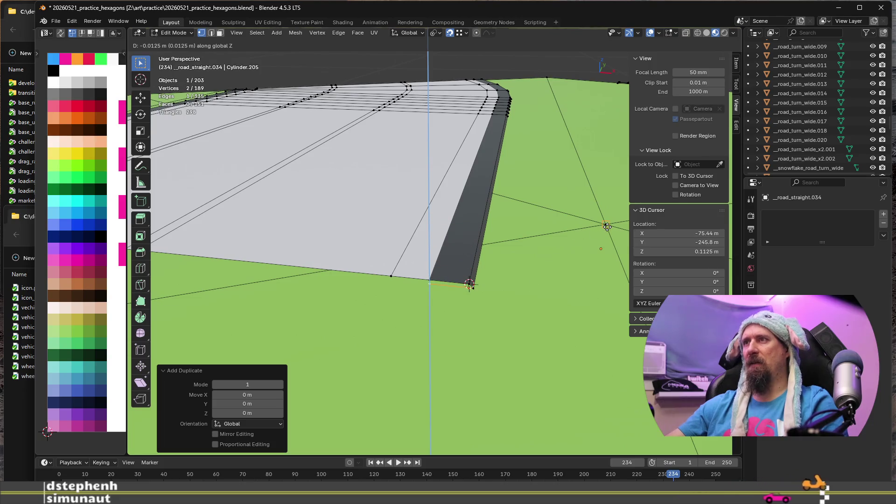
click(607, 226)
mouse_move(509, 379)
middle_down()
mouse_move(491, 321)
mouse_move(446, 264)
middle_up()
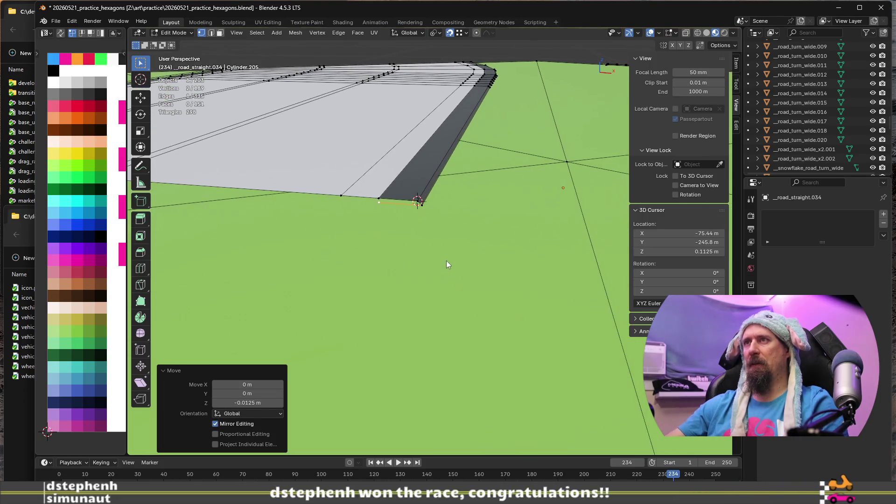
scroll(417, 214, up, 4)
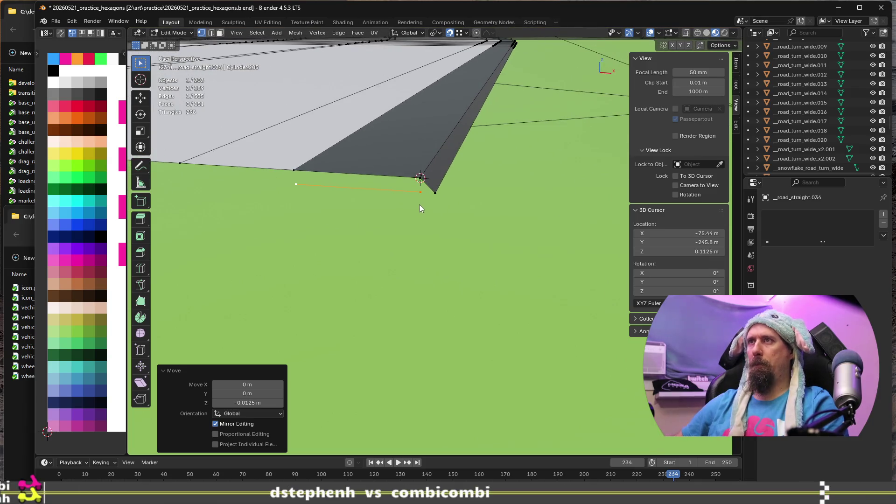
Step: Separate the selected edges into new object road_straight.037 and select it
key(p)
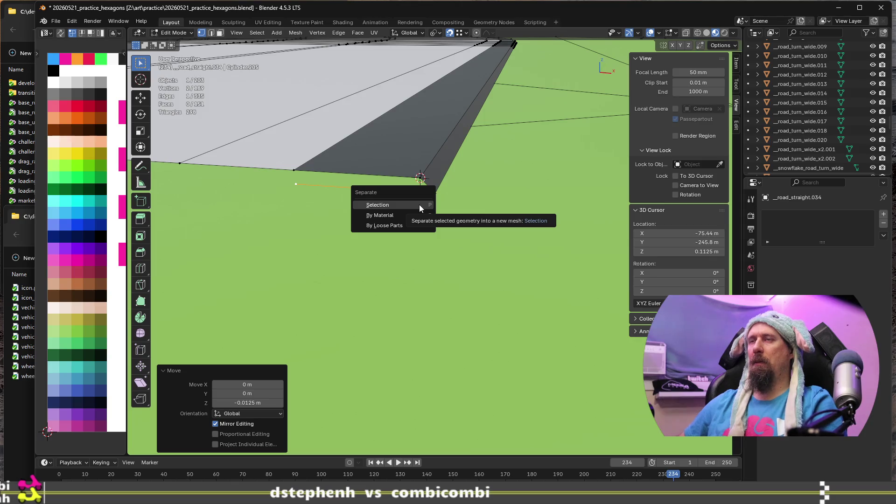
click(419, 206)
middle_drag(419, 205, 492, 264)
key(Tab)
key(Tab)
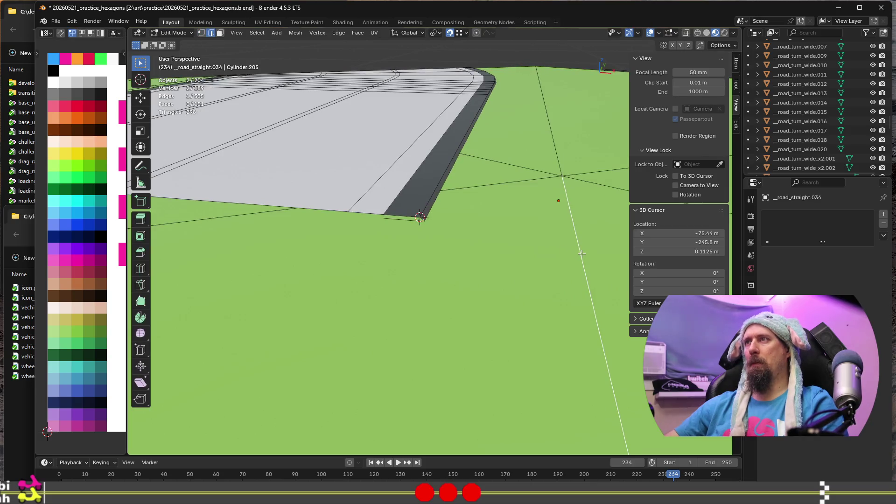
key(p)
click(579, 258)
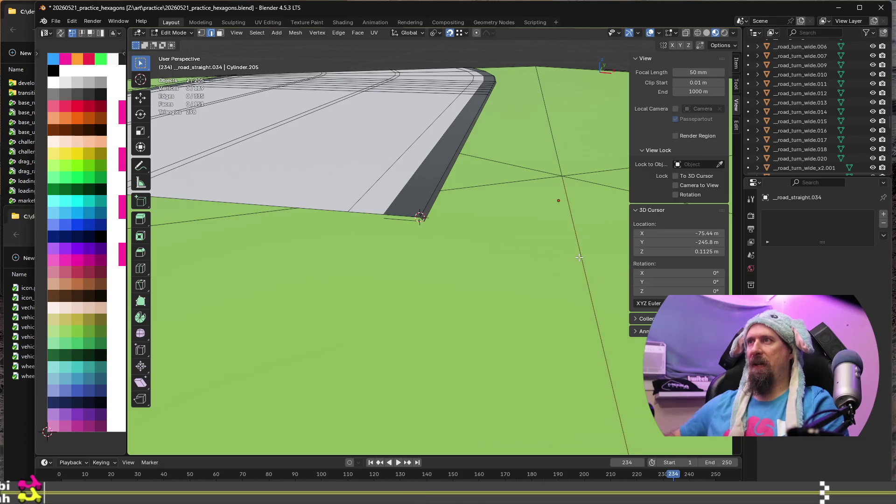
key(Tab)
click(579, 254)
shift+click(395, 220)
shift+click(396, 220)
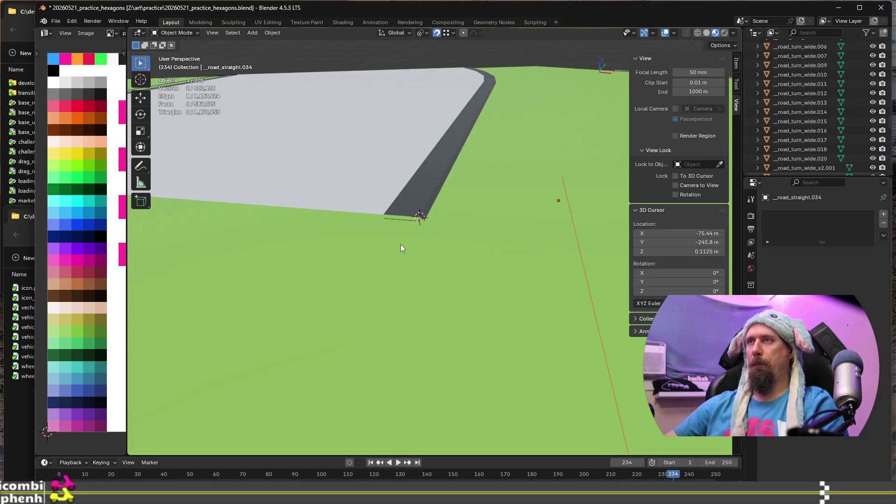
Step: Hide the road tile and join the short and long line objects with Ctrl+J
click(424, 259)
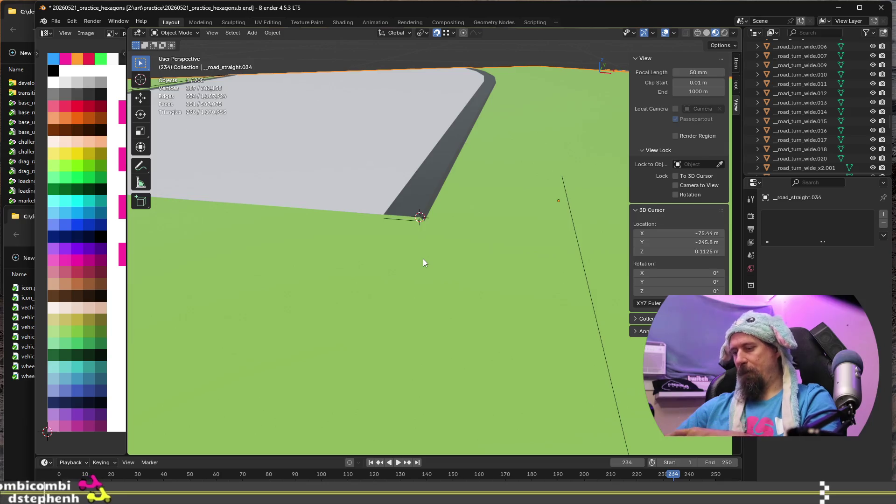
key(Delete)
click(408, 220)
shift+click(580, 245)
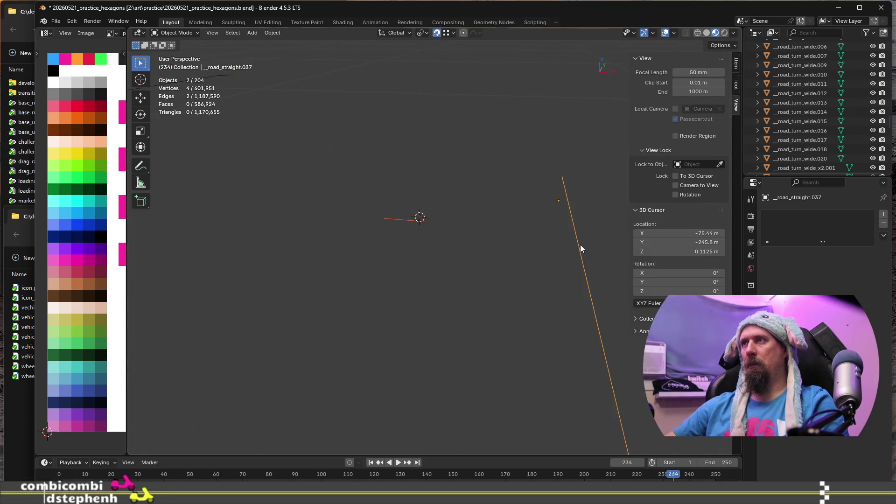
key(ctrl+j)
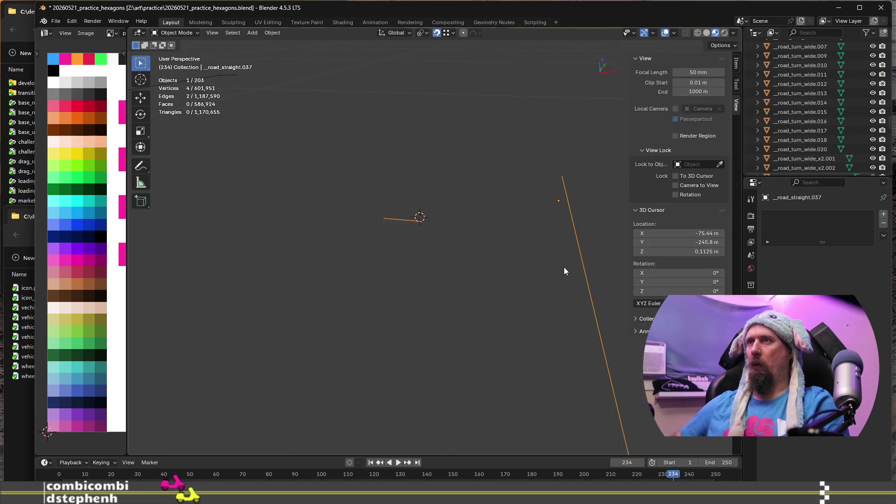
Step: Select the long edge of the joined lines and vertex-slide along it
key(Tab)
click(593, 298)
key(Tab)
scroll(410, 226, up, 2)
mouse_move(413, 214)
middle_down()
mouse_move(406, 246)
mouse_move(425, 296)
mouse_move(408, 312)
mouse_move(420, 298)
mouse_move(492, 274)
mouse_move(542, 331)
mouse_move(410, 352)
mouse_move(486, 335)
mouse_move(425, 316)
middle_up()
key(Tab)
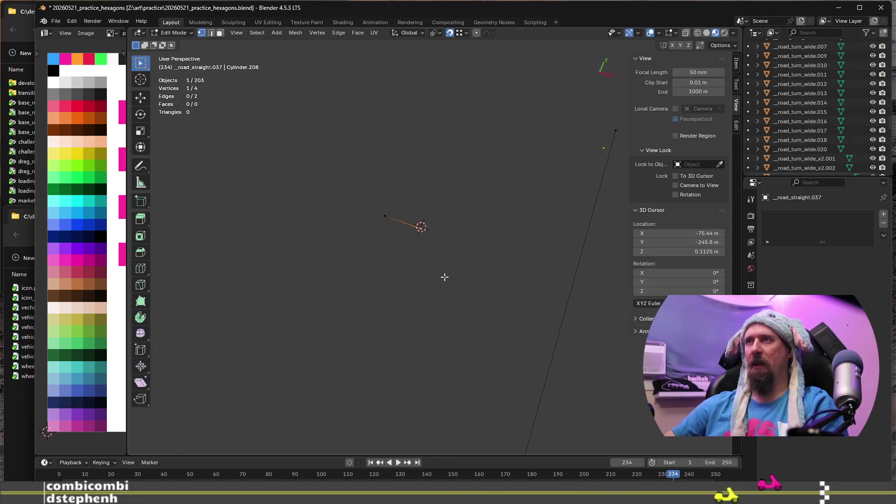
key(shift+v)
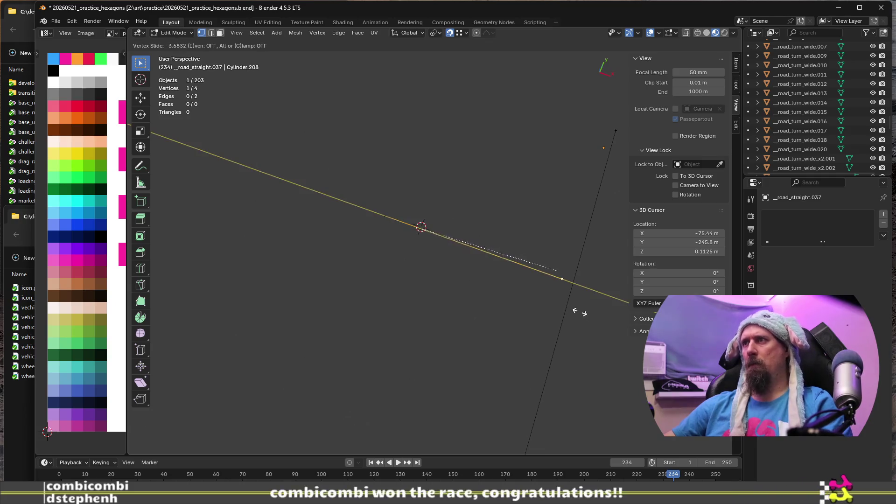
click(528, 297)
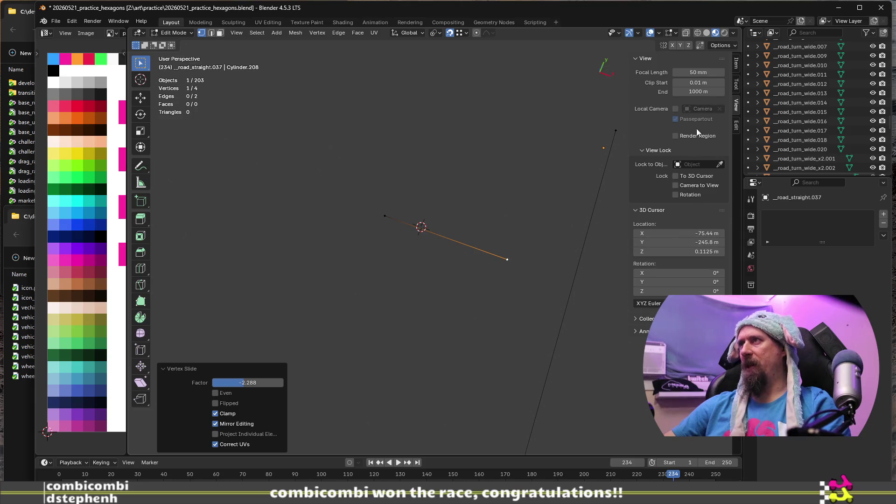
Step: Enable Auto Merge vertices with edge splitting in the tool options
click(737, 83)
click(738, 102)
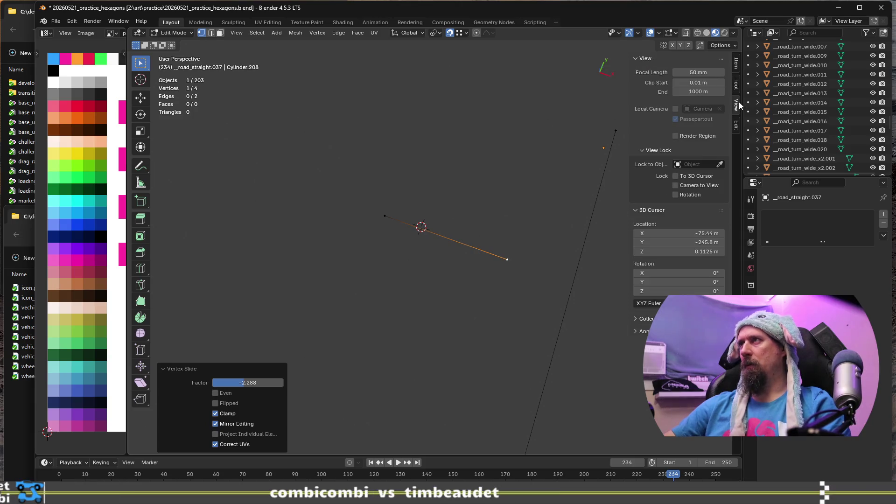
click(739, 78)
click(677, 177)
click(676, 187)
Step: Slide a vertex onto the crossing line so it merges and splits the edge
middle_drag(380, 291, 415, 273)
key(shift+v)
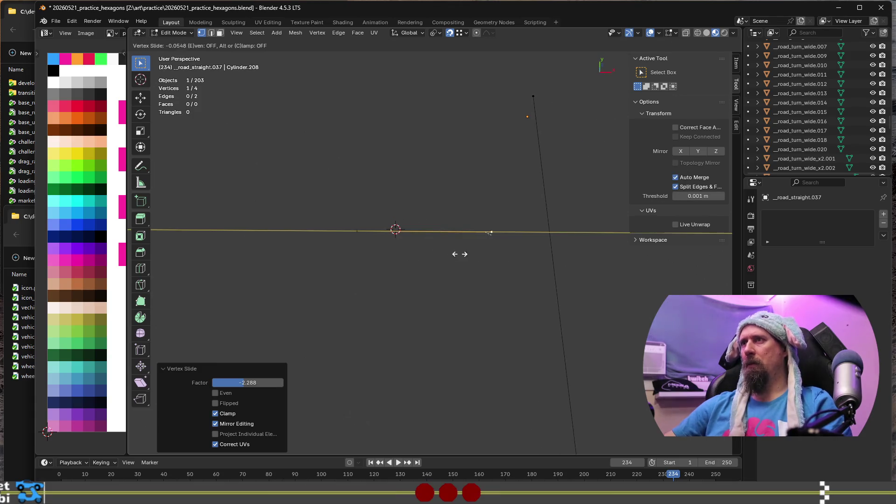
click(531, 262)
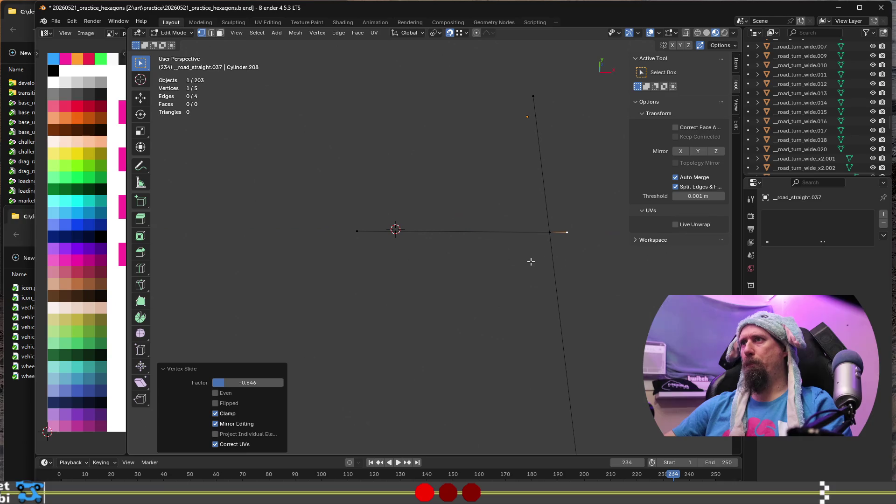
click(567, 233)
scroll(520, 280, down, 4)
Step: Delete the long leftover edge, leaving a 3-vertex, 2-edge helper line
middle_drag(497, 300, 562, 297)
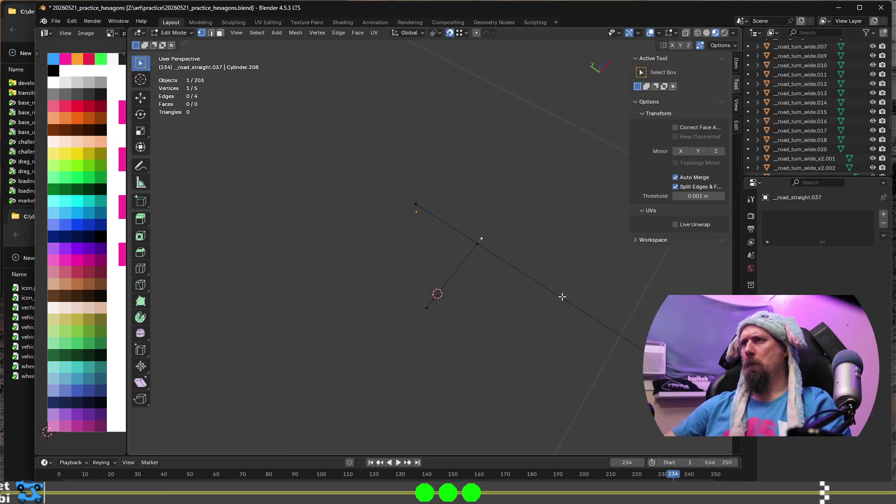
shift+click(569, 341)
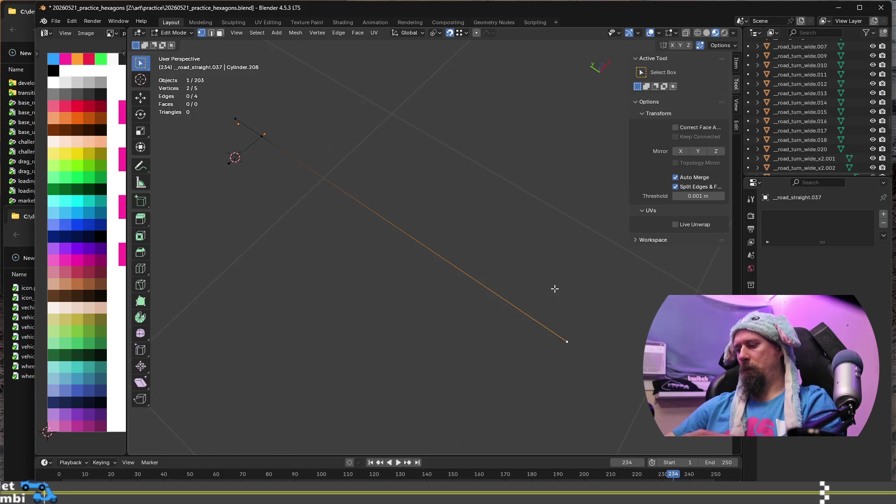
key(x)
click(545, 277)
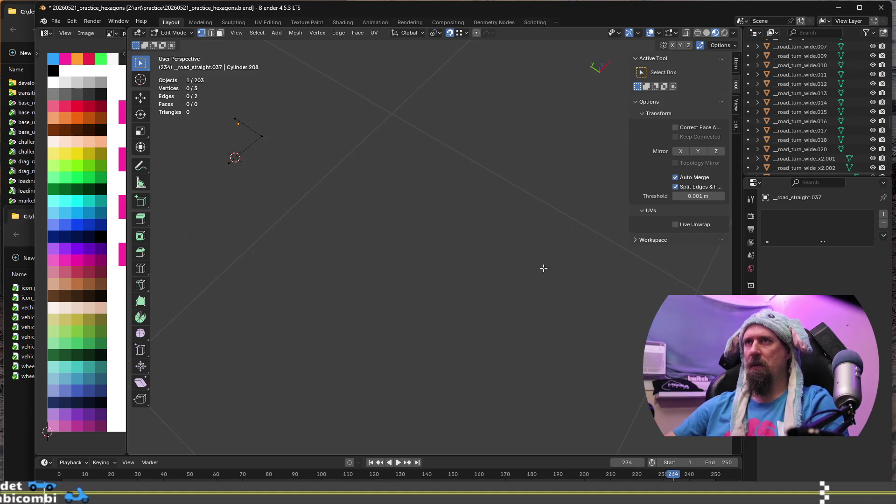
Step: Snap the 3D cursor to the helper line's top vertex
click(236, 120)
key(shift+s)
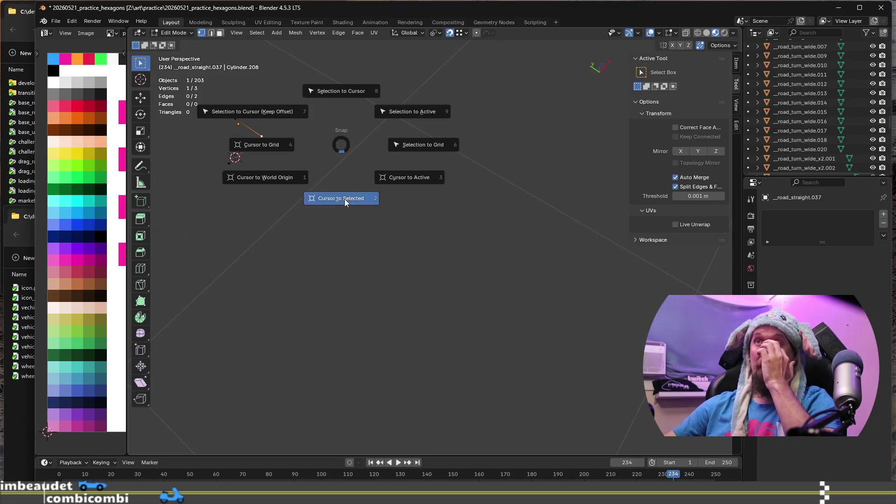
click(344, 199)
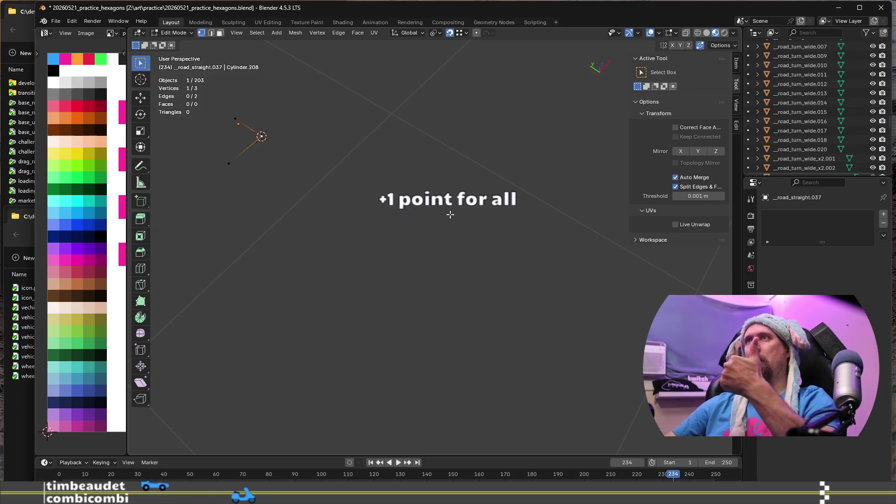
Step: Hide the helper line, unhide road_straight.034, and enter its Edit Mode
key(alt+h)
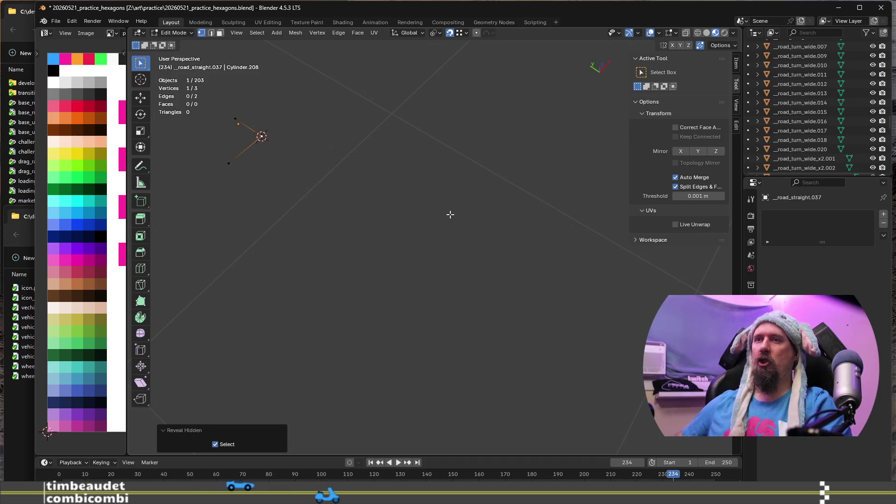
click(227, 161)
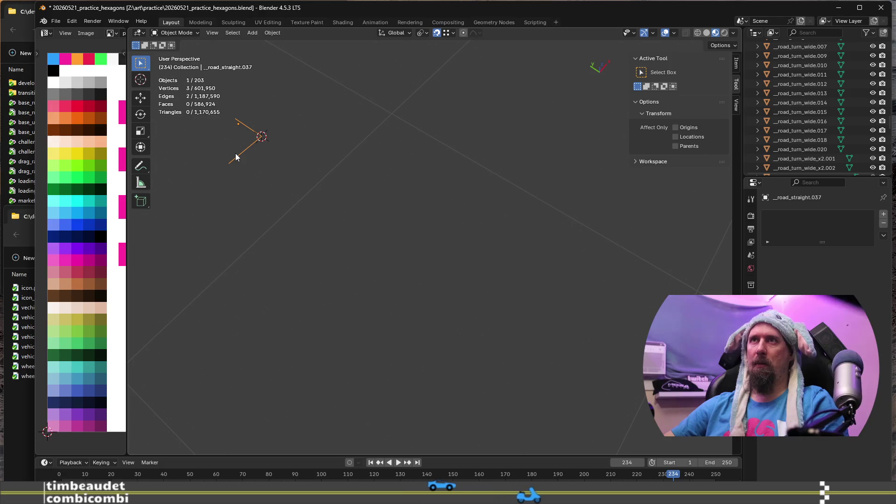
key(h)
key(alt+h)
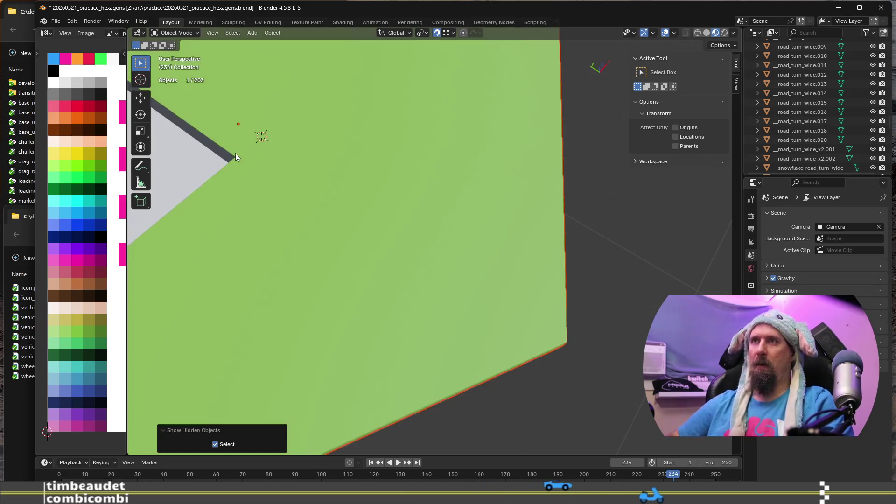
mouse_move(235, 153)
middle_down()
mouse_move(402, 189)
mouse_move(401, 203)
mouse_move(348, 160)
middle_up()
scroll(349, 160, down, 5)
scroll(410, 289, up, 8)
mouse_move(386, 269)
middle_down()
mouse_move(448, 293)
mouse_move(415, 181)
middle_up()
key(Tab)
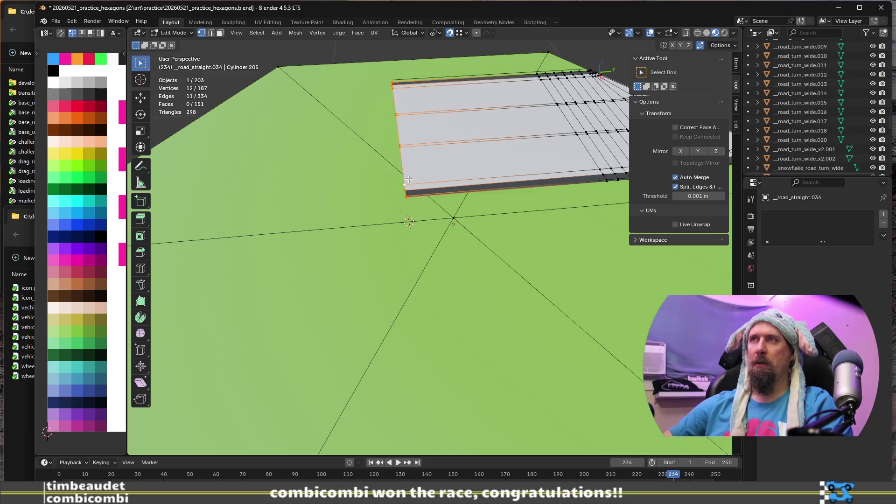
Step: Spin the road's end edge around the 3D cursor with the Spin tool
scroll(411, 182, down, 3)
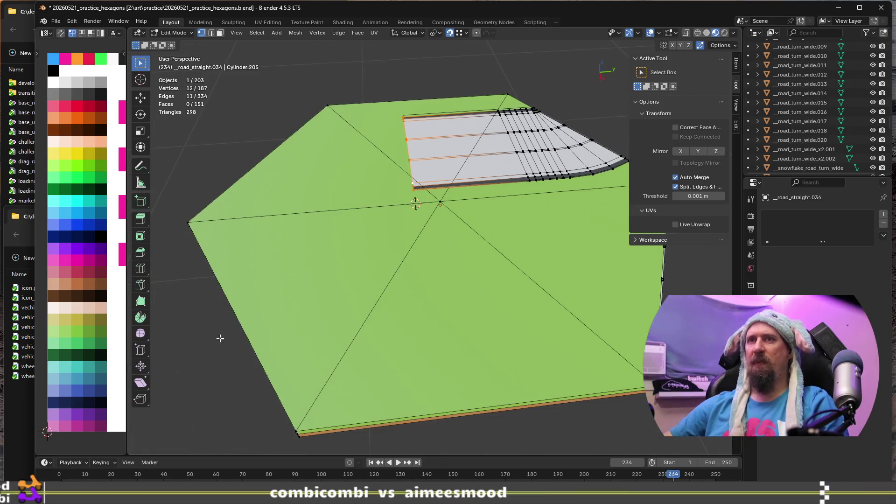
click(142, 317)
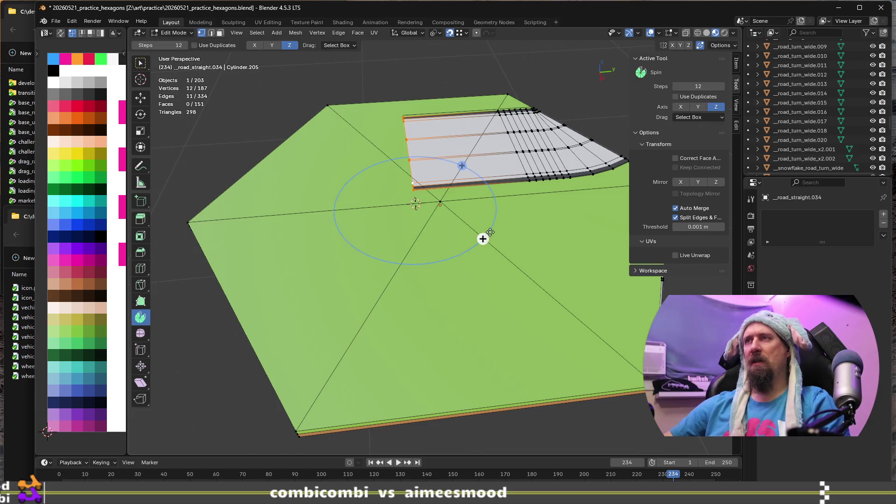
mouse_move(468, 176)
mouse_down()
mouse_move(443, 168)
mouse_move(383, 182)
mouse_move(387, 236)
mouse_up()
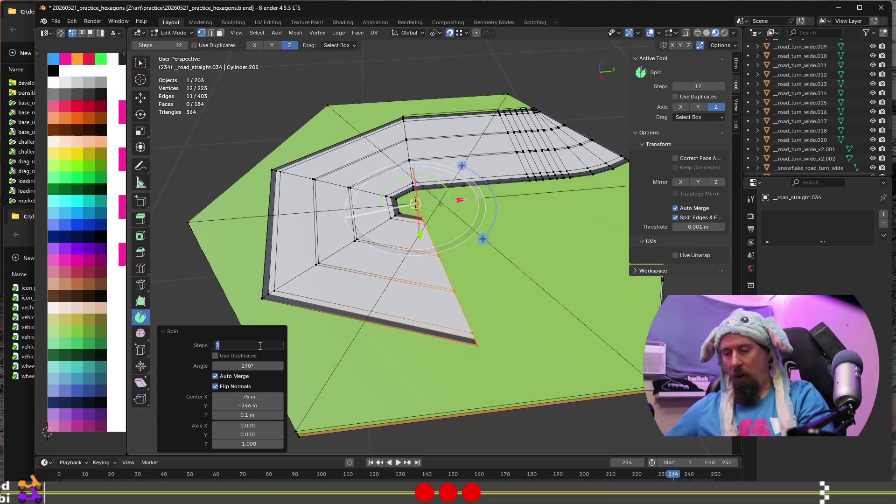
text(6)
key(Return)
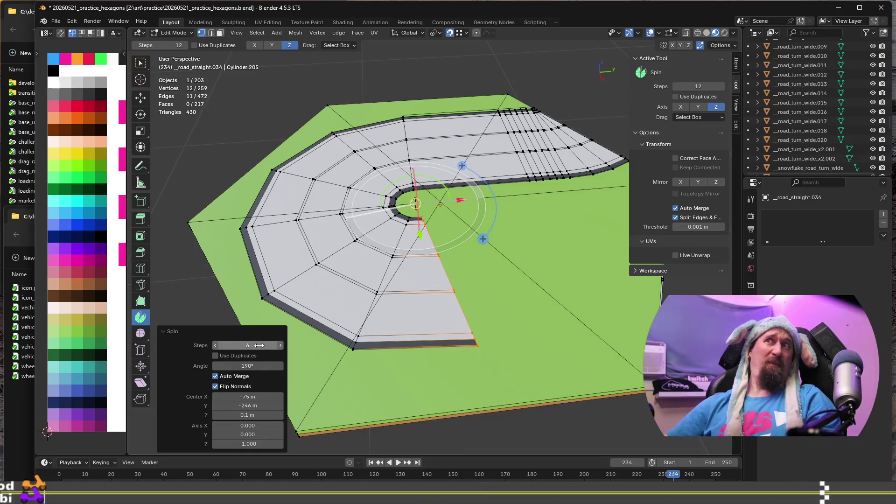
Step: Set the spin to 12 steps and a 180° angle in the redo panel
click(259, 345)
text(12)
key(Return)
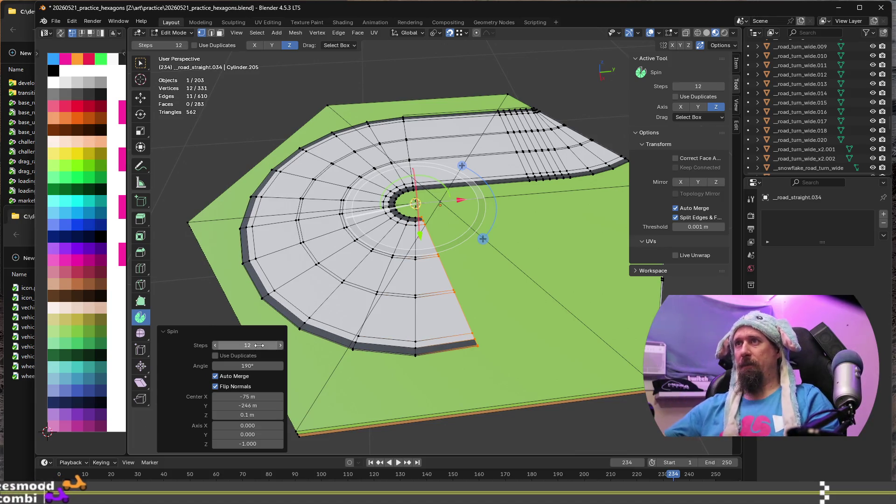
scroll(527, 324, up, 3)
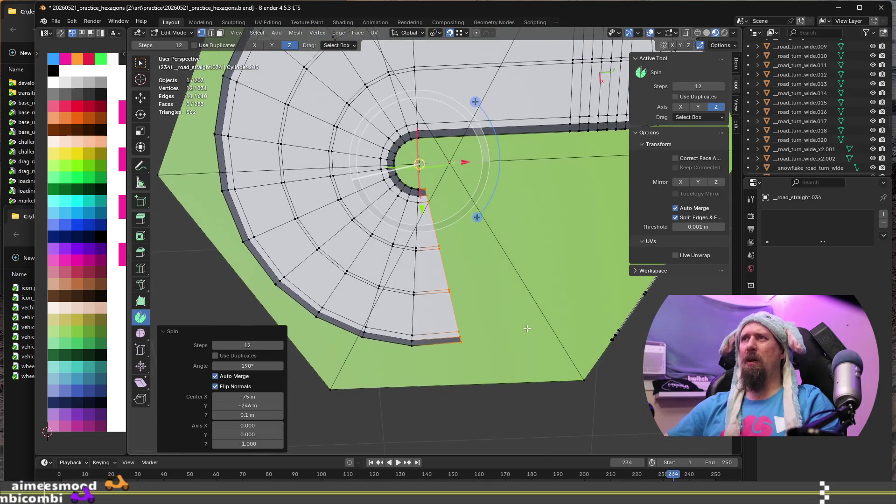
click(261, 365)
text(180)
key(Return)
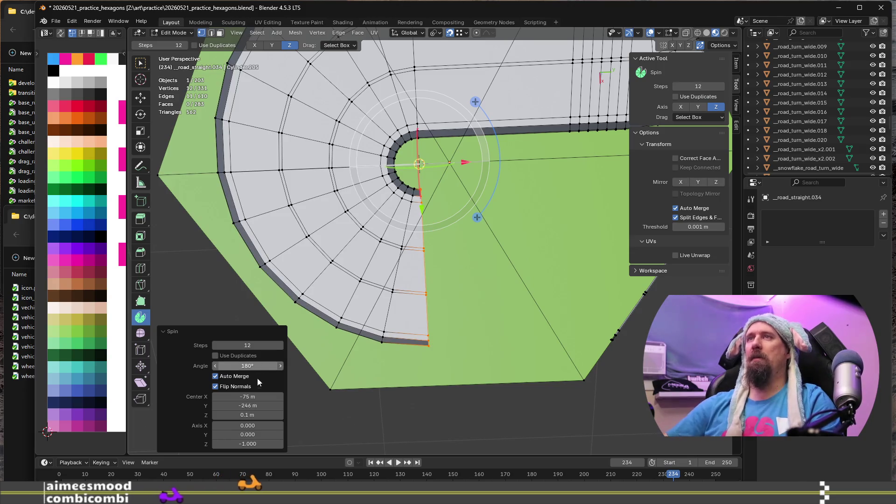
Step: View the hexagon U-turn from an oblique angle and deselect everything
scroll(566, 368, down, 2)
mouse_move(562, 386)
middle_down()
mouse_move(522, 368)
mouse_move(634, 325)
mouse_move(627, 328)
middle_up()
scroll(521, 369, down, 2)
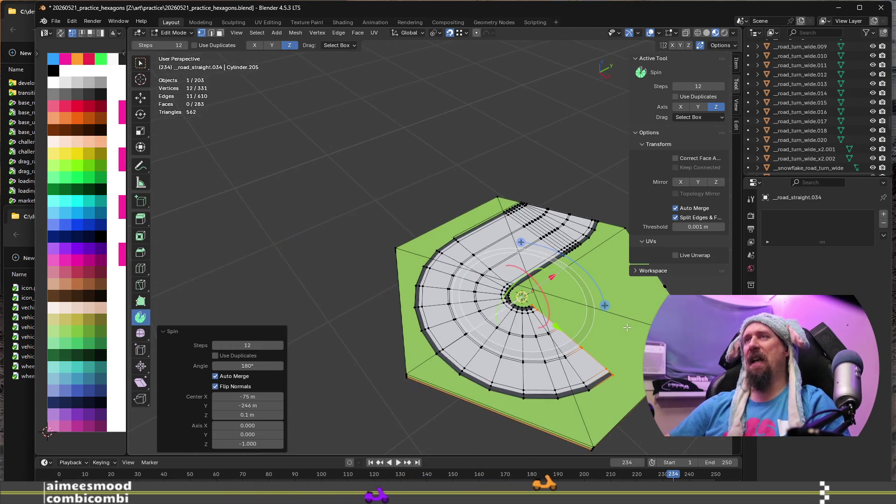
scroll(627, 327, up, 4)
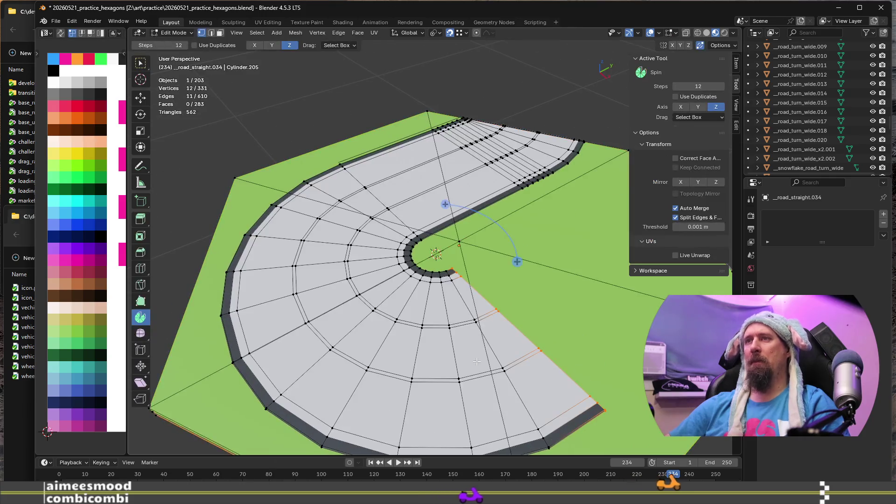
scroll(449, 361, down, 4)
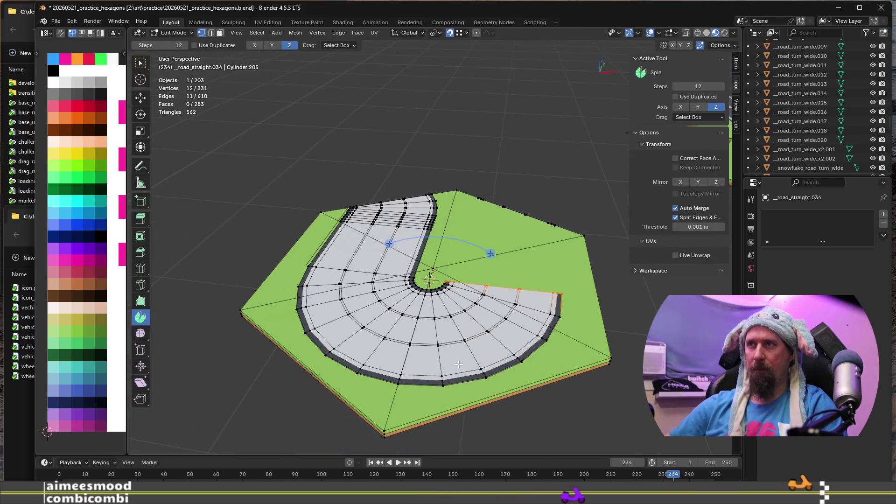
key(alt+a)
Step: Delete a radial strip of road faces and the connected right fan of road faces
alt+click(430, 376)
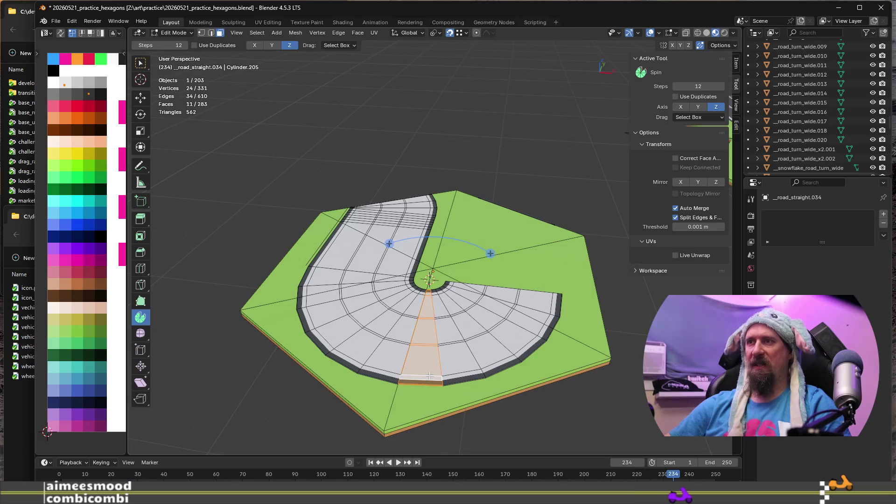
key(x)
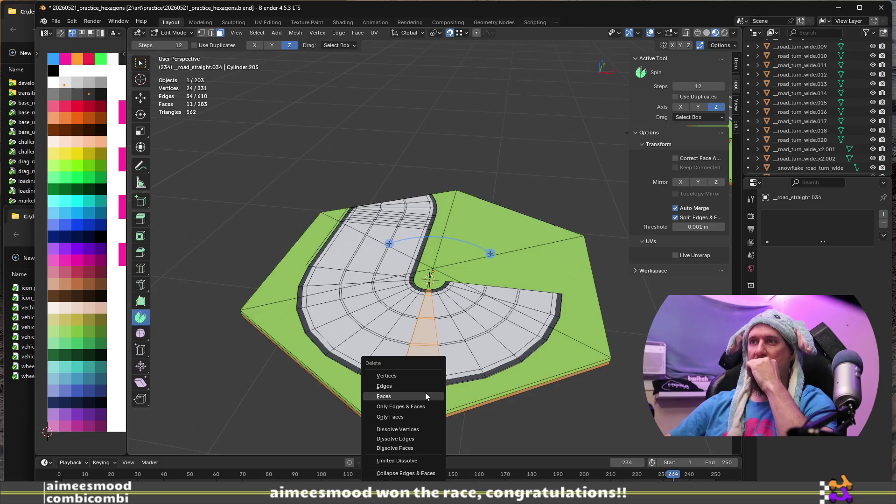
click(425, 394)
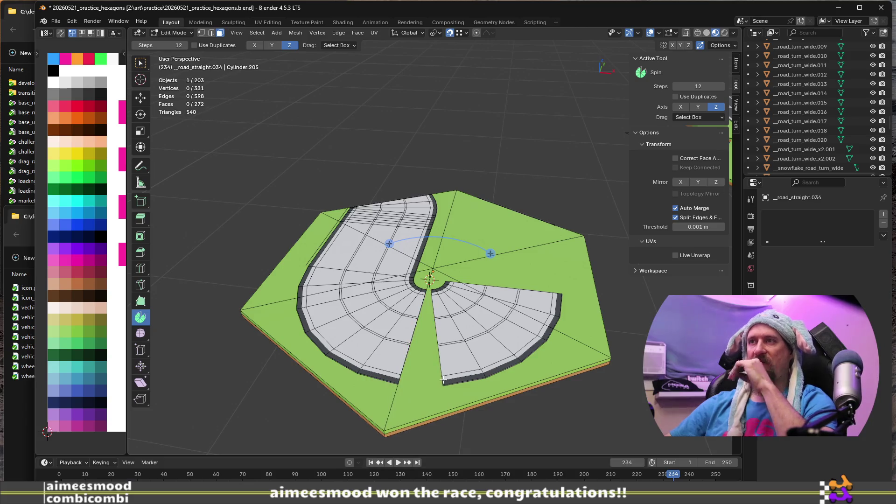
key(l)
key(x)
click(486, 340)
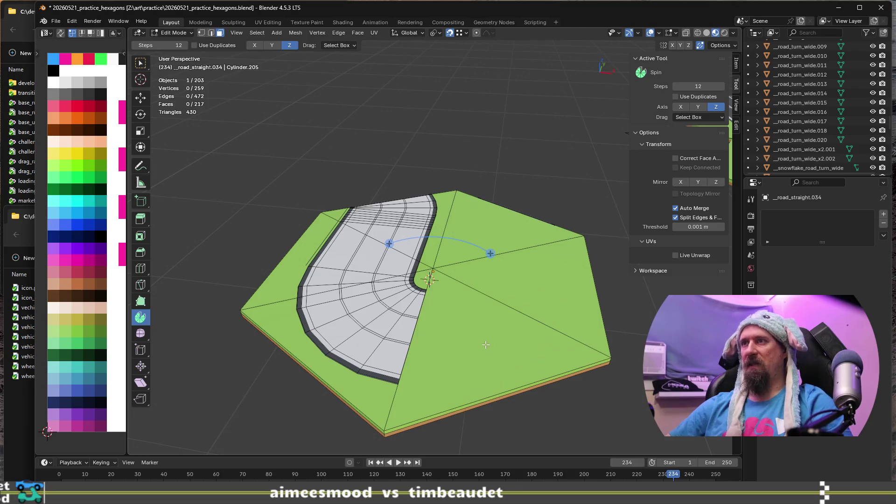
Step: Delete the three large base triangles and the six side faces beneath them, nine faces in total
click(476, 381)
shift+click(501, 226)
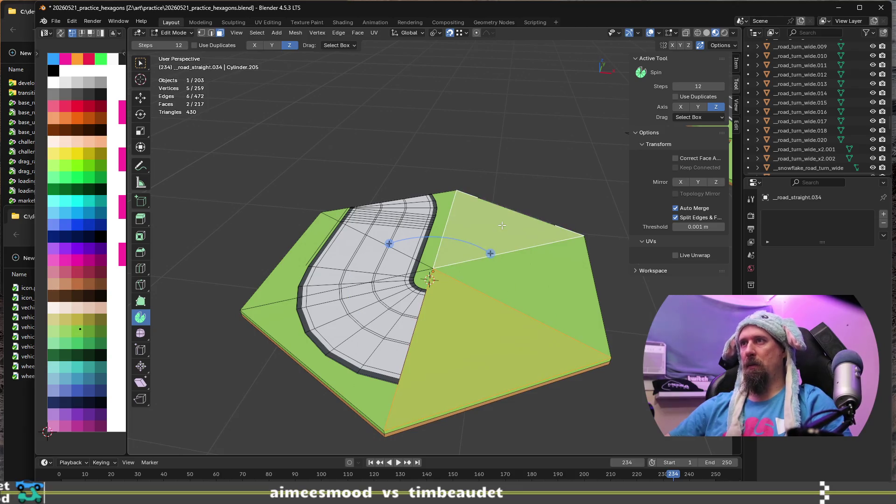
shift+click(544, 285)
mouse_move(504, 424)
middle_down()
mouse_move(485, 354)
mouse_move(595, 344)
mouse_move(422, 327)
mouse_move(579, 316)
middle_up()
shift+click(486, 358)
shift+click(485, 366)
shift+click(428, 321)
shift+click(430, 324)
shift+click(581, 318)
shift+click(576, 311)
shift+click(576, 316)
shift+click(576, 320)
key(x)
click(575, 321)
Step: Delete the large flat underside face and the leftover edge strip
scroll(564, 252, up, 5)
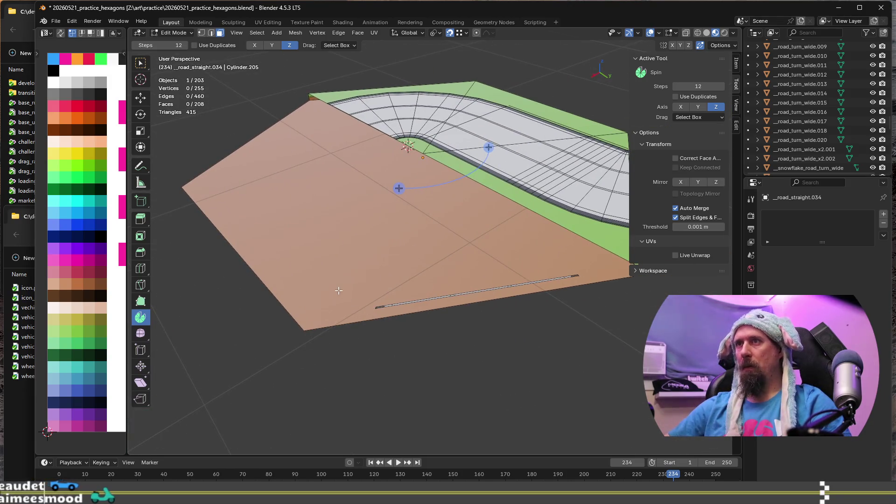
click(333, 284)
key(x)
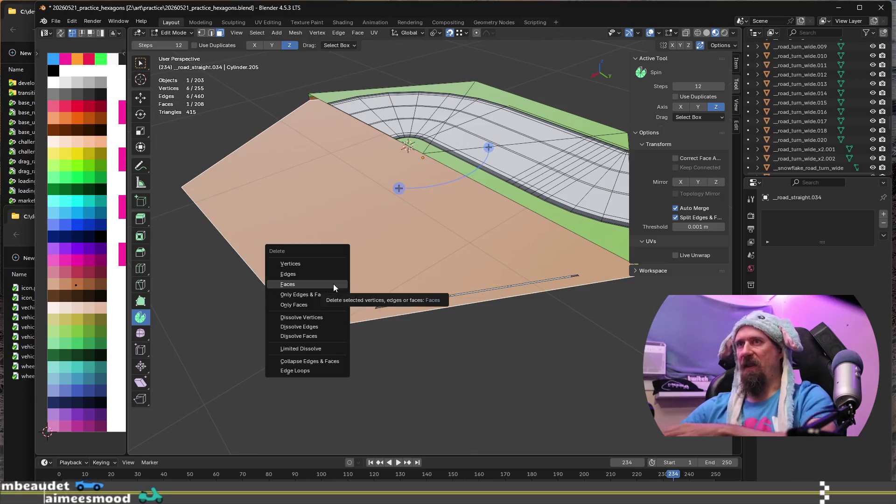
click(333, 284)
mouse_move(352, 256)
mouse_down()
mouse_move(640, 379)
mouse_move(619, 379)
mouse_up()
key(x)
click(597, 379)
mouse_move(595, 376)
middle_down()
mouse_move(549, 316)
mouse_move(554, 332)
mouse_move(477, 373)
middle_up()
click(802, 213)
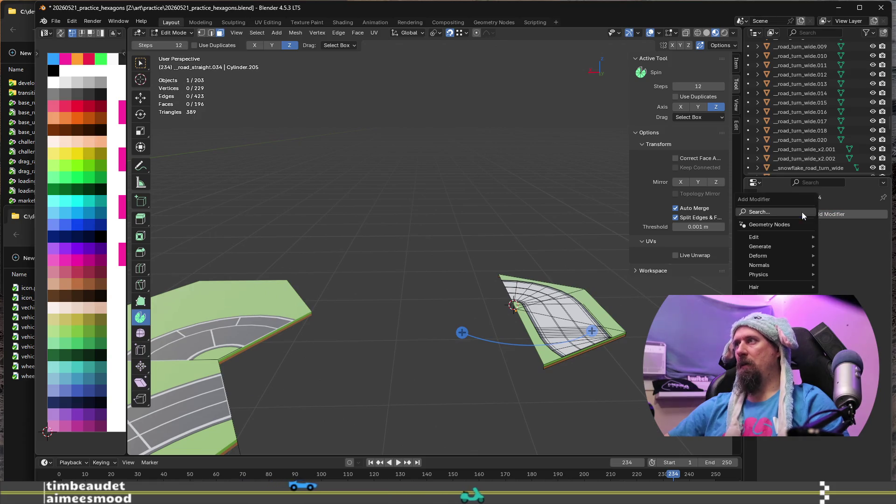
Step: Add a Mirror modifier to the half road, then try and undo a fill face at the cut
mouse_move(786, 246)
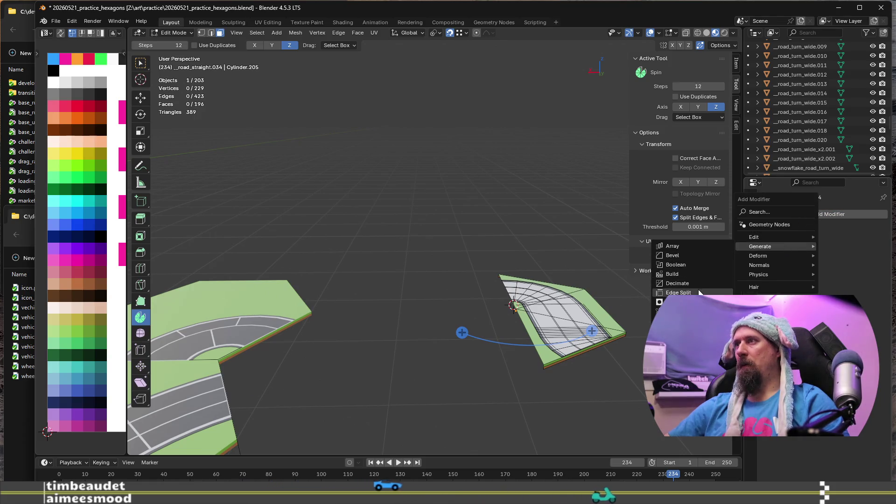
click(677, 320)
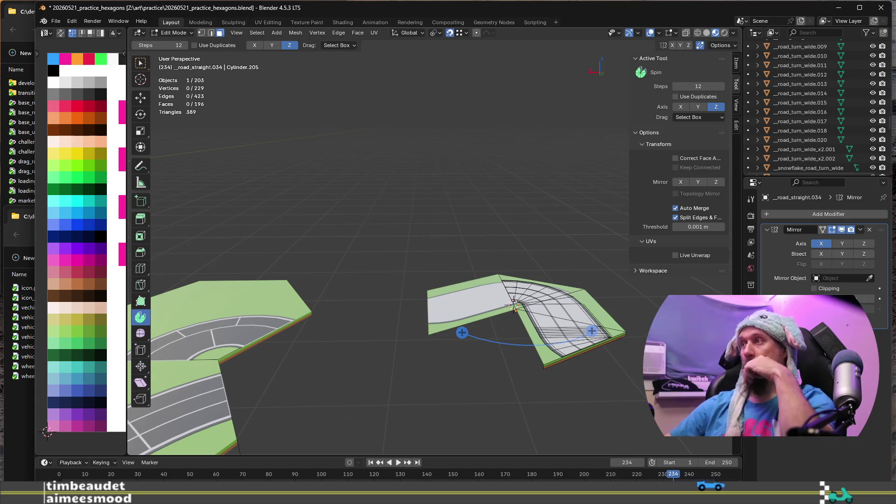
middle_drag(571, 362, 466, 336)
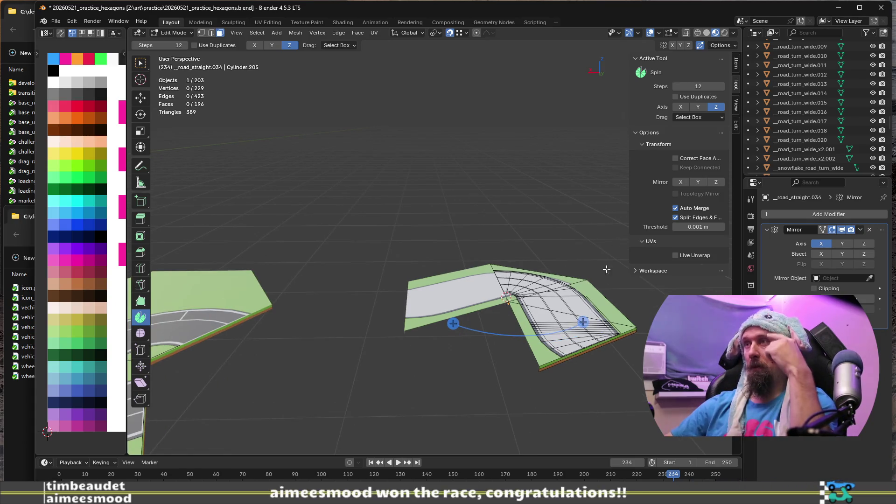
key(ctrl+z)
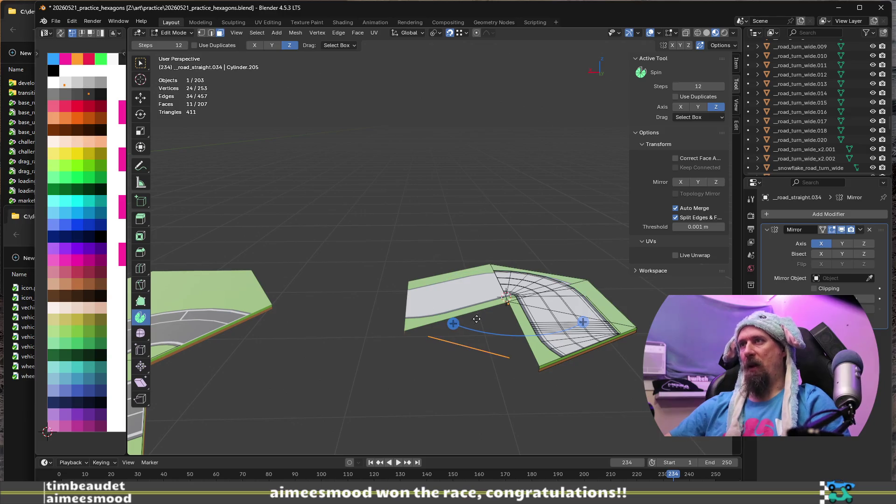
key(f)
key(ctrl+z)
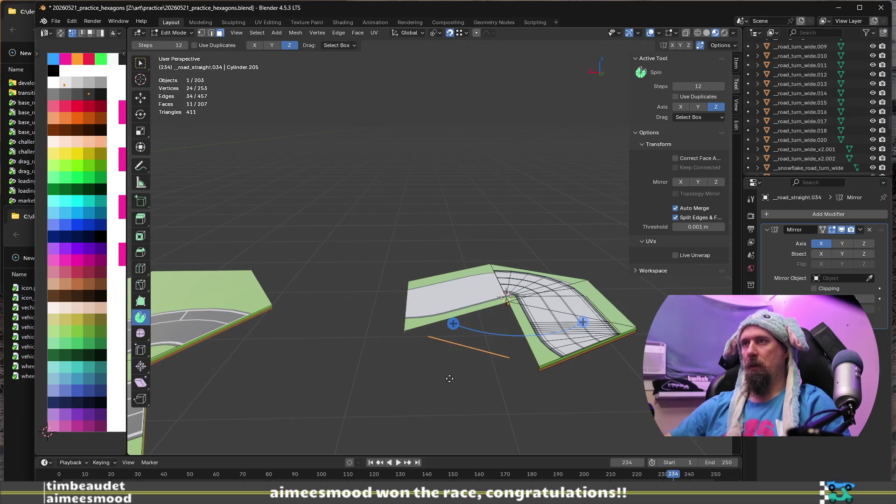
mouse_move(449, 377)
middle_down()
mouse_move(434, 364)
mouse_move(451, 353)
middle_up()
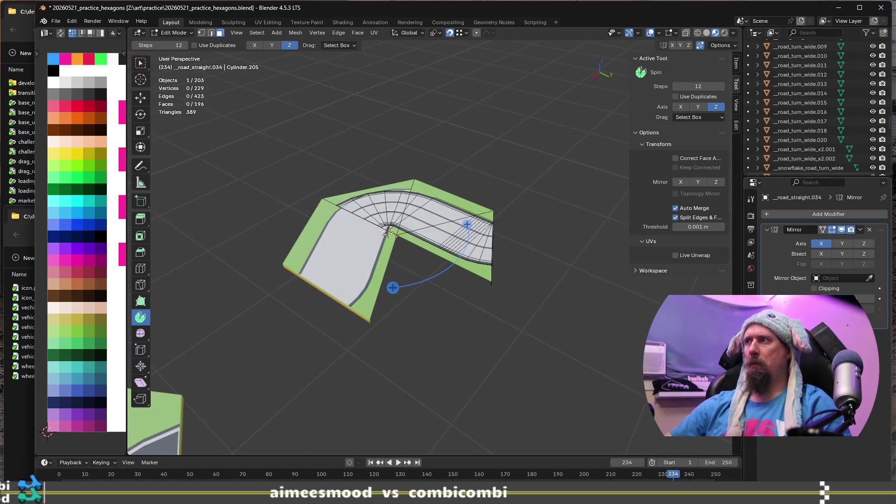
Step: Re-add the Mirror modifier with split-on-merge turned off and return to Object Mode
click(869, 229)
click(676, 216)
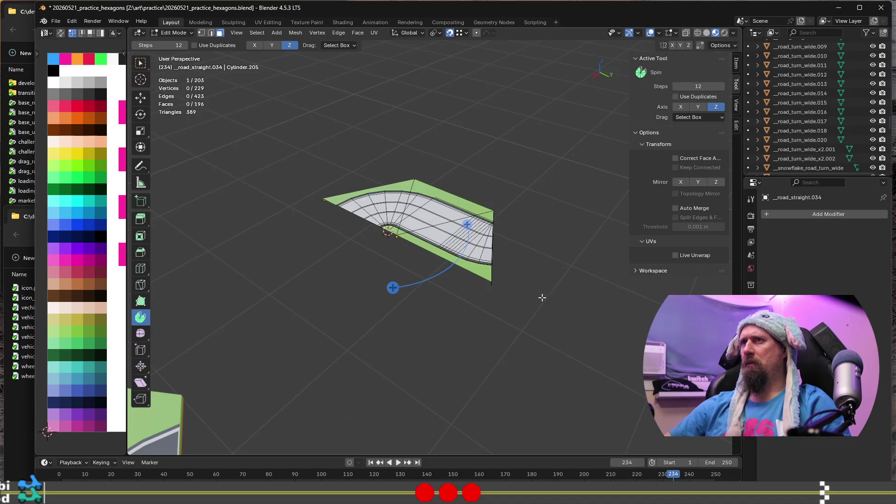
middle_drag(542, 300, 761, 235)
click(778, 211)
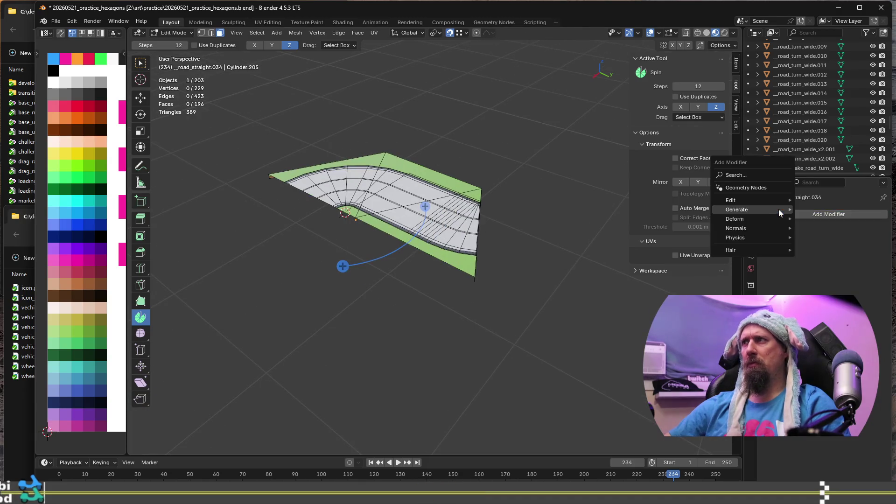
mouse_move(771, 203)
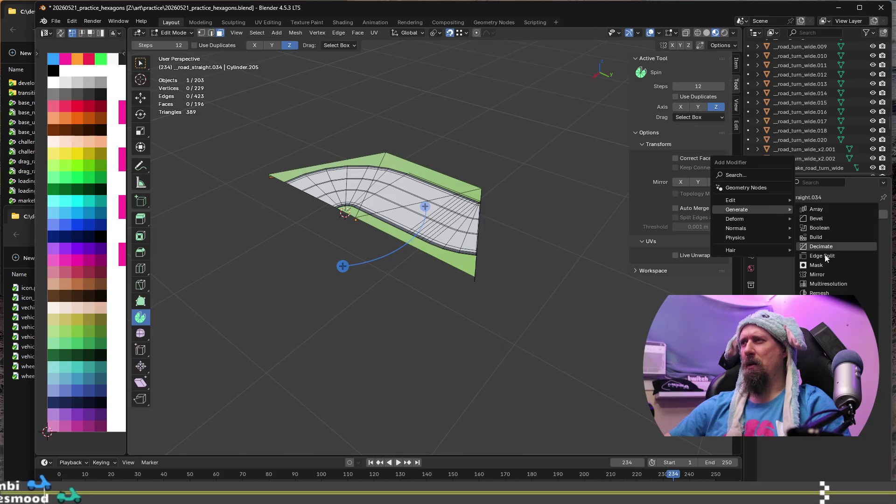
click(830, 274)
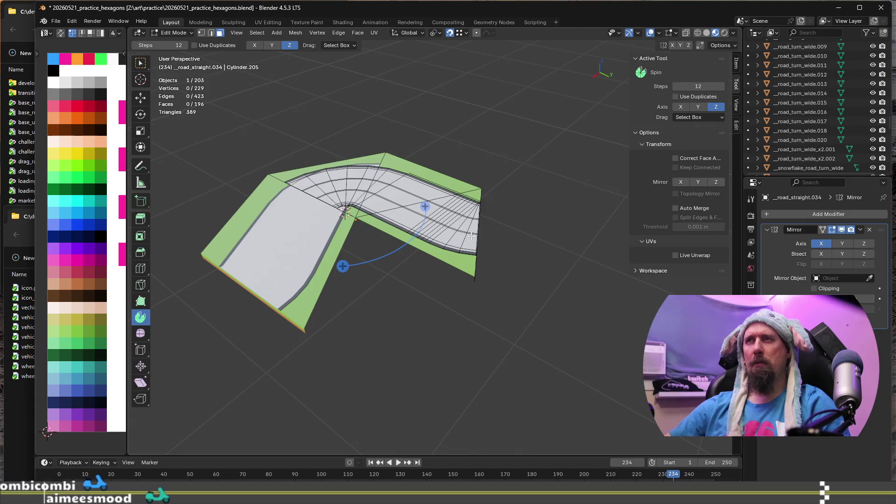
key(Tab)
middle_drag(468, 239, 435, 243)
key(ctrl+a)
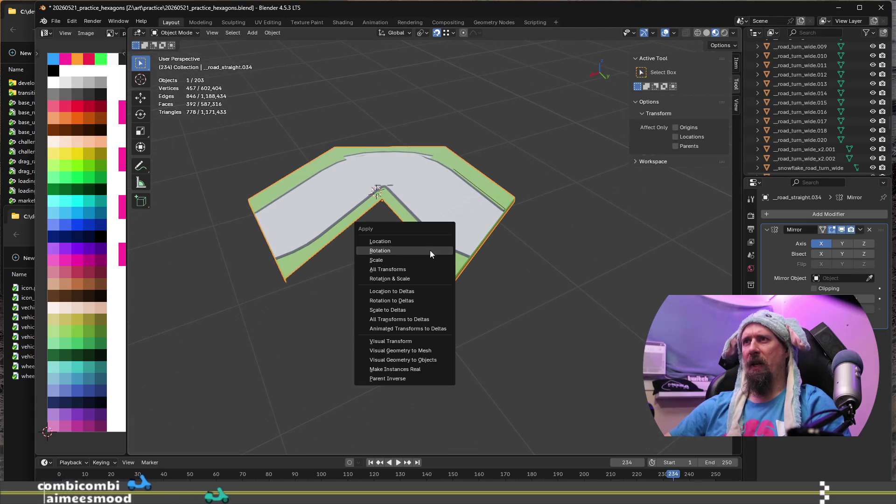
Step: Apply the tile's rotation, then go back into Edit Mode for a top-down view of the full hexagon
click(430, 250)
mouse_move(430, 250)
middle_down()
mouse_move(518, 328)
mouse_move(526, 254)
mouse_move(559, 372)
mouse_move(443, 325)
mouse_move(480, 239)
mouse_move(505, 346)
mouse_move(480, 307)
mouse_move(503, 293)
mouse_move(563, 314)
mouse_move(385, 301)
middle_up()
key(Tab)
scroll(409, 285, down, 2)
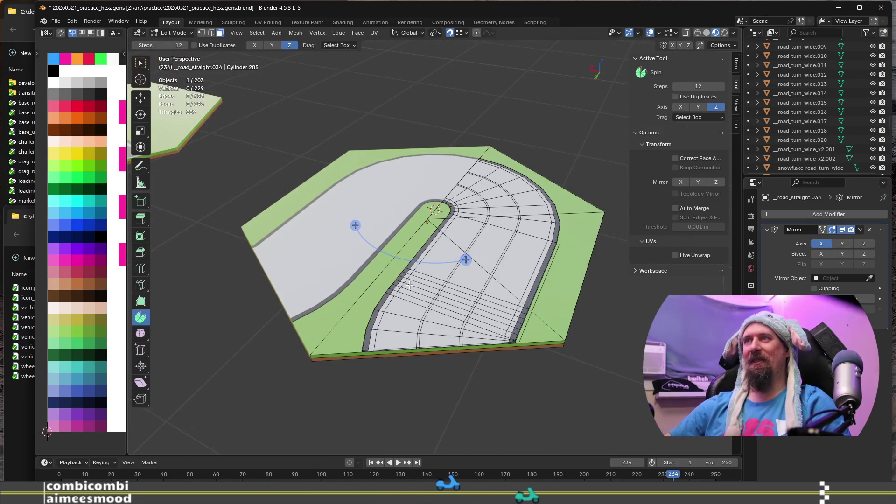
middle_drag(401, 283, 436, 305)
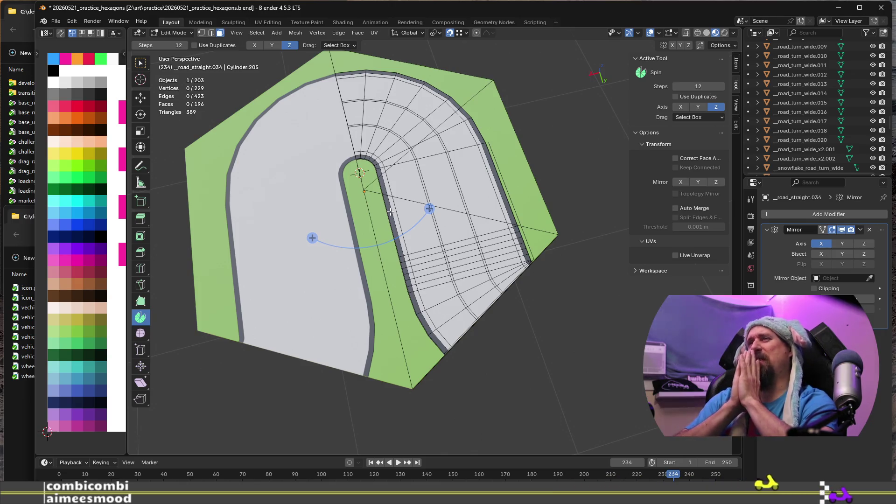
Step: Move the linked straight road faces 0.31 m along X
mouse_move(390, 212)
middle_down()
mouse_move(504, 344)
mouse_move(469, 306)
mouse_move(300, 430)
middle_up()
scroll(406, 268, up, 5)
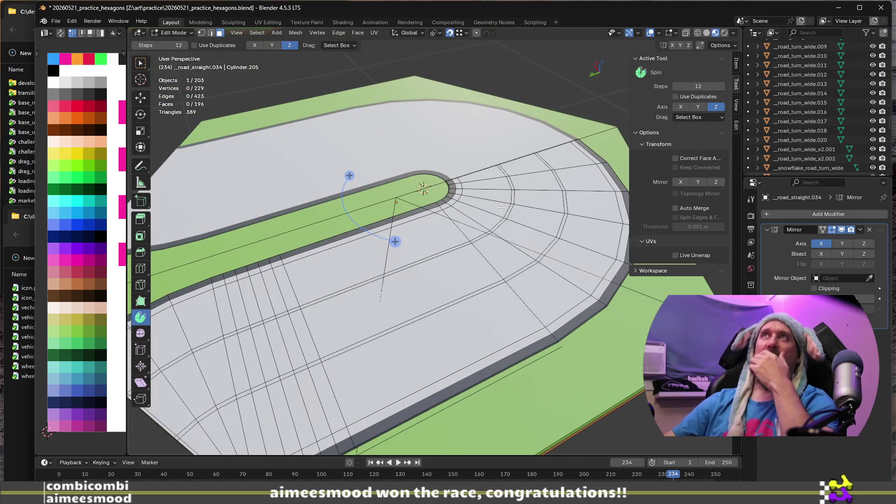
middle_drag(384, 258, 402, 311)
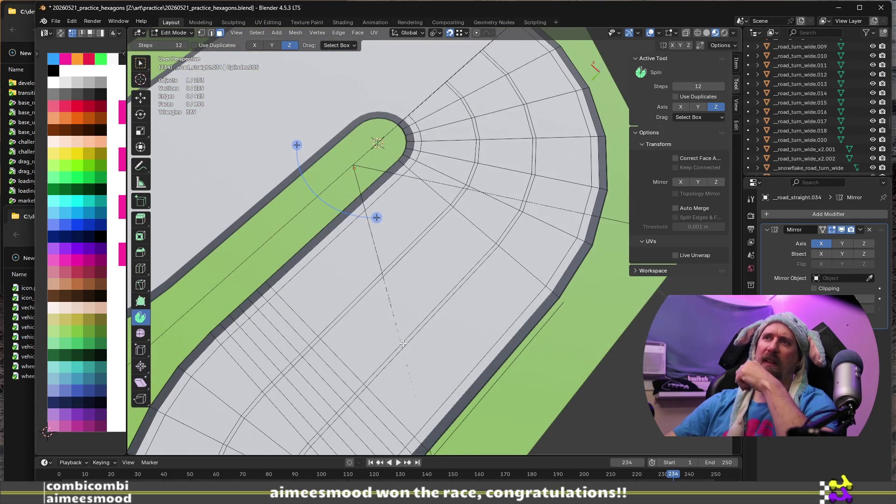
middle_drag(371, 277, 369, 278)
middle_drag(366, 311, 413, 286)
key(l)
key(g)
key(x)
click(437, 335)
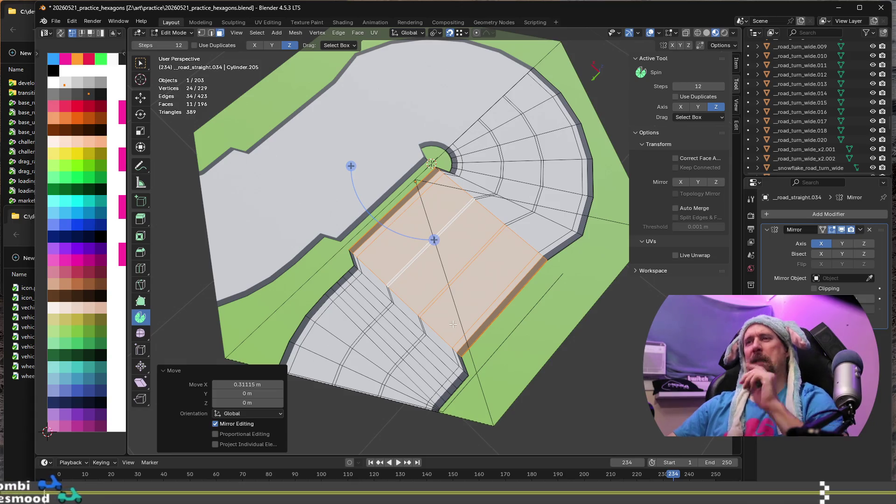
Step: Pan and zoom out to inspect the whole hexagon tile after the move
scroll(453, 323, down, 3)
shift+middle_drag(387, 357, 508, 350)
scroll(433, 367, up, 5)
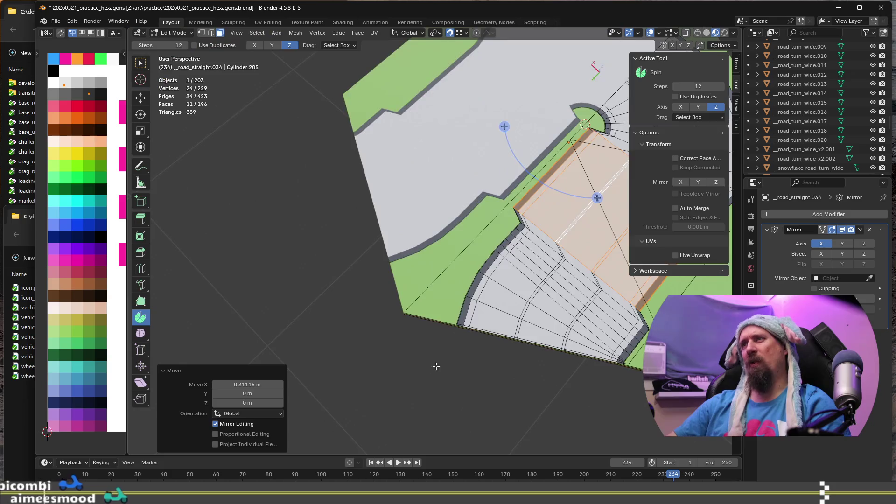
scroll(432, 367, down, 4)
middle_drag(433, 367, 503, 346)
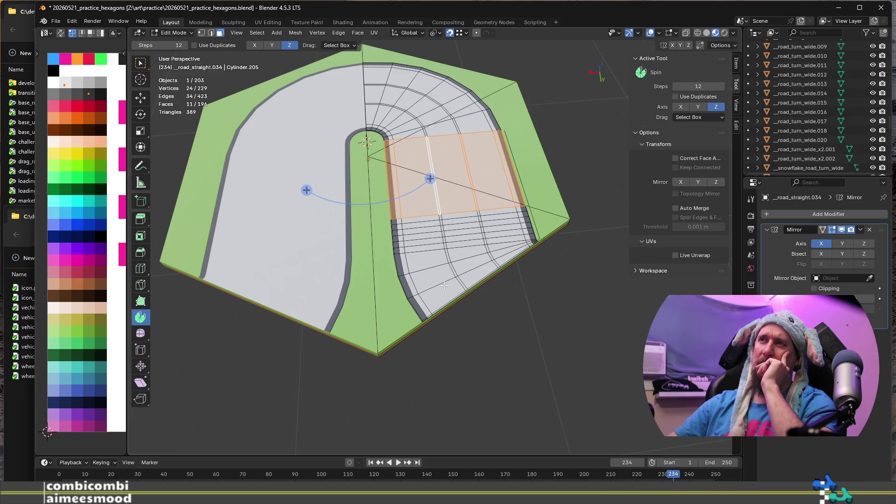
scroll(444, 285, up, 3)
scroll(424, 283, down, 2)
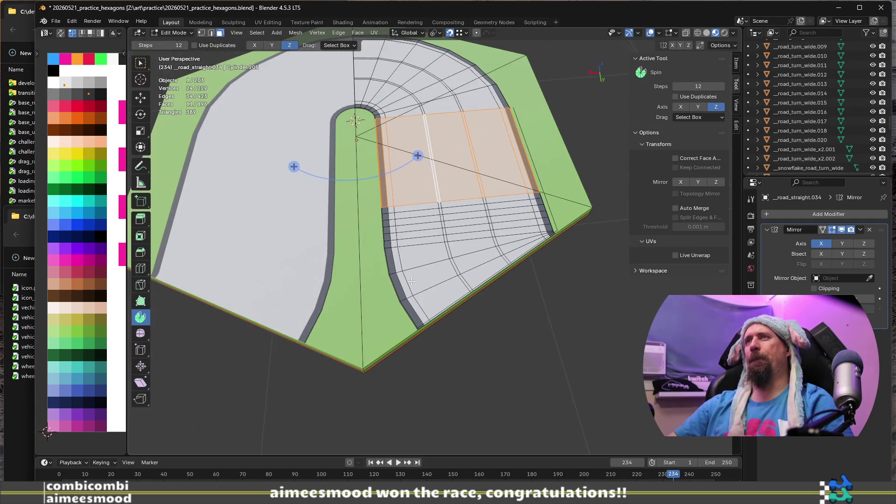
scroll(412, 281, down, 6)
Step: Duplicate the U-turn tile 15 m along X and start editing the copy's mesh
key(Tab)
middle_drag(511, 312, 461, 275)
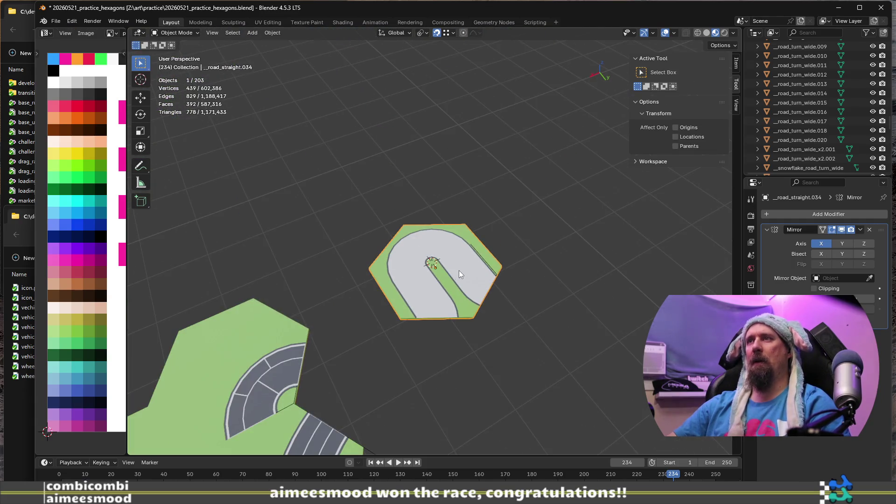
key(shift+d)
key(x)
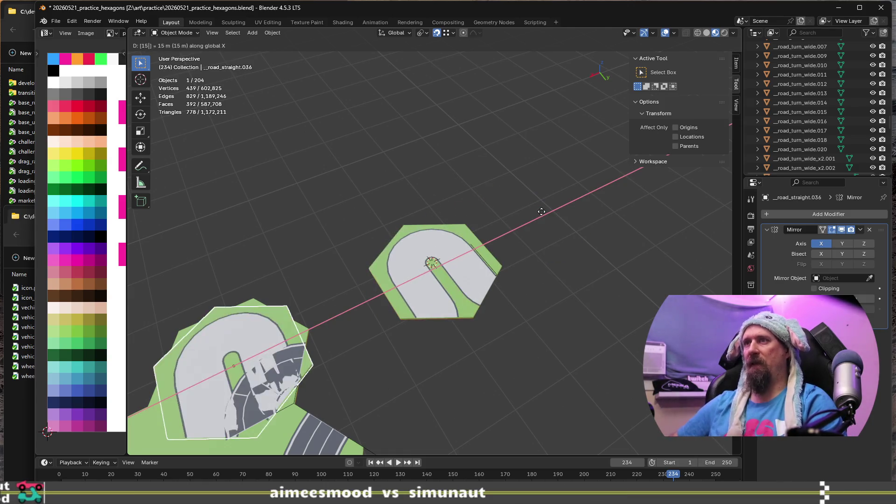
click(541, 212)
key(Tab)
scroll(541, 211, up, 8)
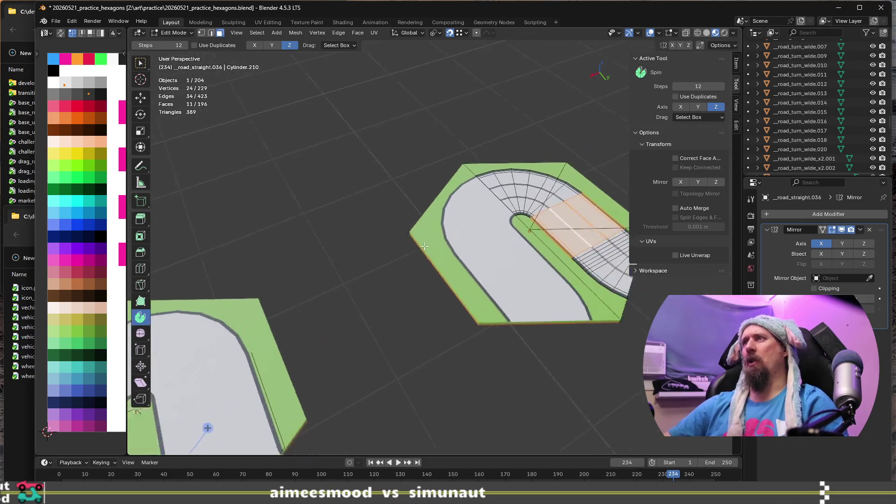
middle_drag(457, 308, 412, 380)
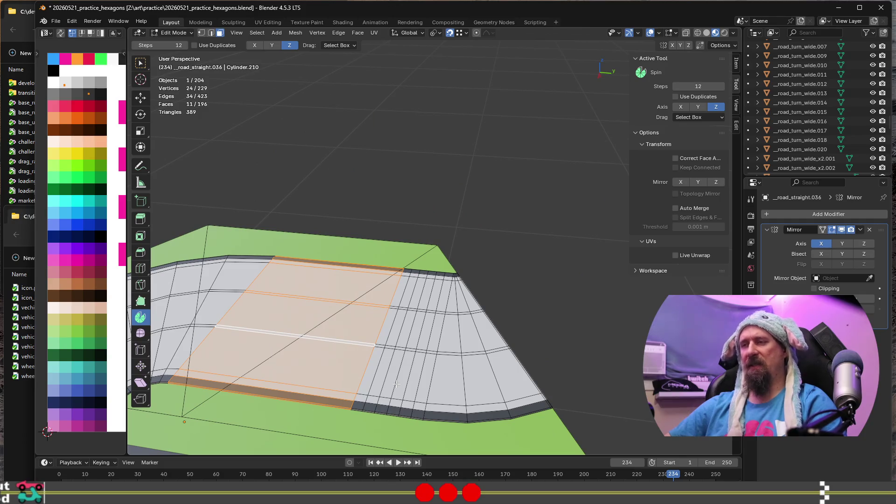
Step: Dissolve the four edge loops across the flat road section with Ctrl+X
scroll(388, 385, up, 2)
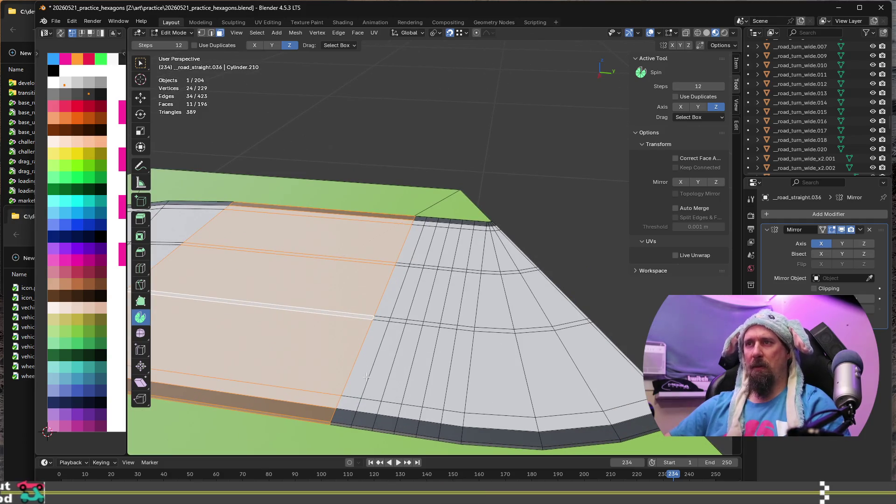
key(2)
key(alt+a)
alt+click(392, 374)
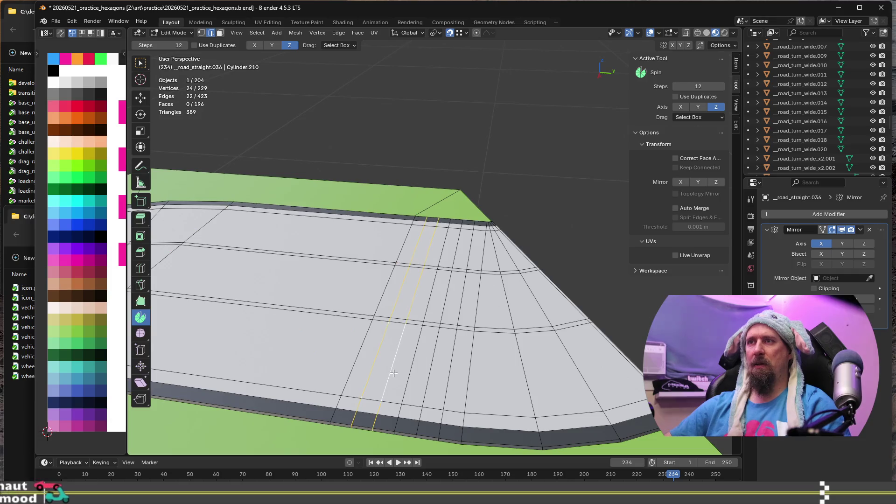
alt+shift+click(414, 372)
alt+shift+click(434, 372)
alt+shift+click(454, 371)
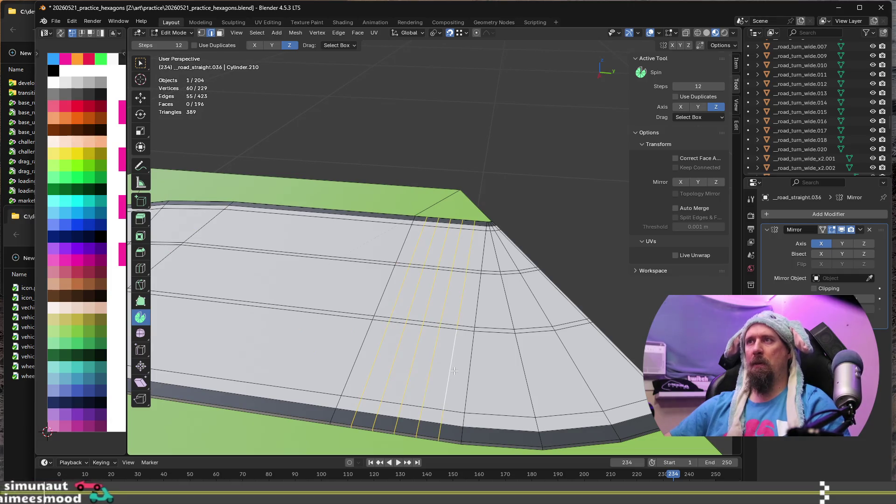
key(ctrl+x)
Step: In face mode, select four radial face loops of the curved road end
scroll(486, 363, down, 1)
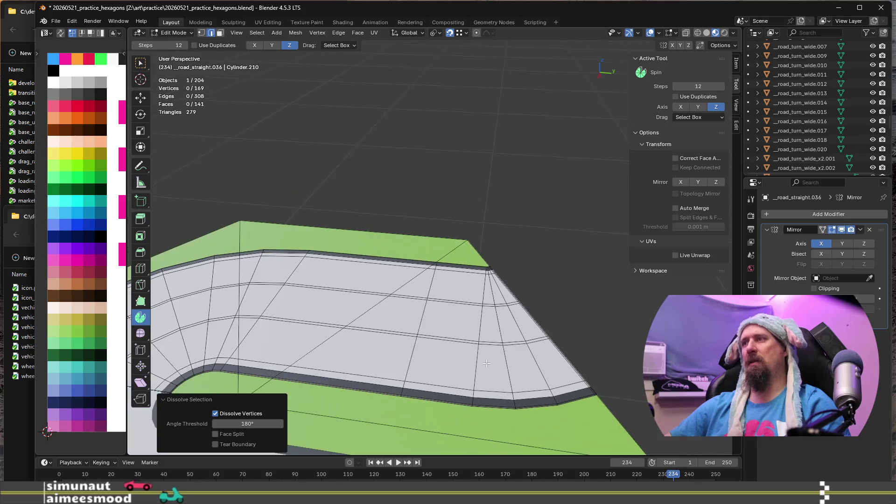
key(KP_6)
key(KP_6)
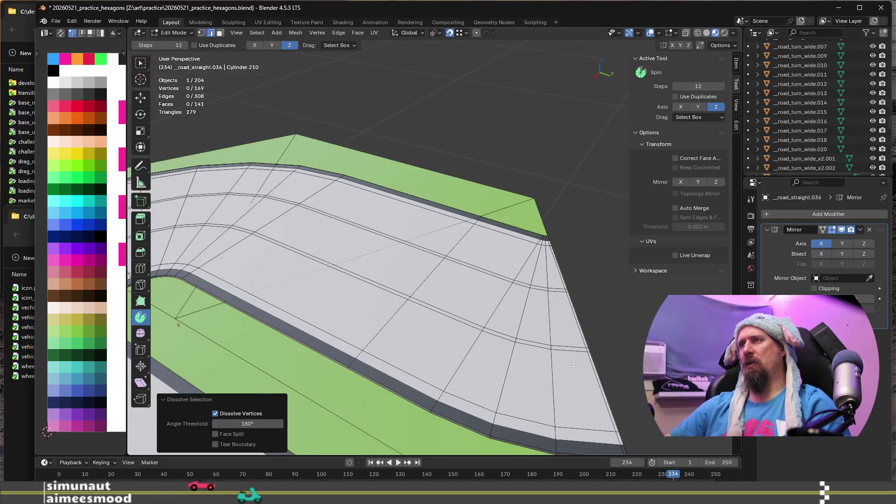
key(KP_6)
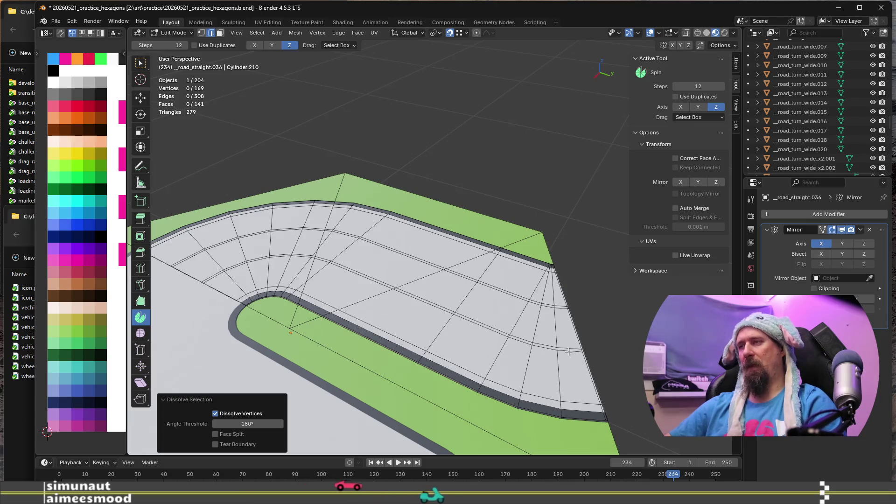
key(3)
alt+click(568, 353)
alt+shift+click(543, 348)
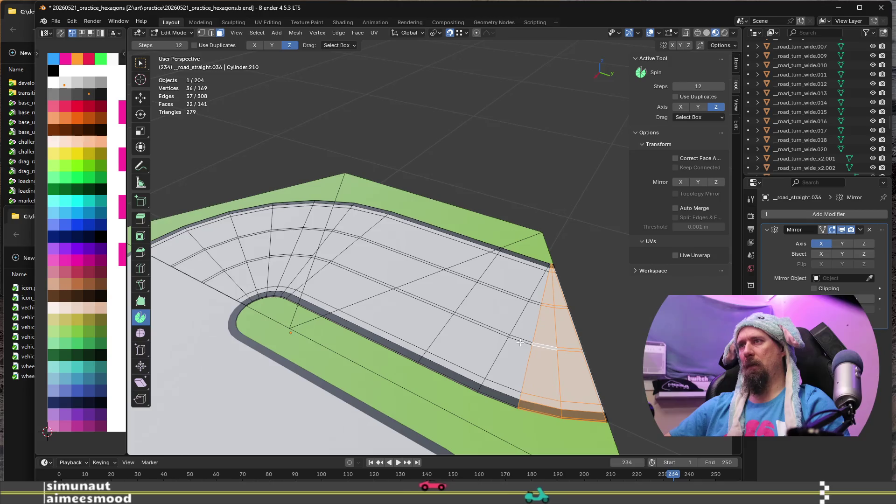
alt+shift+click(518, 342)
alt+shift+click(499, 334)
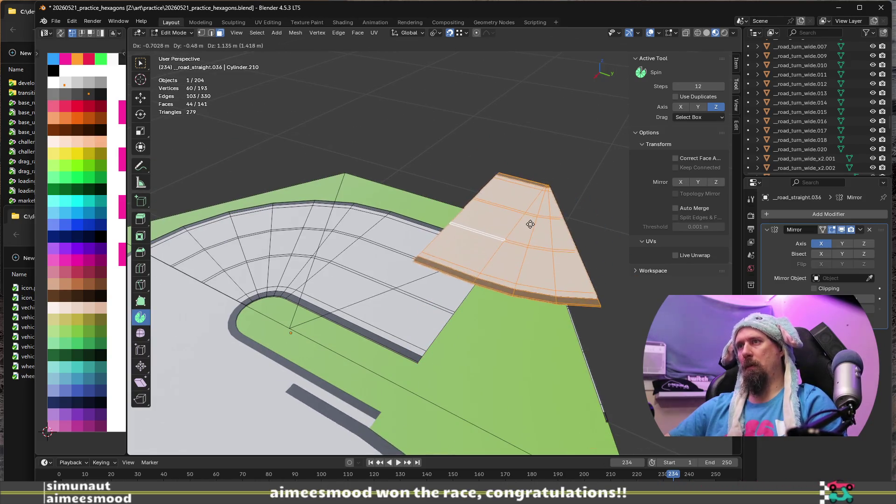
Step: Cancel the move and delete a face strip across the straight road section
right_click(531, 236)
scroll(538, 362, down, 1)
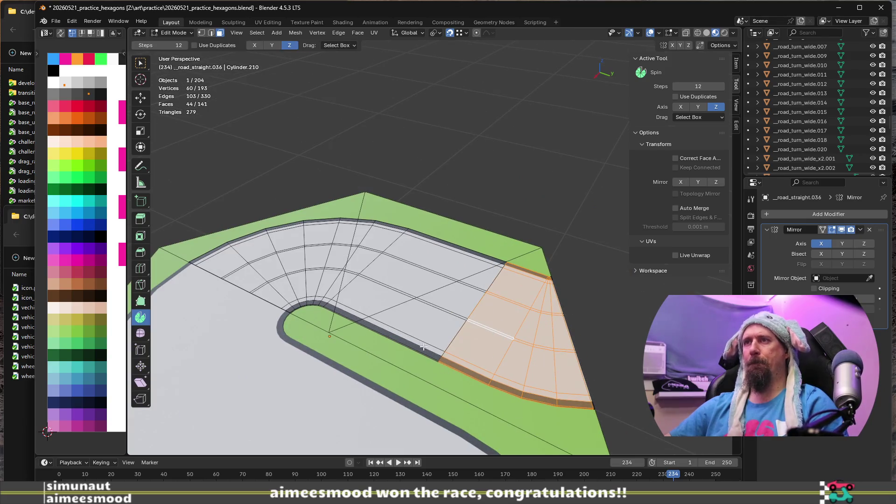
alt+click(424, 312)
key(x)
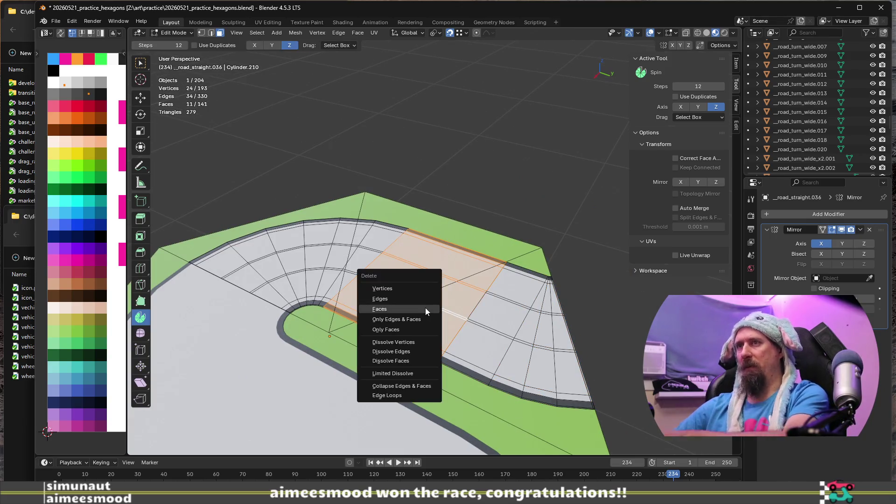
click(425, 307)
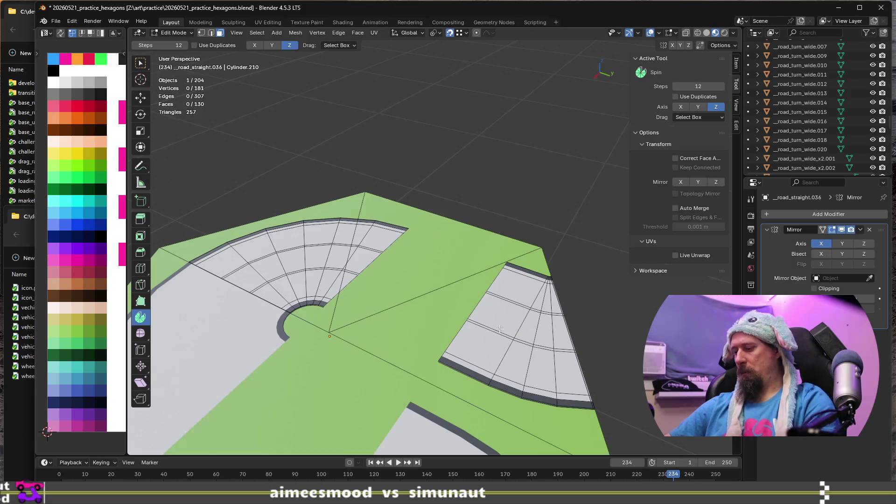
Step: Move the separated curved fan piece −2.1542 m along Y, keeping it flat
key(l)
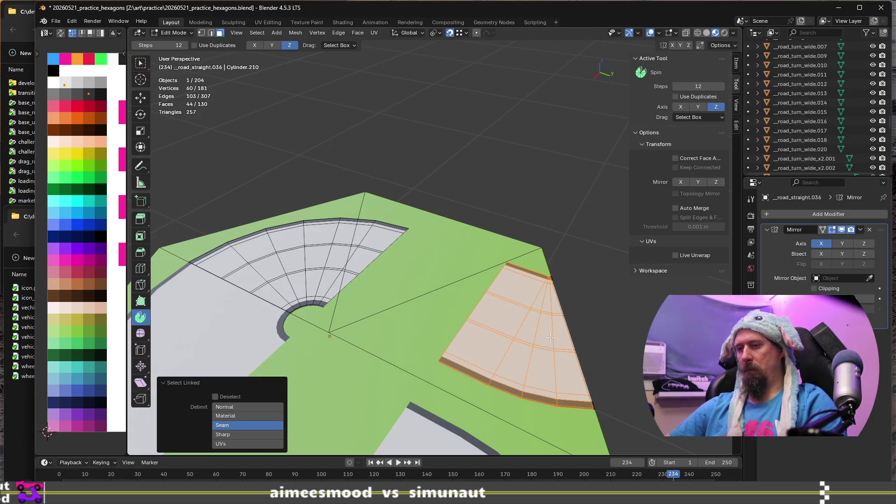
key(g)
key(shift+z)
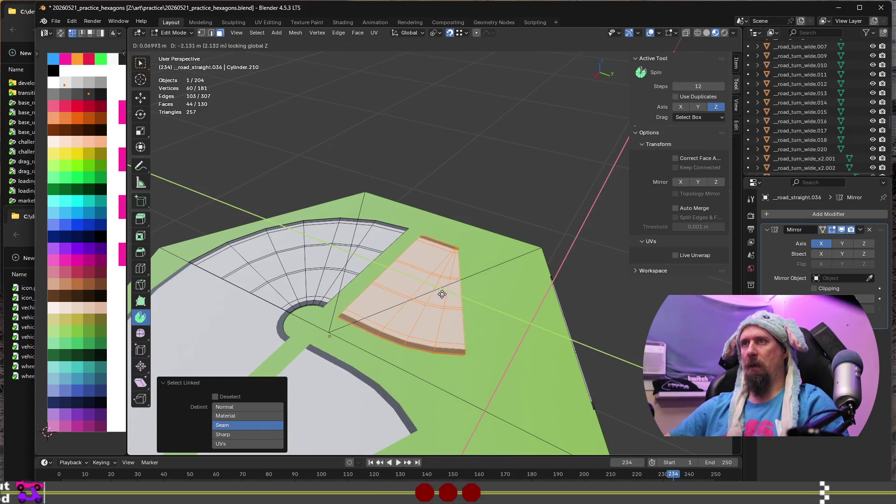
click(442, 294)
middle_drag(442, 294, 599, 372)
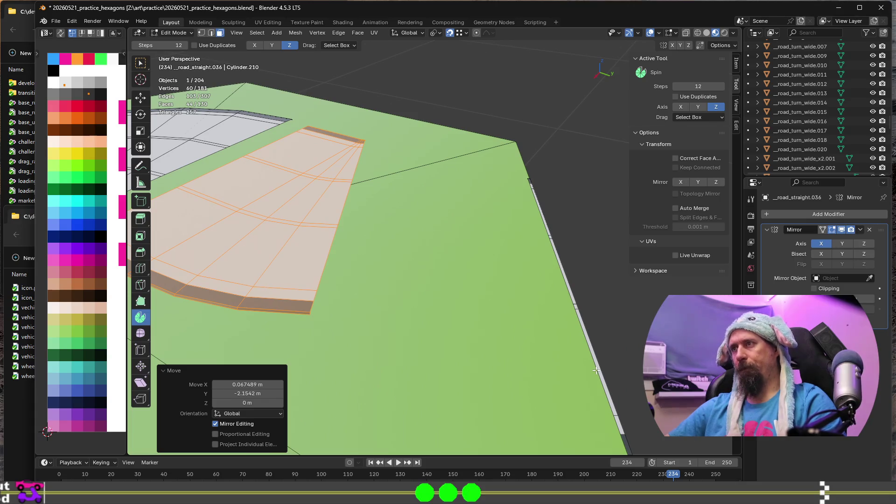
Step: Select the edge loop along the tile's right border and begin extruding it
key(2)
alt+click(595, 367)
scroll(596, 368, down, 3)
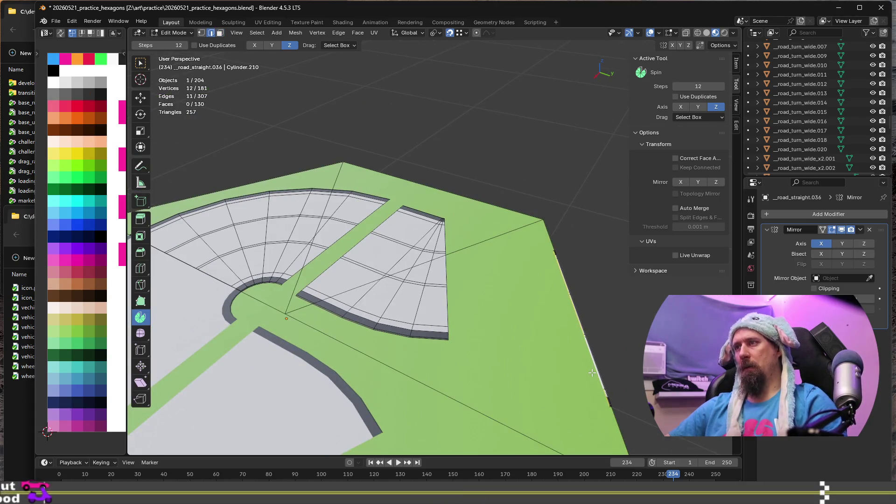
key(e)
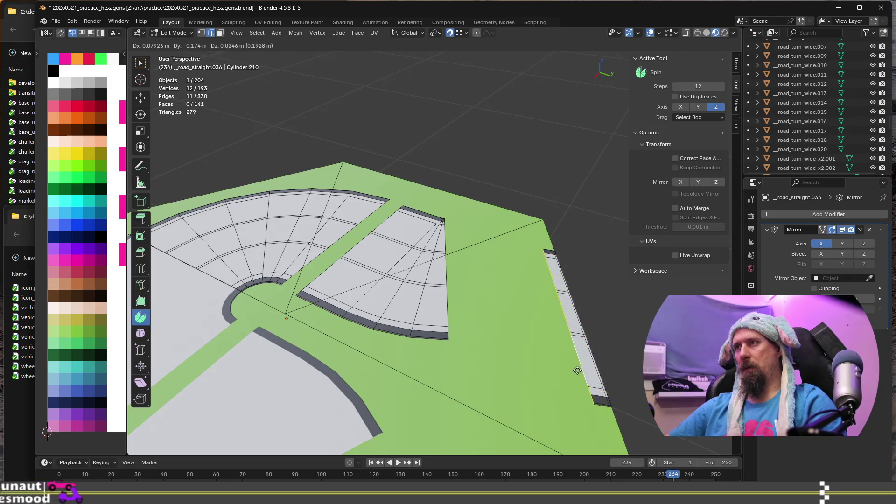
Step: Extrude the right border edge loop and slide it into position
key(z)
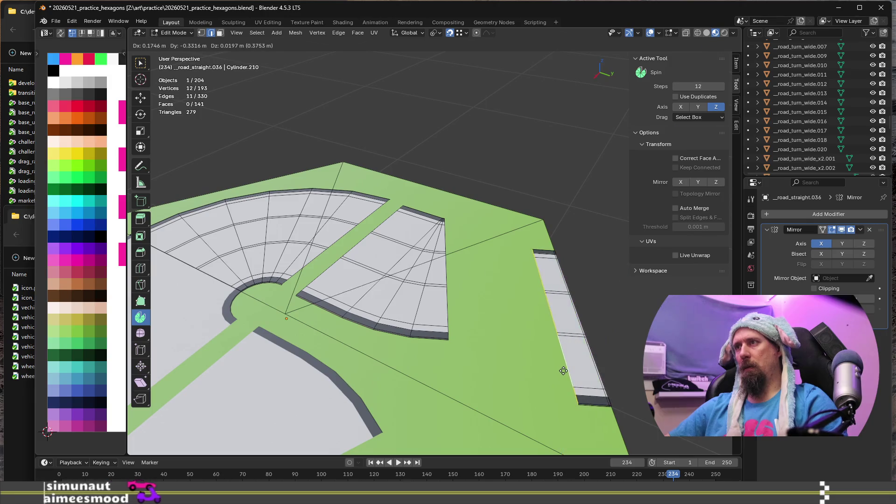
key(Escape)
scroll(595, 372, up, 2)
scroll(530, 340, up, 3)
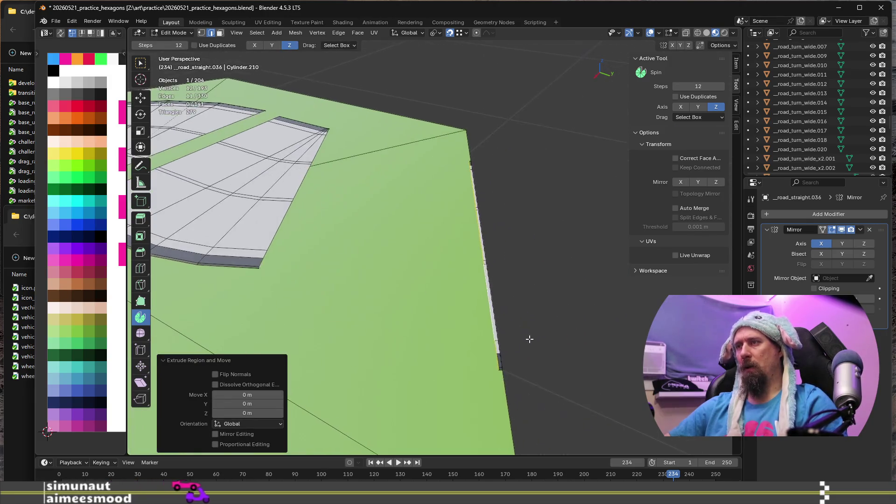
key(g)
key(g)
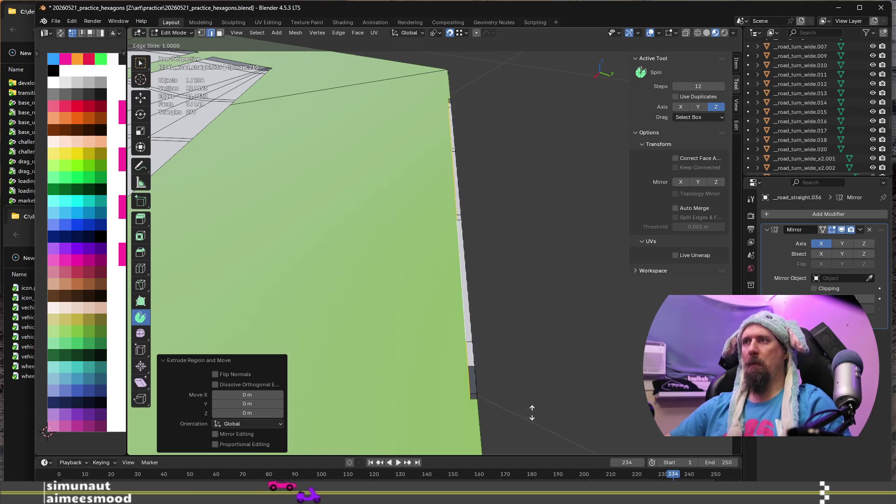
click(561, 404)
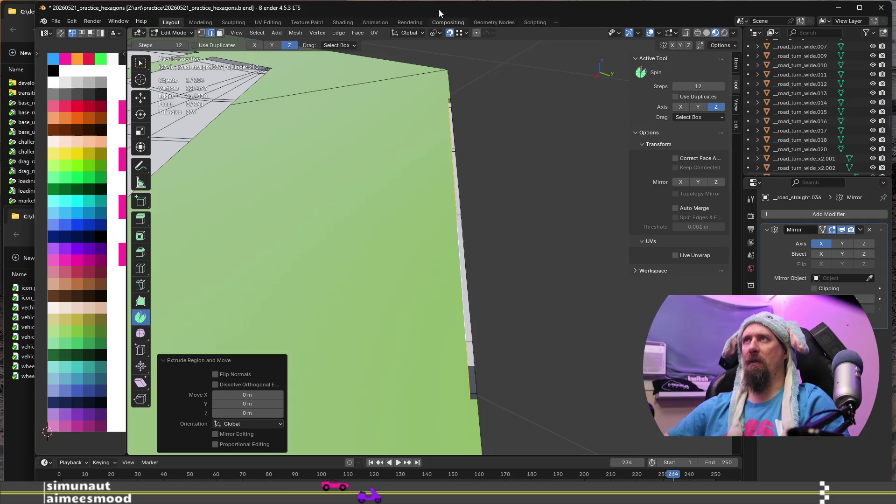
key(g)
key(g)
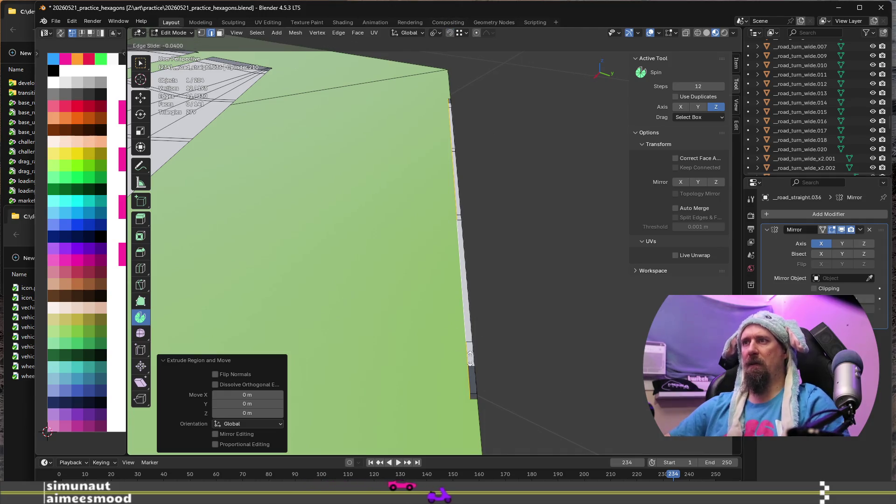
key(Escape)
scroll(473, 393, up, 1)
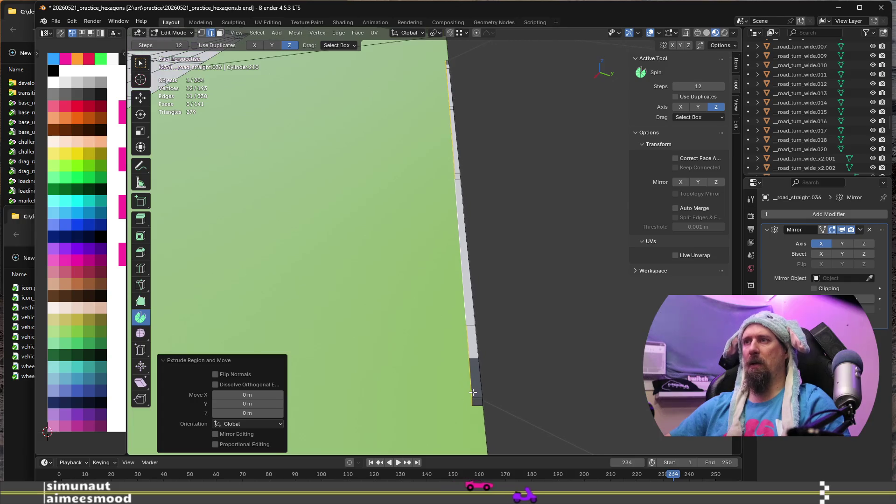
Step: Add a loop cut along the new strip and slide it outward to widen it
alt+click(477, 392)
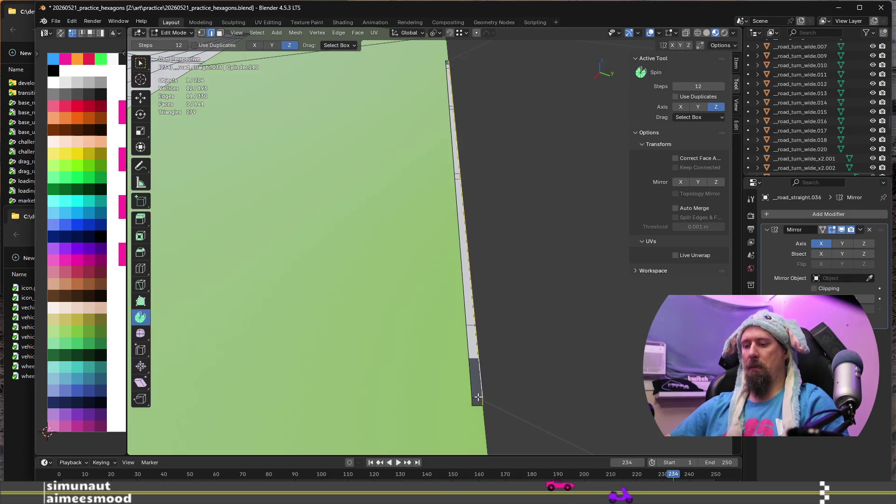
key(ctrl+r)
click(476, 395)
mouse_move(476, 394)
mouse_down()
mouse_move(286, 372)
mouse_move(296, 366)
mouse_up()
middle_drag(296, 366, 428, 329)
scroll(428, 329, down, 3)
scroll(459, 349, up, 2)
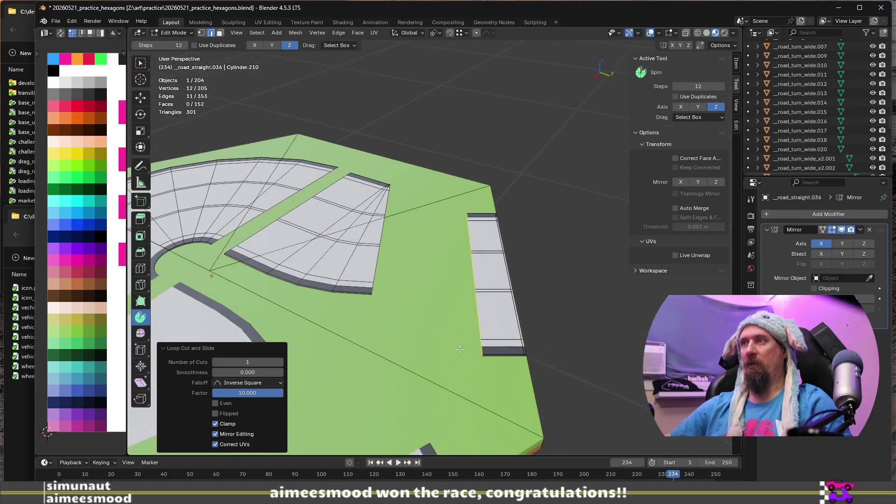
scroll(467, 345, up, 2)
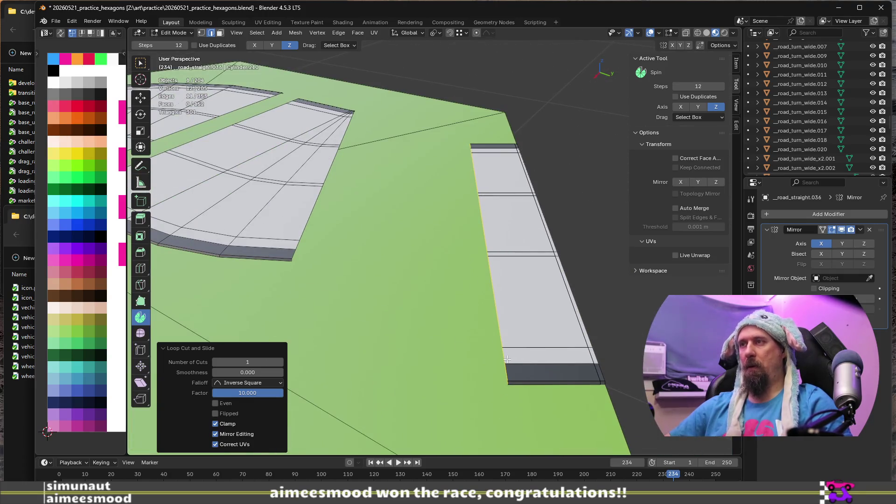
scroll(506, 358, up, 1)
scroll(516, 373, down, 2)
mouse_move(592, 376)
middle_down()
mouse_move(564, 300)
mouse_move(608, 322)
mouse_move(565, 407)
mouse_move(456, 366)
mouse_move(456, 374)
mouse_move(490, 360)
mouse_move(441, 374)
middle_up()
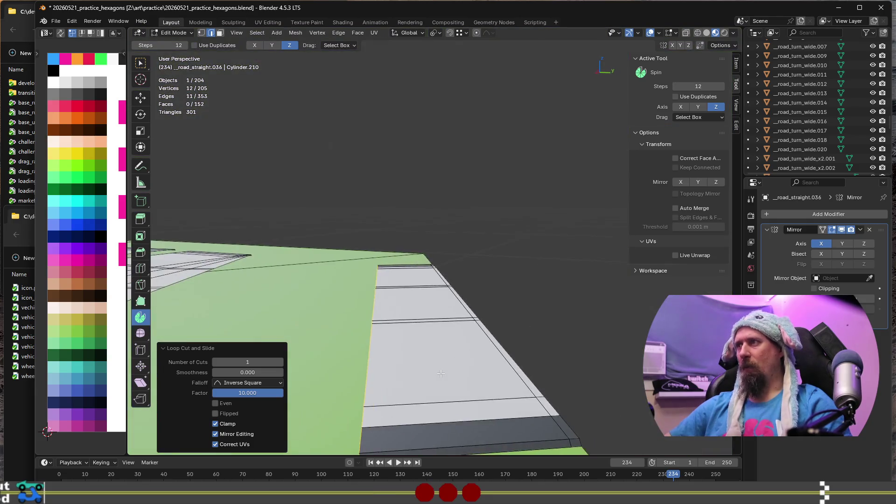
scroll(442, 373, down, 1)
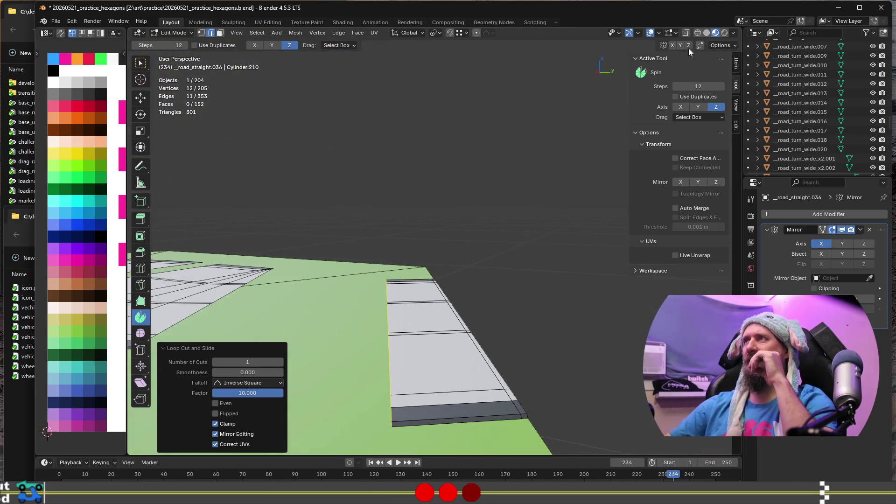
Step: Switch the viewport between wireframe, solid and material preview shading
click(698, 33)
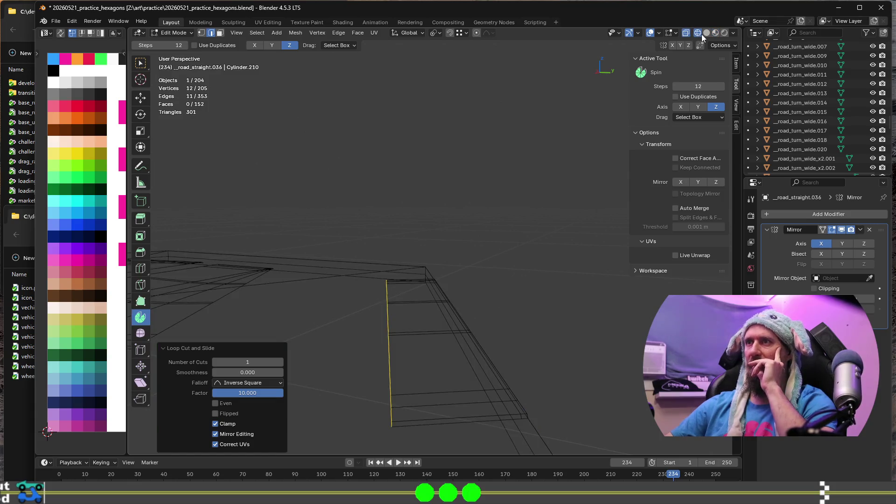
click(705, 34)
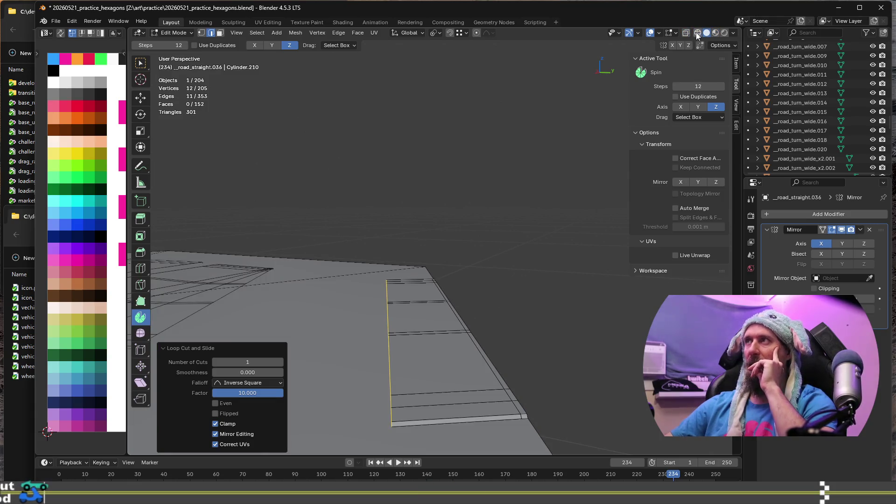
click(694, 33)
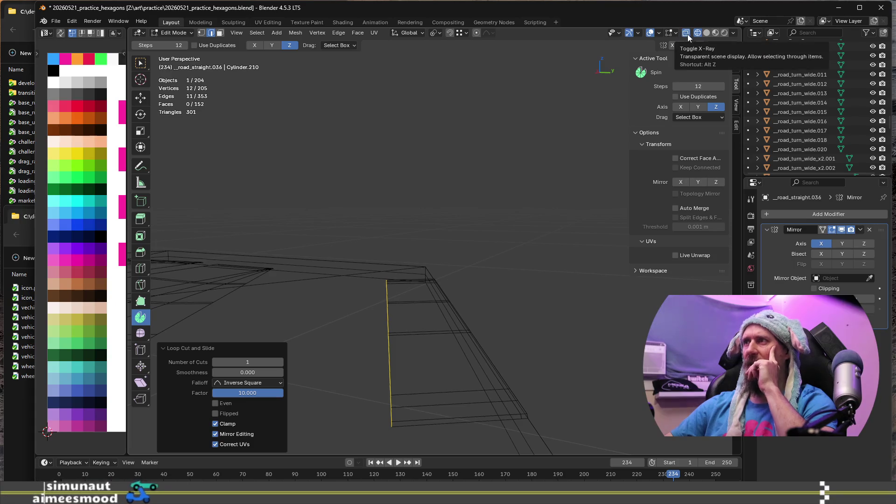
click(707, 33)
click(715, 32)
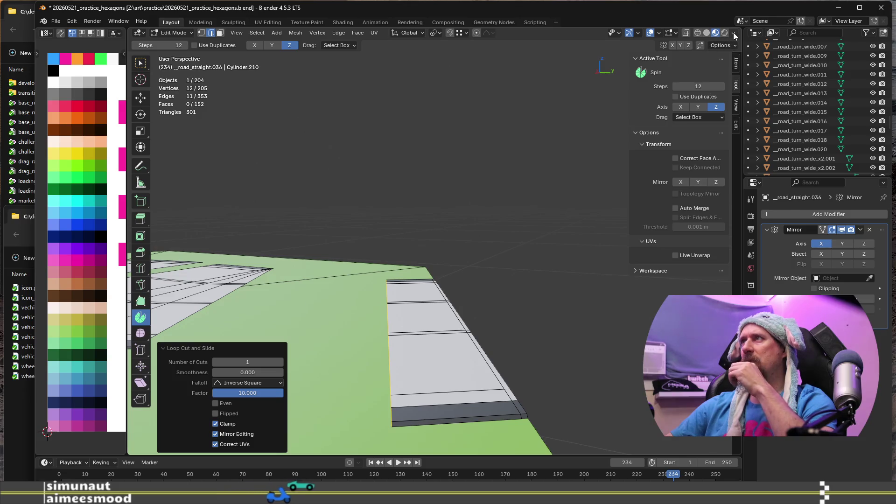
click(734, 33)
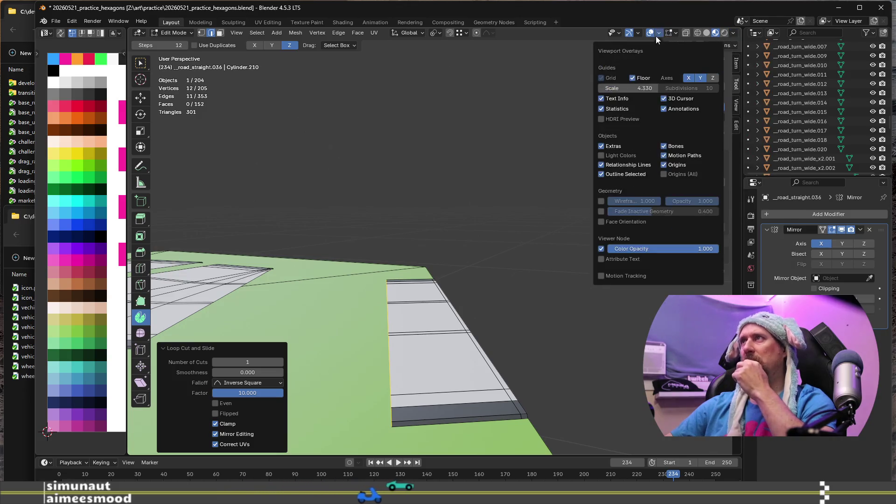
Step: Enable Face Orientation in the viewport overlays to reveal back-facing road faces
mouse_move(677, 36)
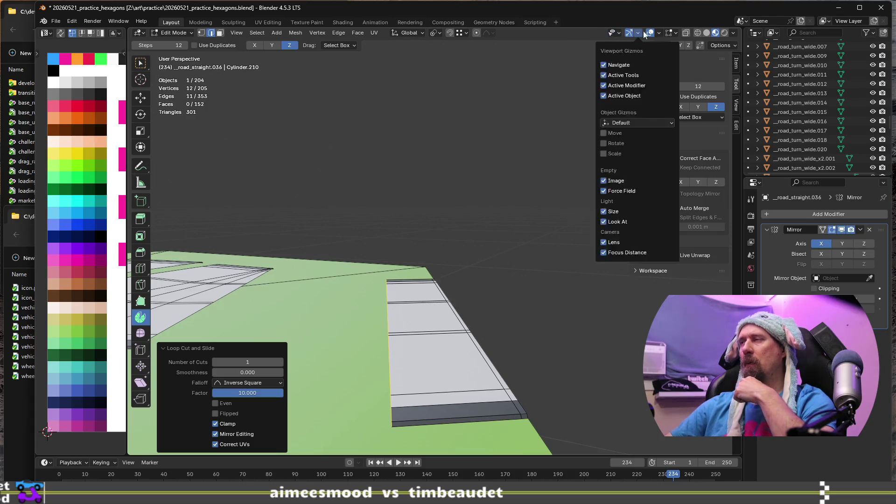
mouse_move(734, 38)
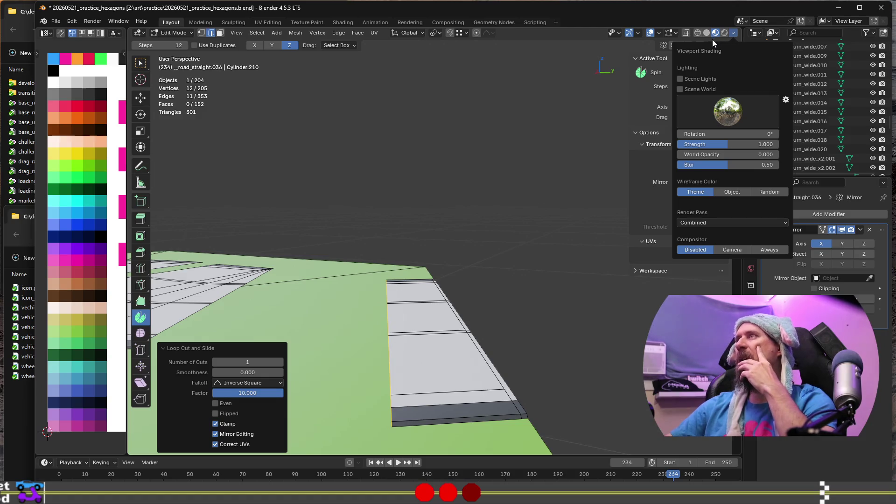
click(676, 32)
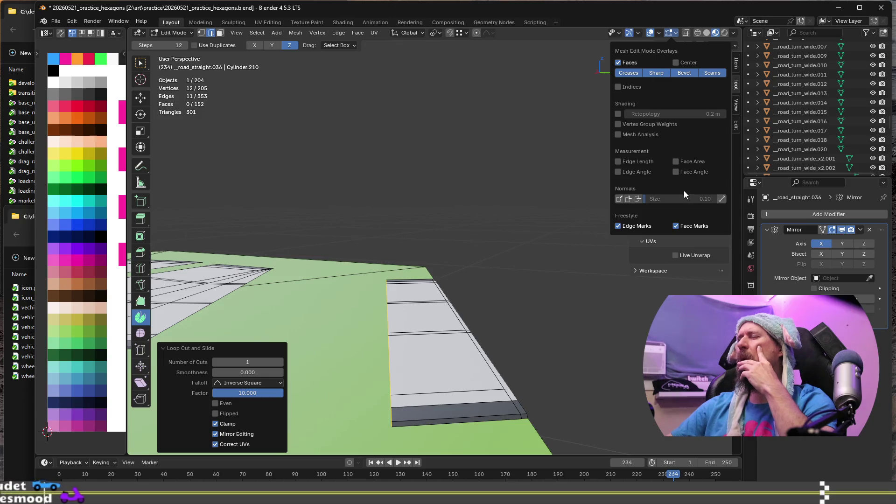
click(659, 33)
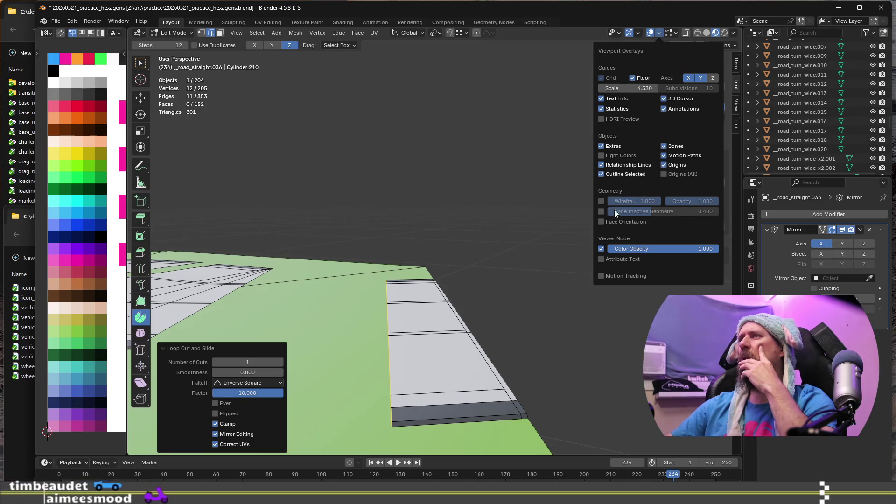
click(601, 222)
mouse_move(472, 324)
middle_down()
mouse_move(437, 361)
mouse_move(492, 348)
middle_up()
Step: Flip the normals of the straight road strip's faces so they face the right way
key(3)
alt+click(462, 367)
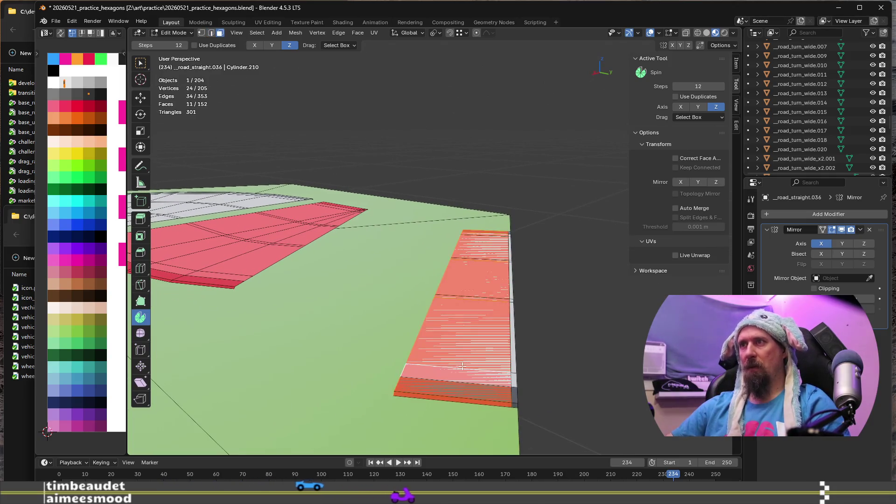
key(alt+n)
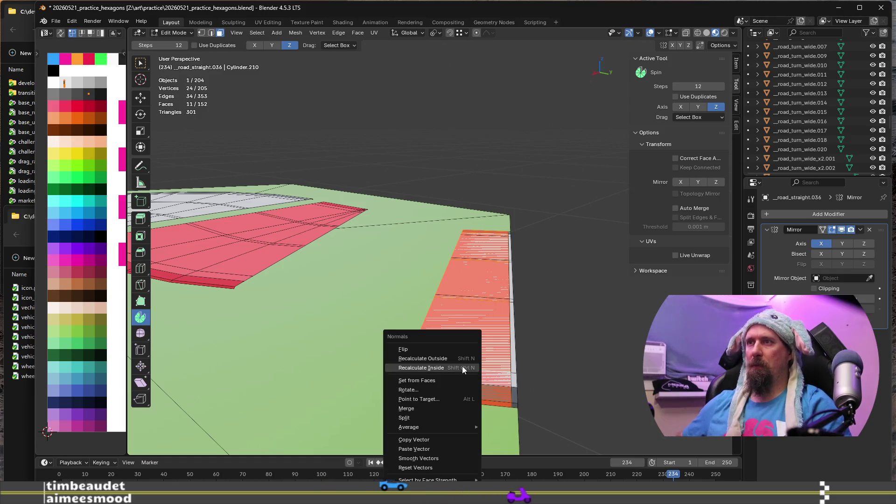
key(Up)
key(Return)
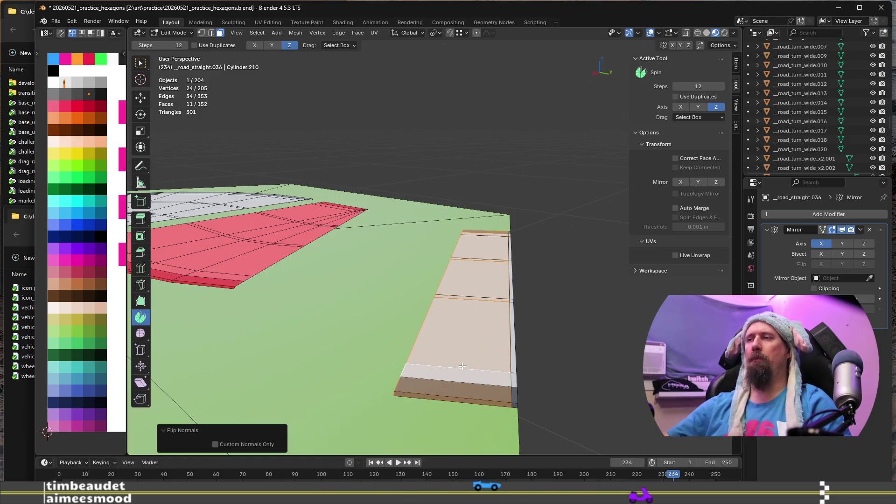
middle_drag(458, 344, 559, 363)
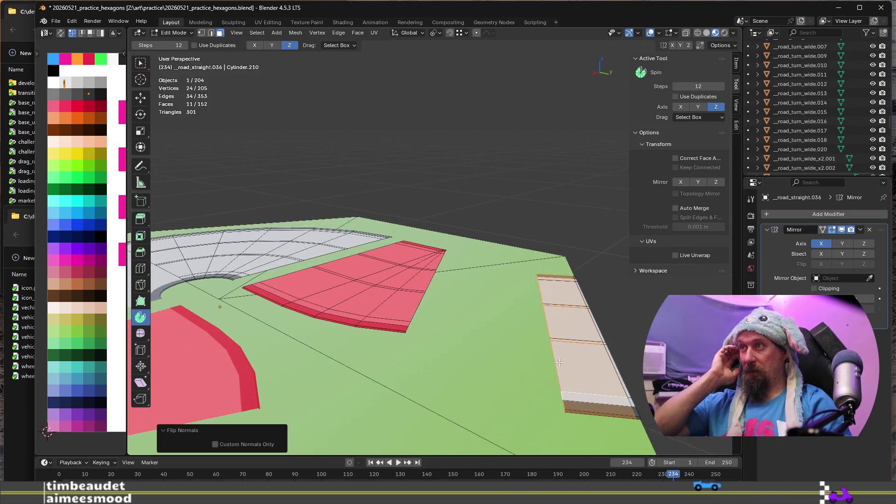
mouse_move(560, 363)
middle_down()
mouse_move(450, 393)
mouse_move(495, 341)
middle_up()
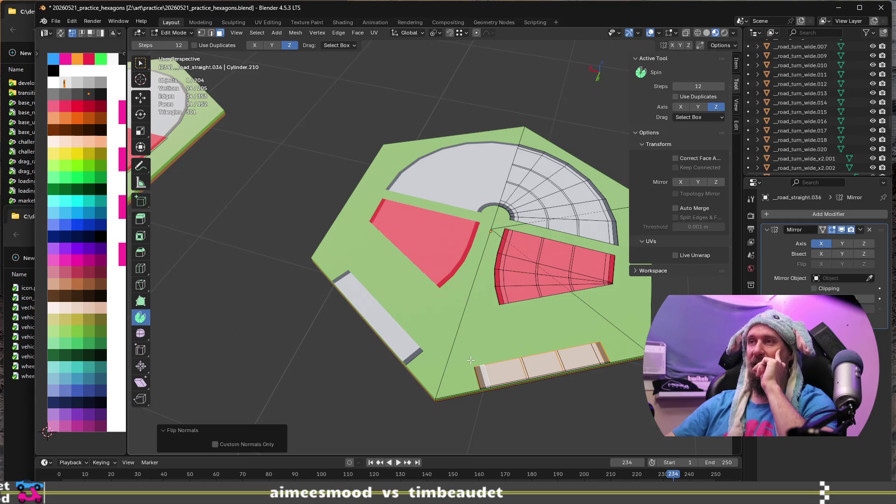
scroll(471, 359, up, 3)
middle_drag(596, 333, 375, 362)
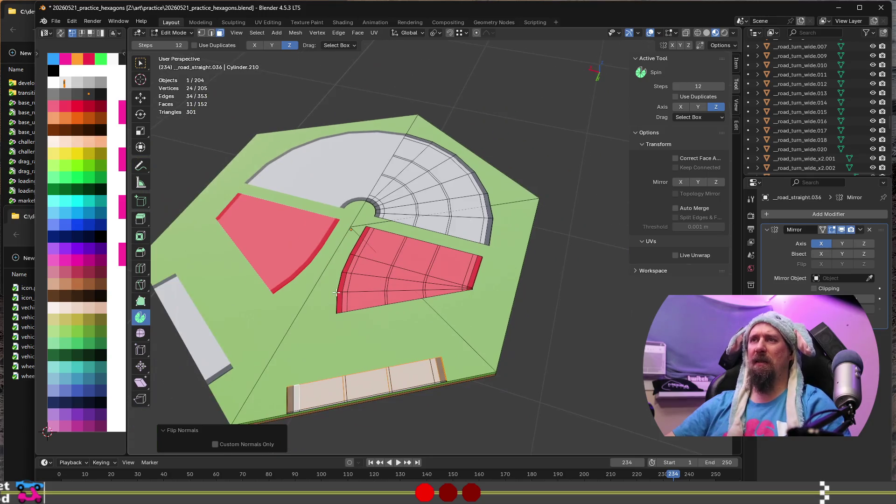
Step: Select the whole red curved road piece, switch to vertex mode, and enable snapping
alt+click(336, 291)
middle_drag(336, 292, 373, 299)
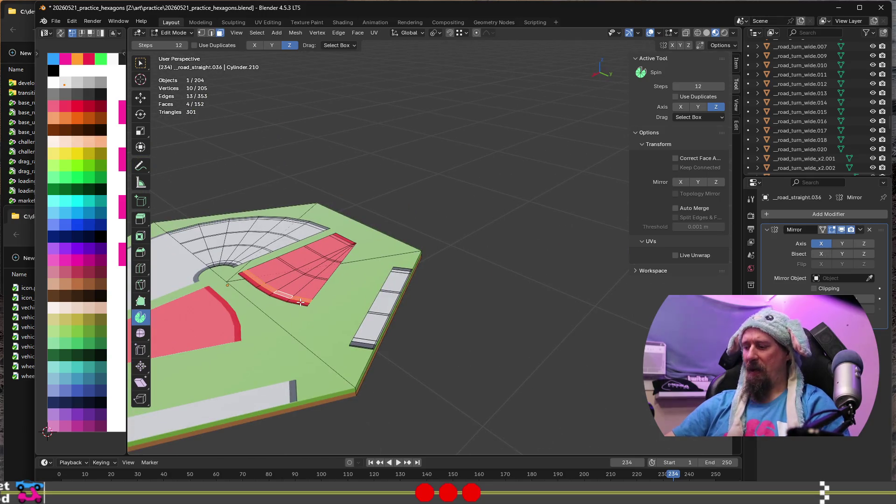
key(l)
scroll(303, 303, up, 4)
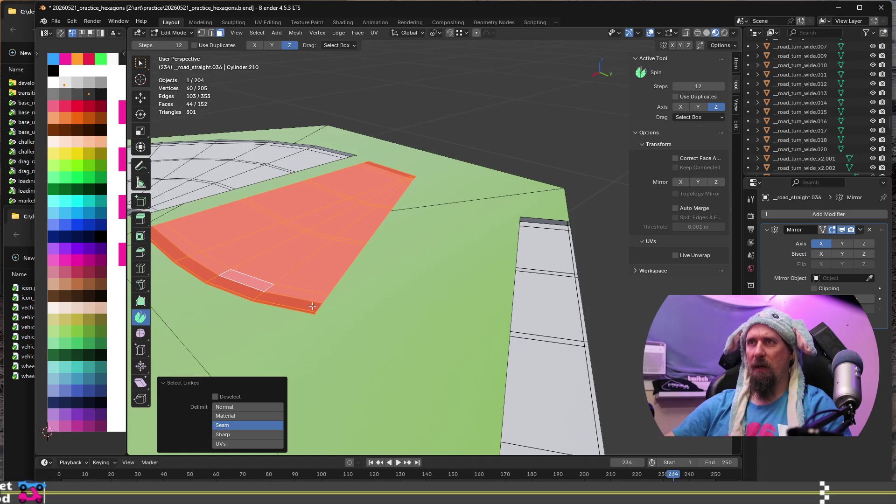
key(1)
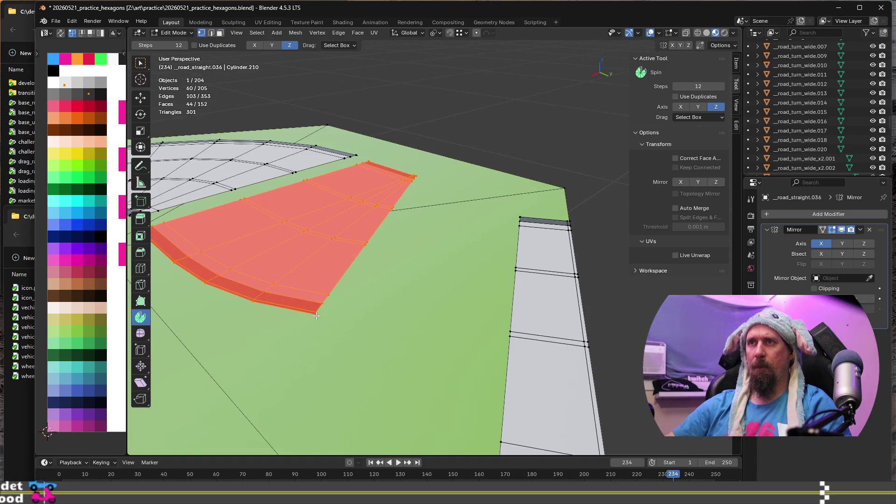
scroll(322, 317, down, 3)
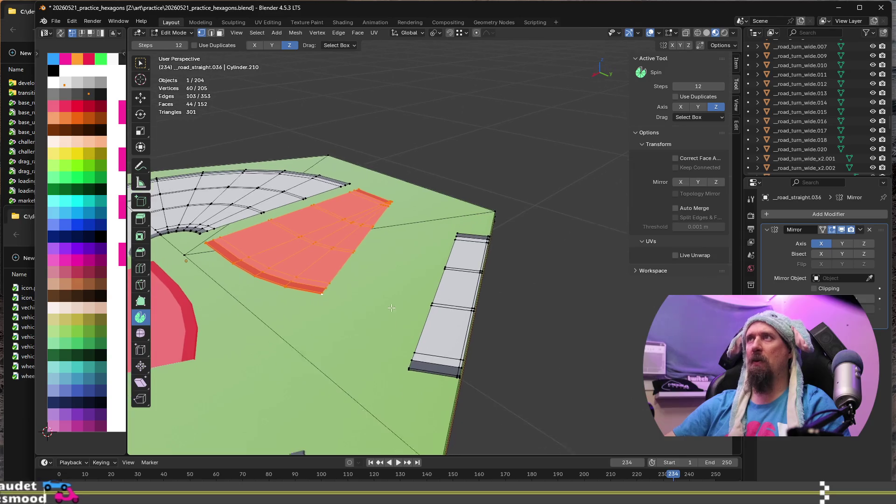
click(450, 34)
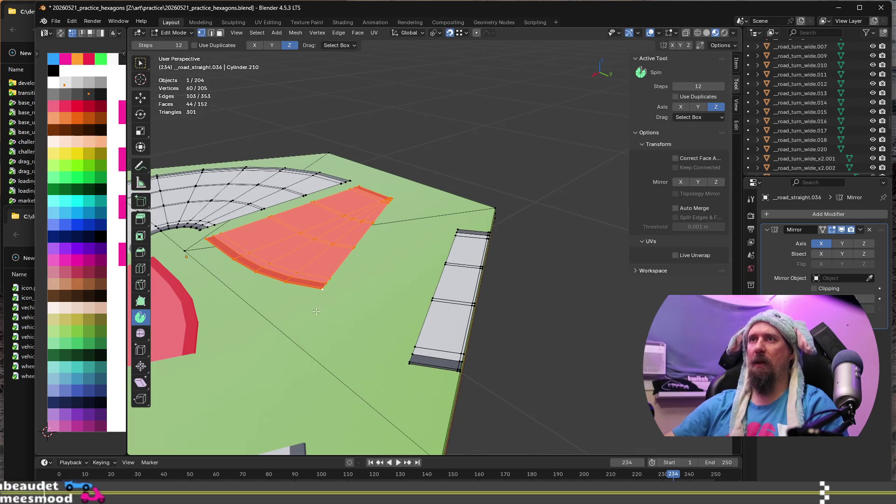
Step: Grab the red curved piece and snap it against the straight grey strip's end
key(g)
click(513, 388)
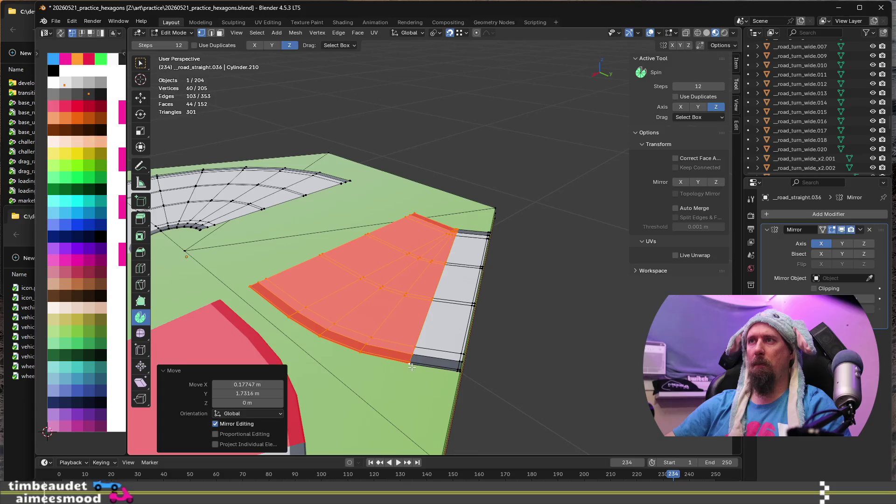
scroll(519, 391, down, 3)
mouse_move(519, 390)
middle_down()
mouse_move(596, 408)
mouse_move(476, 423)
mouse_move(489, 383)
middle_up()
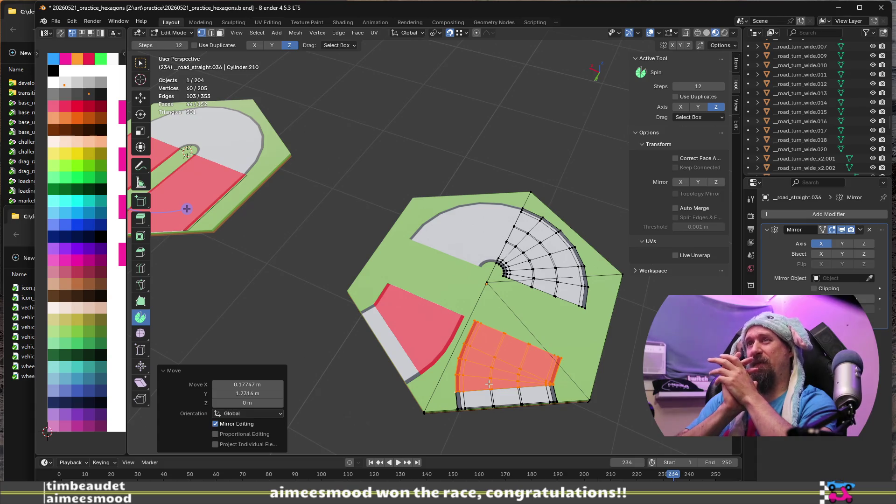
Step: Orbit and zoom in close to inspect where the curved piece meets the tile edge
scroll(489, 383, up, 8)
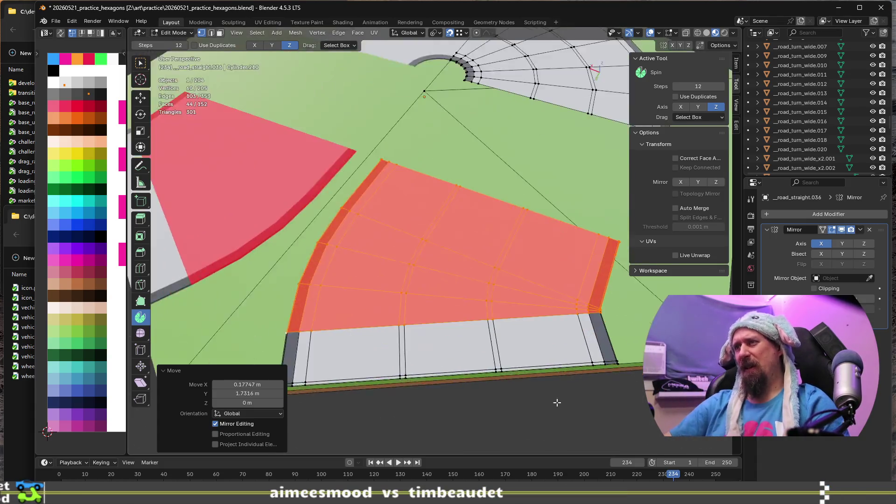
scroll(606, 332, down, 4)
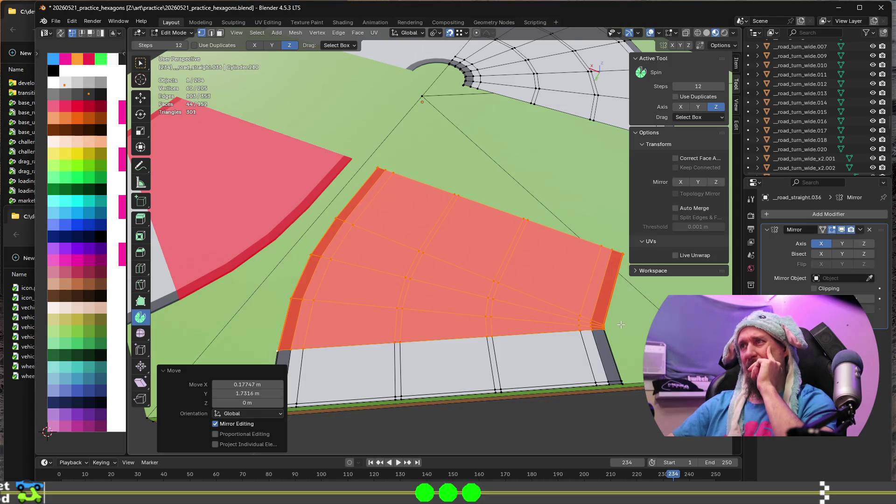
scroll(620, 325, down, 3)
mouse_move(621, 324)
middle_down()
mouse_move(530, 326)
mouse_move(616, 324)
middle_up()
scroll(616, 324, down, 4)
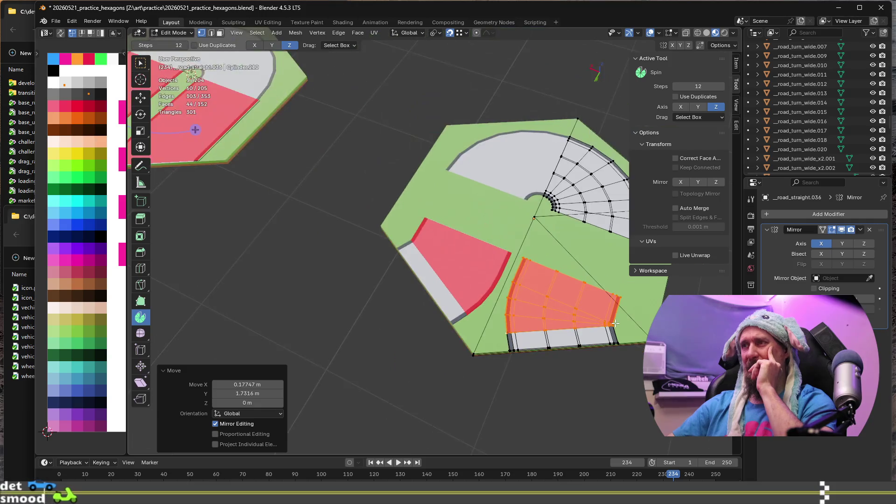
scroll(614, 323, down, 2)
scroll(613, 323, up, 5)
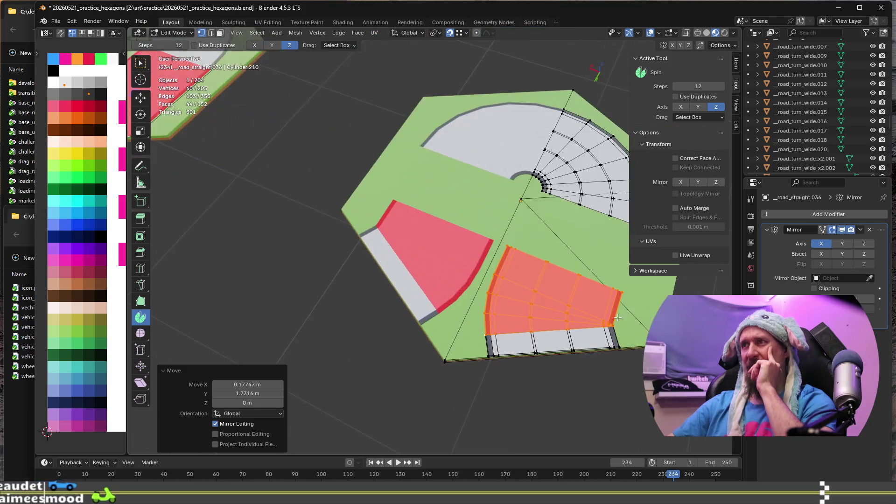
mouse_move(614, 323)
middle_down()
mouse_move(514, 298)
mouse_move(486, 317)
mouse_move(480, 211)
middle_up()
scroll(483, 320, up, 4)
scroll(480, 210, down, 5)
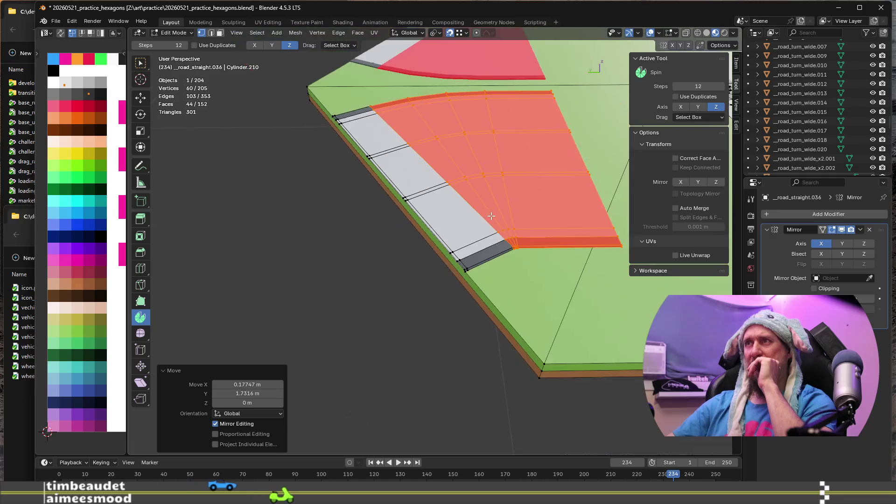
click(524, 230)
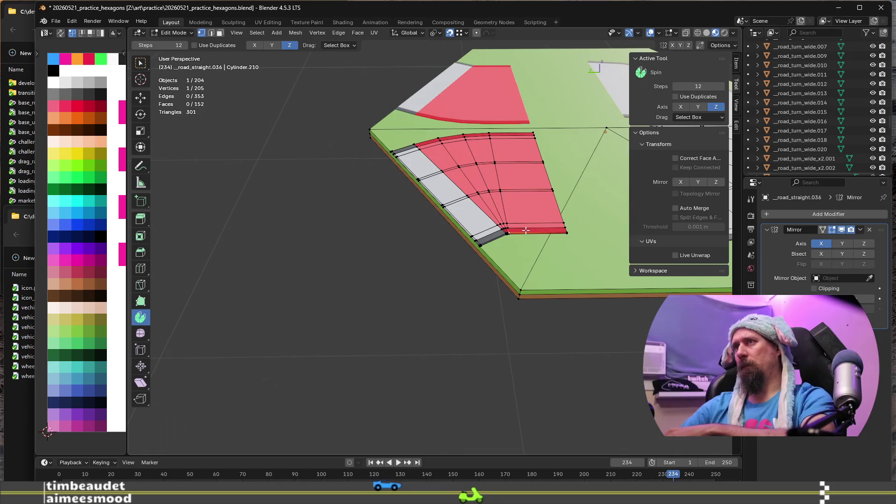
Step: Reselect the red curved road piece and delete its faces
key(ctrl+z)
key(x)
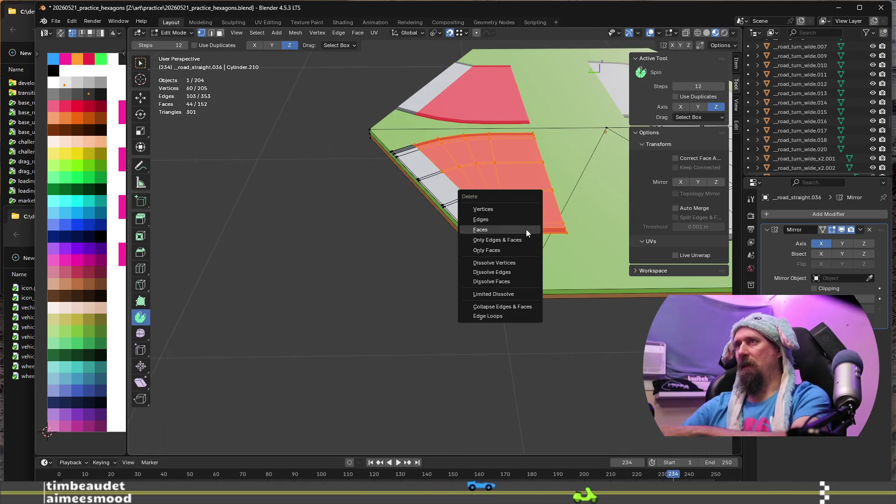
click(526, 229)
scroll(497, 243, up, 3)
scroll(496, 242, up, 2)
Step: Duplicate the road strip's end edge in place
key(2)
click(453, 241)
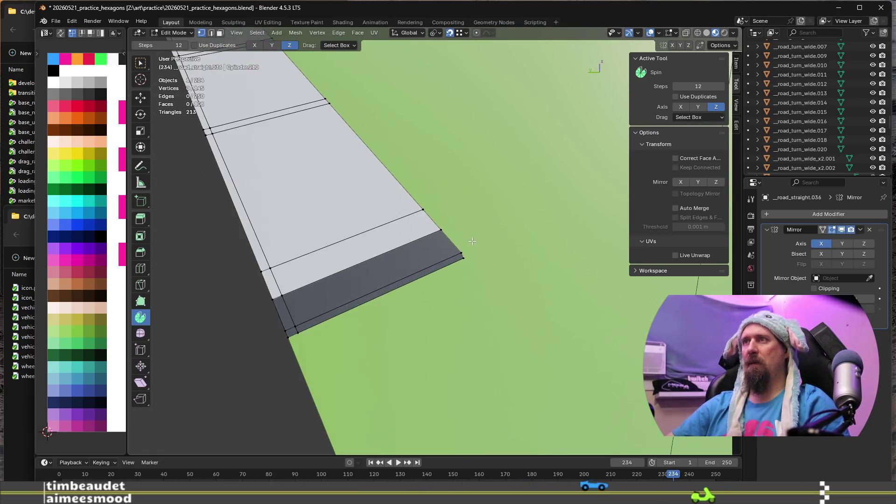
middle_drag(453, 241, 482, 250)
key(shift+d)
right_click(476, 241)
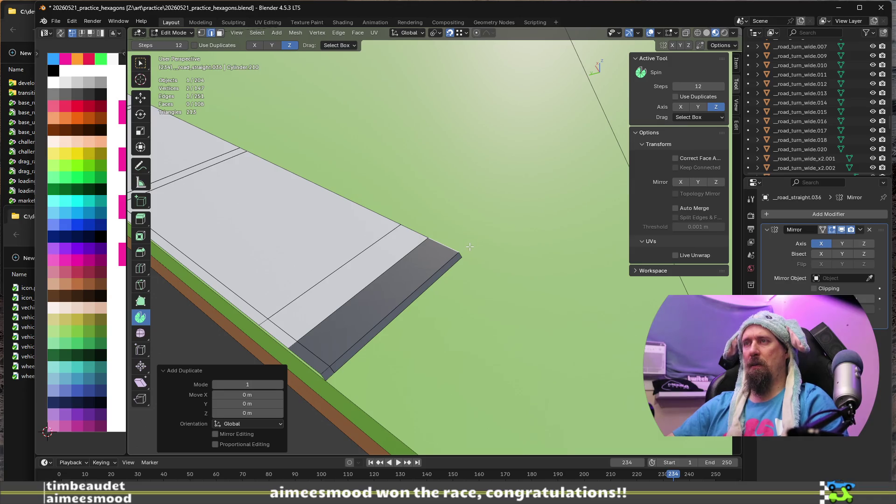
Step: Slide a vertex of the duplicated edge out toward the hexagon's rim, factor −5.159
key(1)
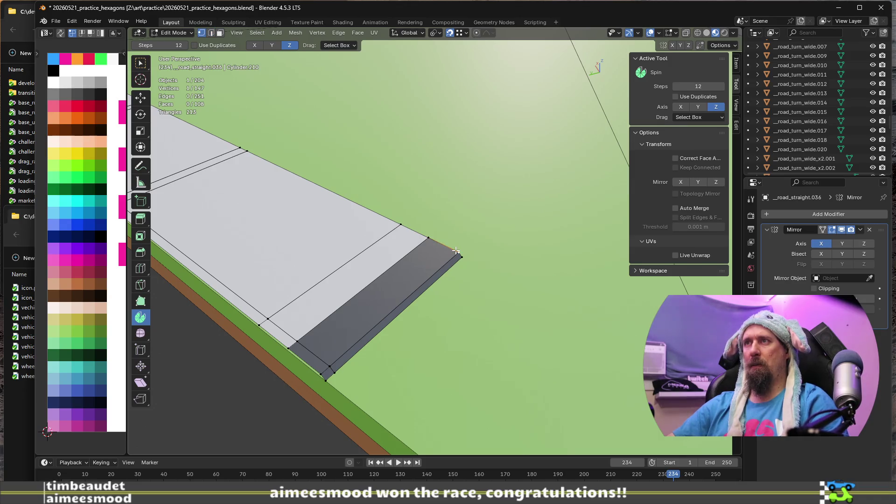
key(shift+v)
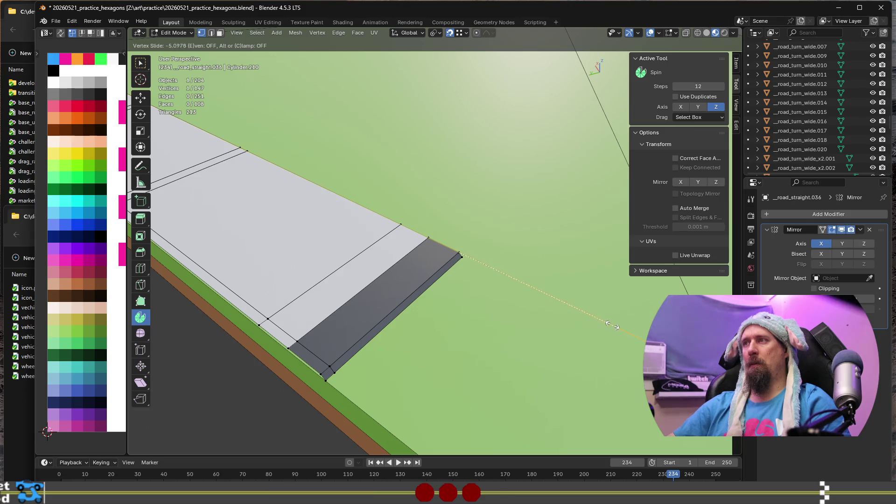
click(614, 326)
scroll(613, 325, down, 5)
mouse_move(614, 326)
middle_down()
mouse_move(463, 361)
mouse_move(491, 370)
middle_up()
scroll(464, 361, down, 3)
scroll(463, 361, up, 3)
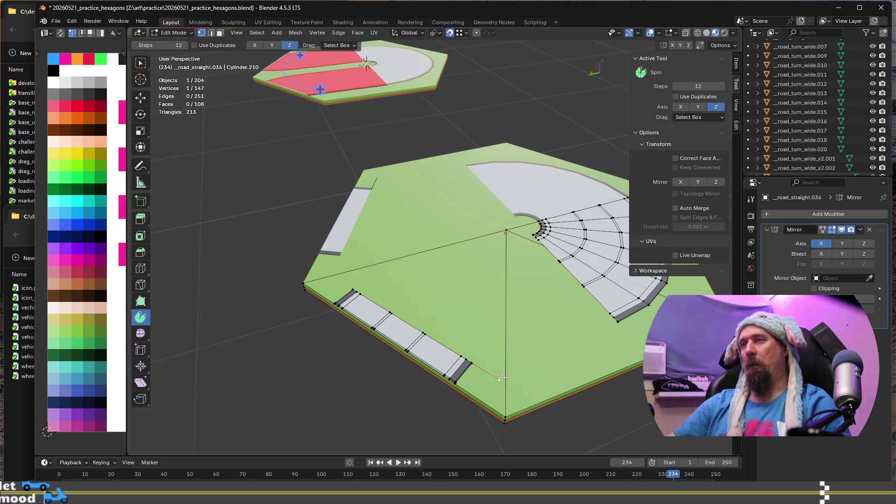
scroll(501, 377, up, 2)
key(shift+s)
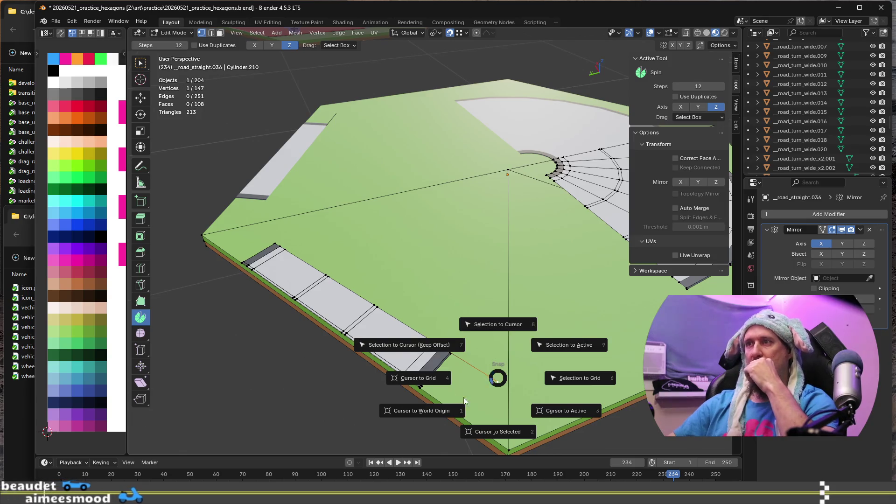
Step: Put the 3D cursor on the selected vertex and spin the strip's edge loop into a curved fan
click(494, 433)
scroll(467, 373, up, 2)
alt+click(402, 309)
scroll(402, 309, down, 3)
shift+middle_drag(468, 305, 393, 286)
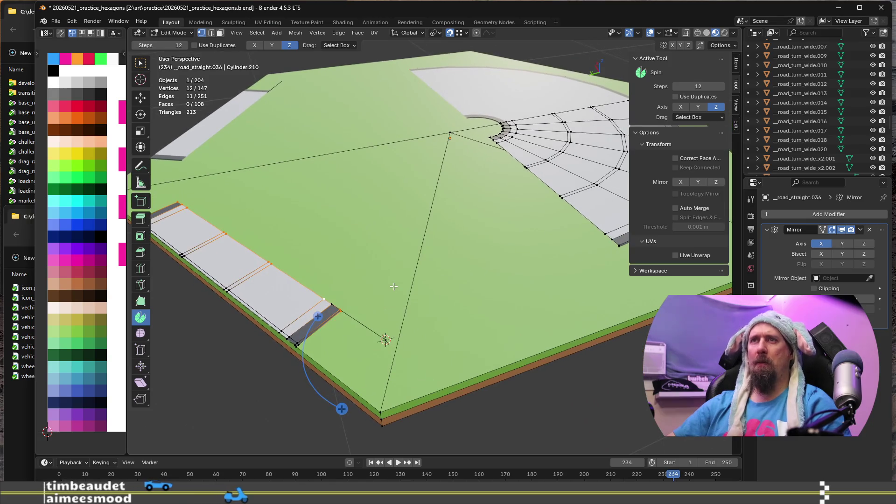
mouse_move(318, 317)
mouse_down()
mouse_move(366, 310)
mouse_move(354, 315)
mouse_up()
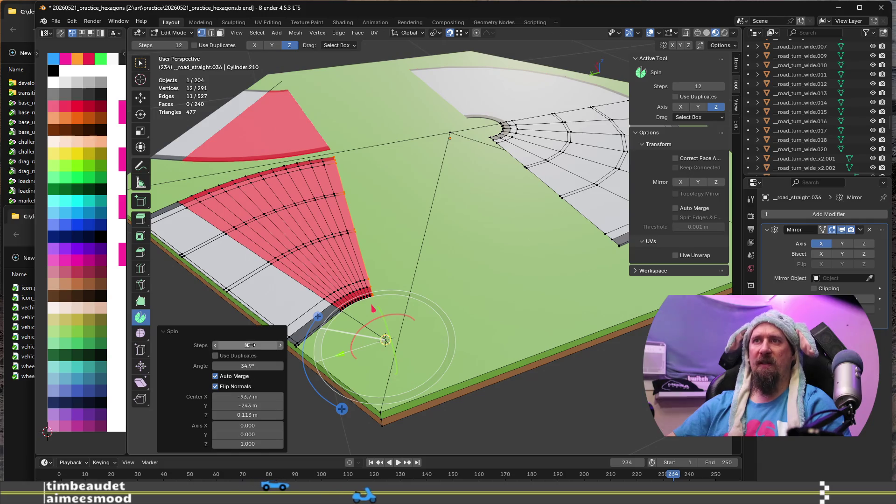
Step: Set the spin to a 30° angle with 3 steps
click(252, 366)
text(30)
key(Return)
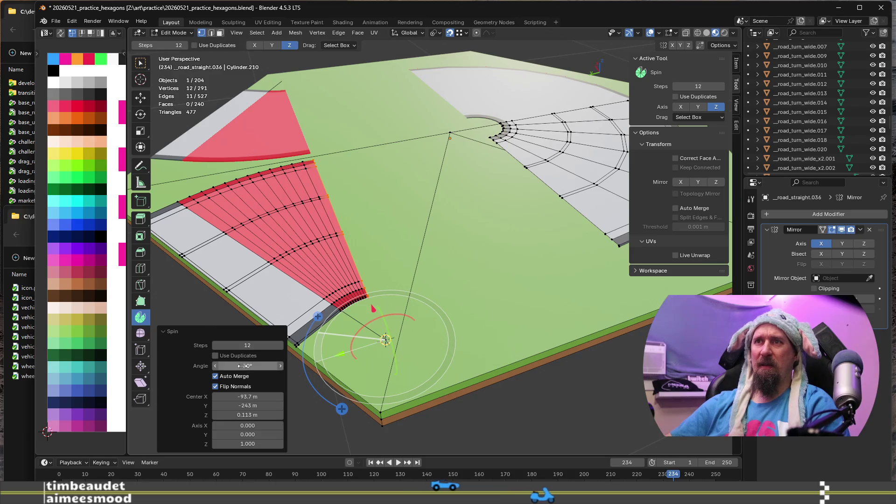
click(254, 344)
text(3)
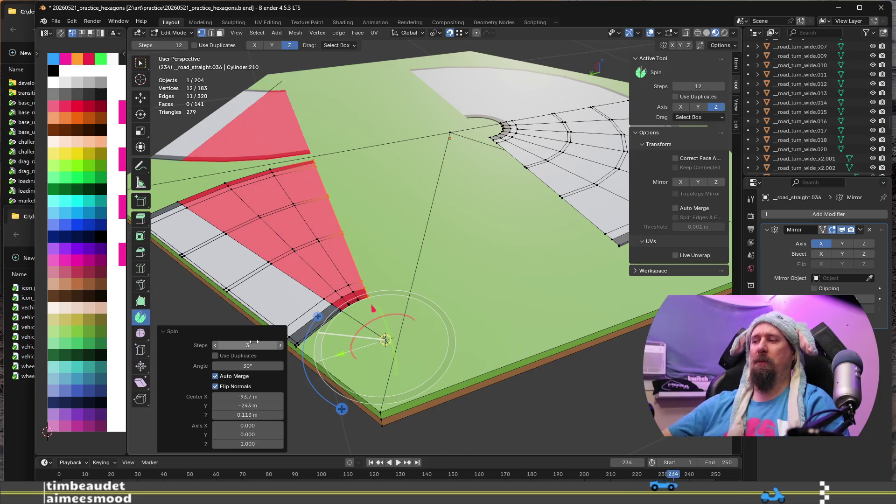
key(ctrl+a)
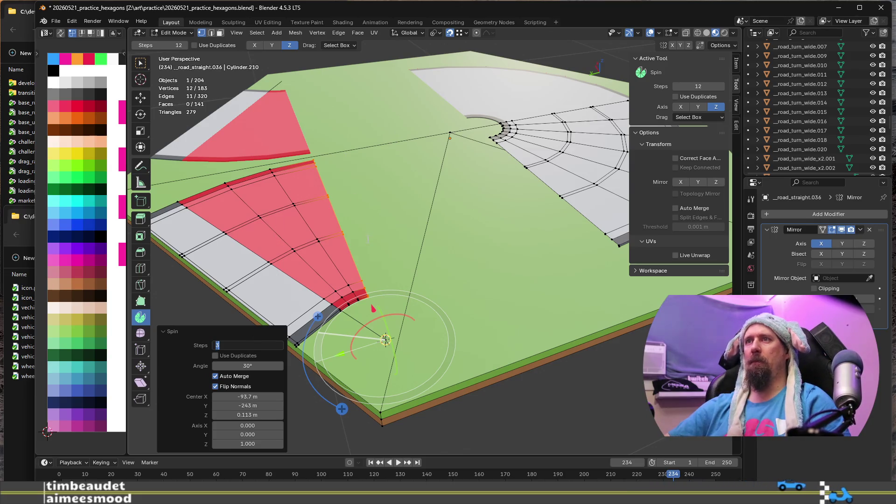
key(Return)
Step: Inspect the two mirrored road bends in Object Mode from several angles
mouse_move(534, 378)
middle_down()
mouse_move(510, 312)
mouse_move(566, 402)
middle_up()
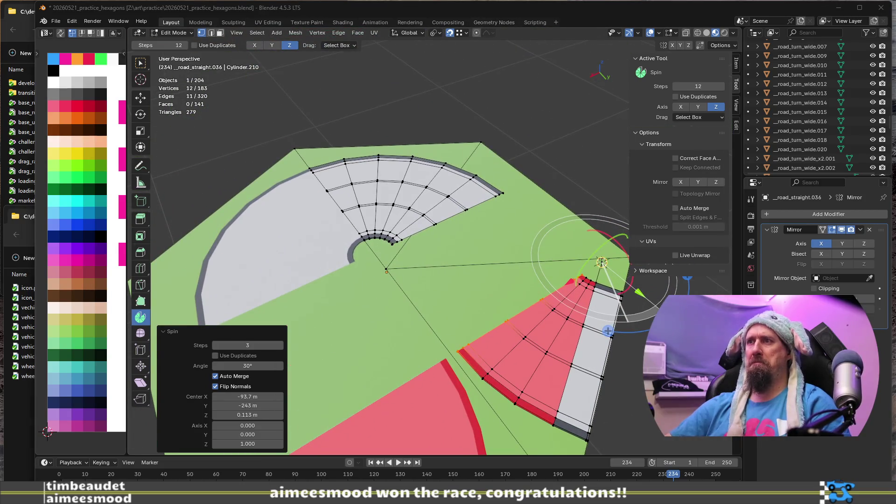
middle_drag(489, 264, 462, 284)
scroll(447, 292, down, 2)
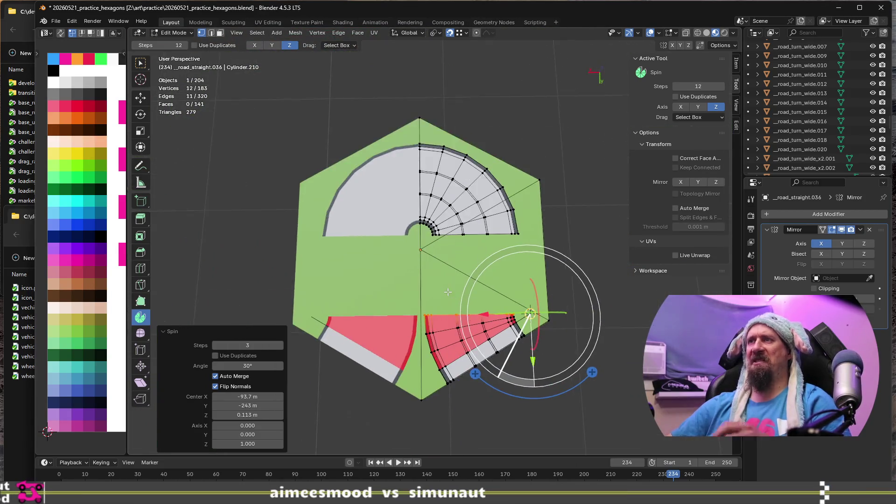
scroll(447, 292, up, 1)
scroll(414, 307, up, 4)
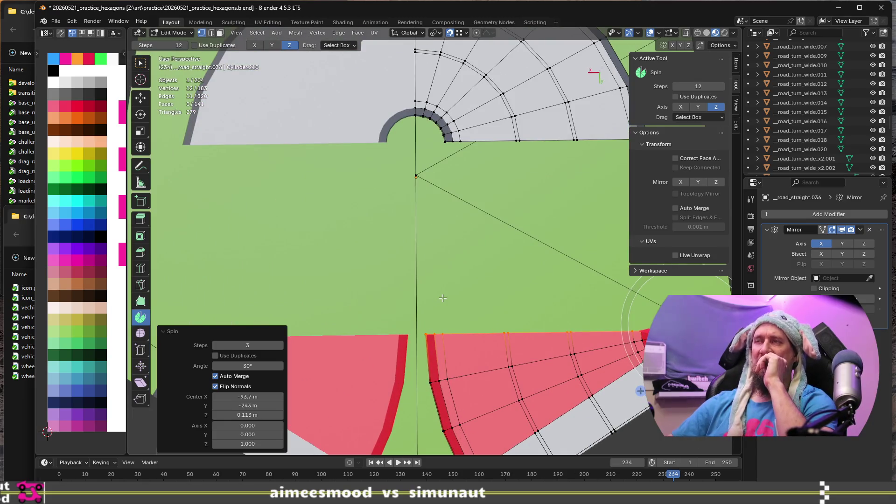
scroll(443, 298, down, 3)
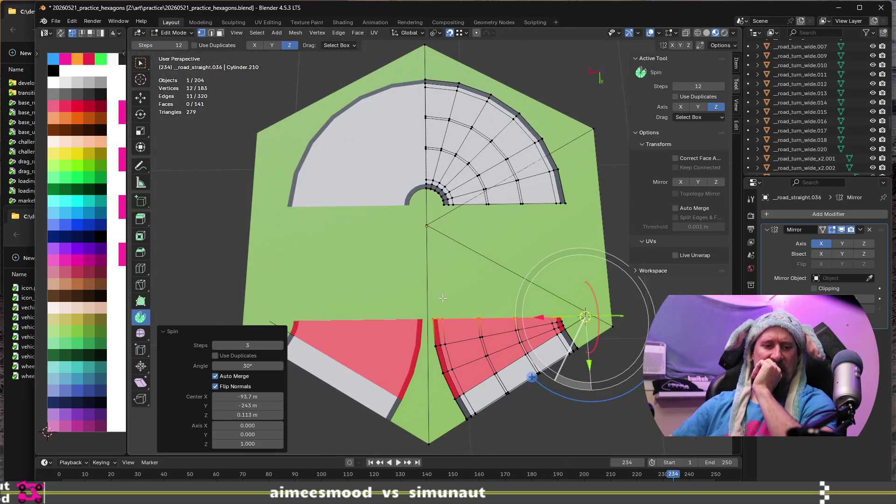
key(Tab)
scroll(444, 290, down, 4)
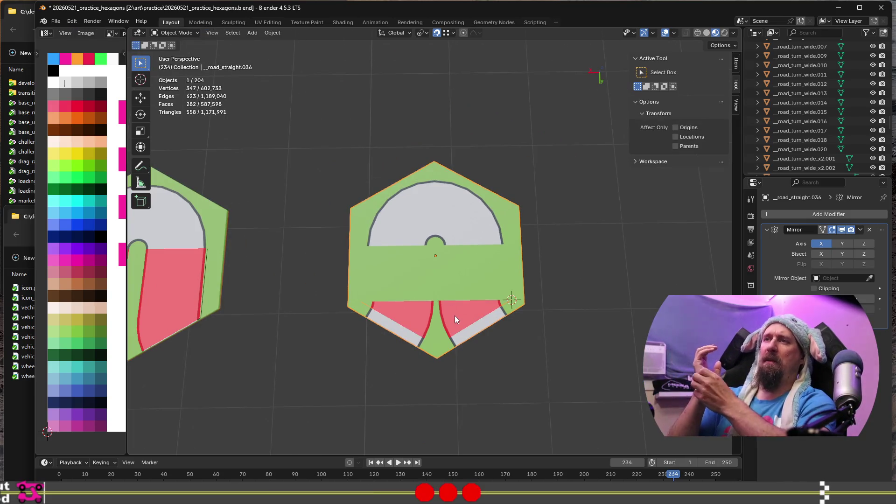
scroll(455, 316, up, 4)
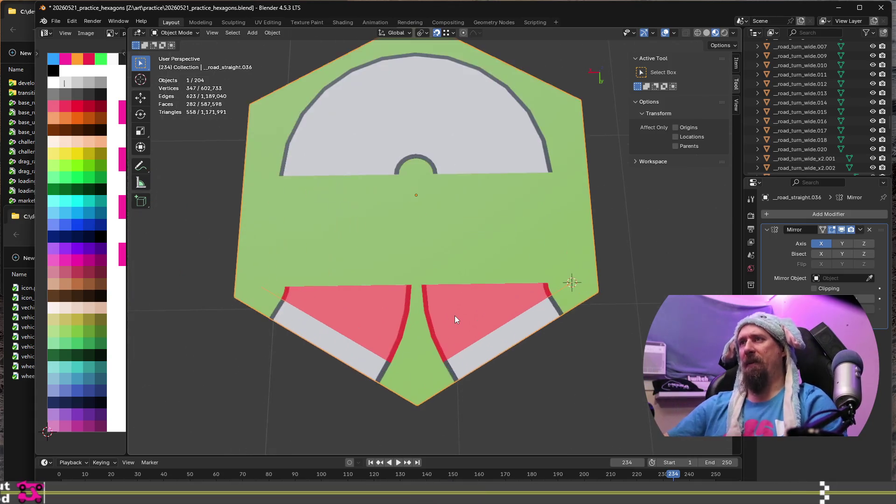
scroll(455, 316, up, 3)
mouse_move(307, 194)
middle_down()
mouse_move(420, 184)
mouse_move(525, 250)
middle_up()
scroll(410, 196, down, 4)
scroll(545, 218, up, 4)
Step: Return to Edit Mode and select the fan's left edge loop
key(Tab)
alt+click(527, 154)
scroll(466, 202, down, 3)
scroll(467, 202, up, 1)
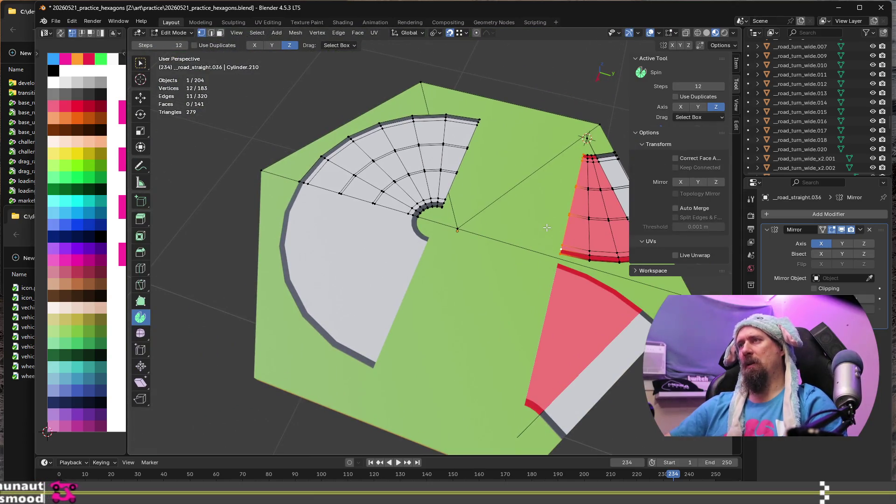
Step: Extrude the curved road's end edge about 2.78 m along Y into a straight strip
key(e)
key(y)
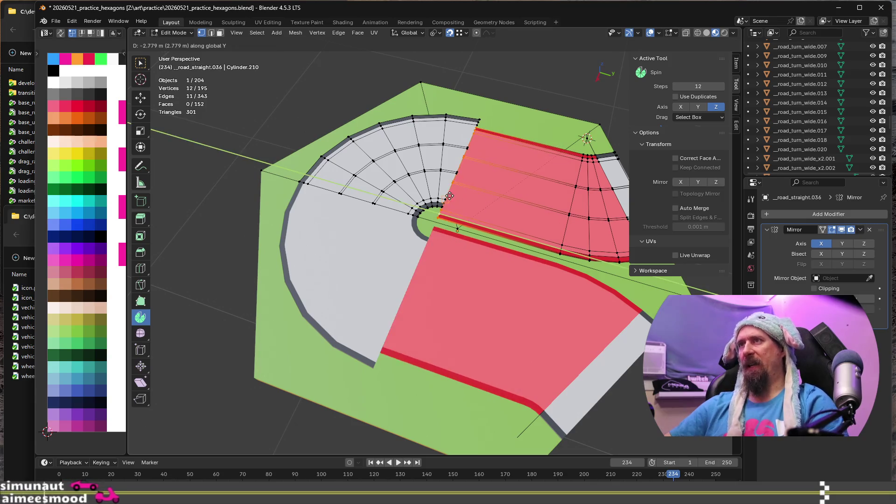
click(446, 193)
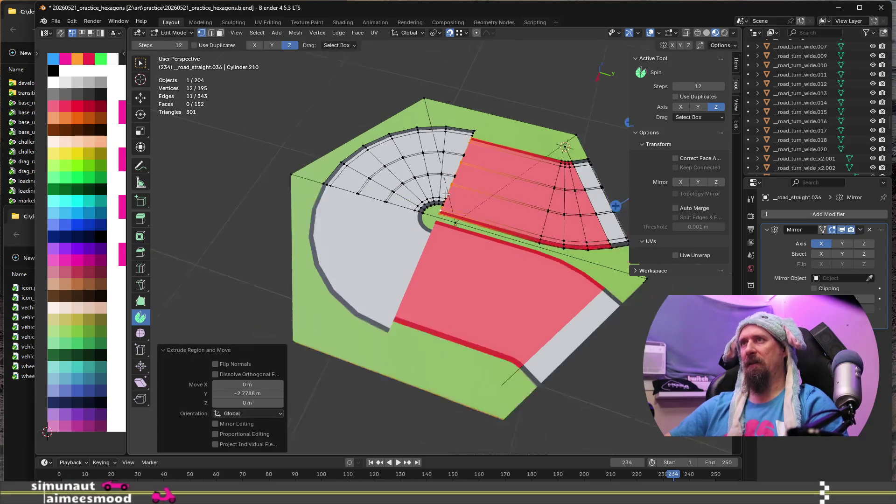
scroll(442, 196, up, 4)
middle_drag(441, 197, 381, 215)
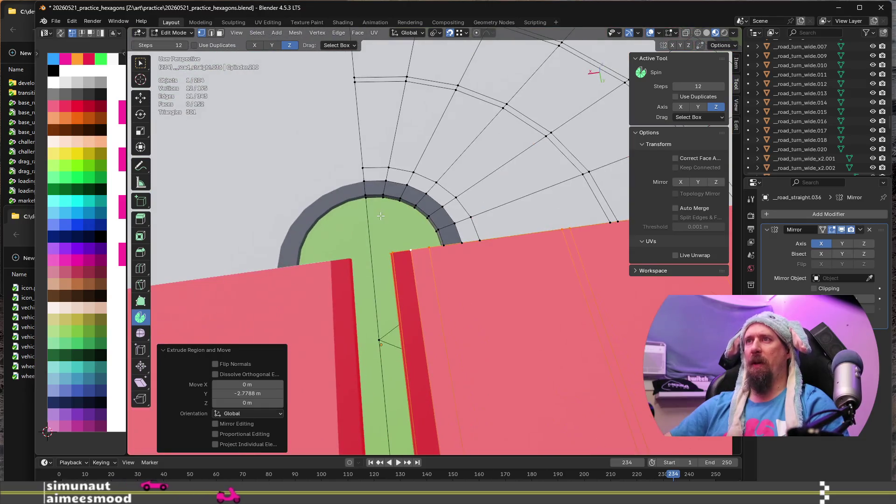
middle_drag(376, 249, 506, 246)
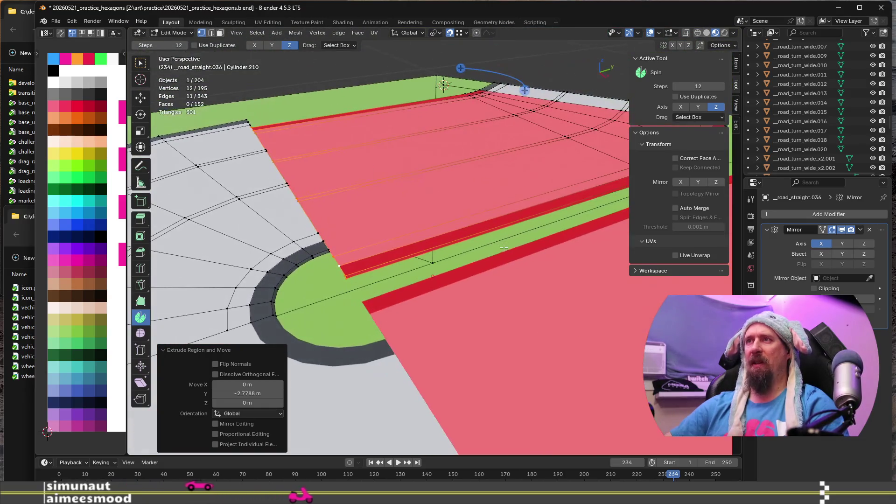
Step: Select the curb vertices beside the strip and duplicate their edges in place
click(434, 261)
scroll(434, 261, down, 1)
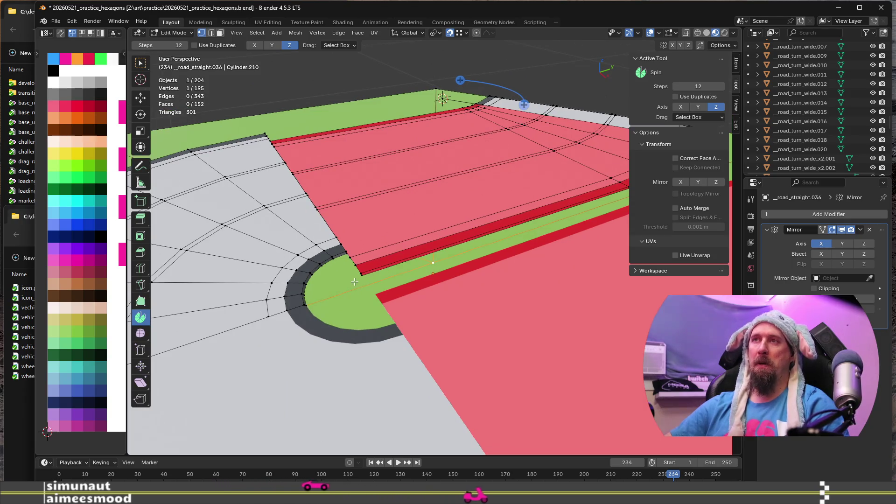
scroll(354, 282, up, 4)
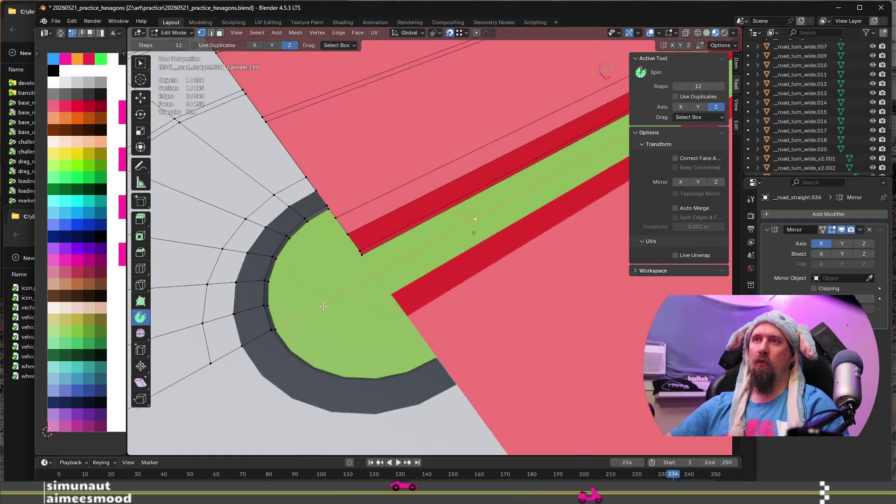
middle_drag(323, 306, 287, 306)
click(270, 298)
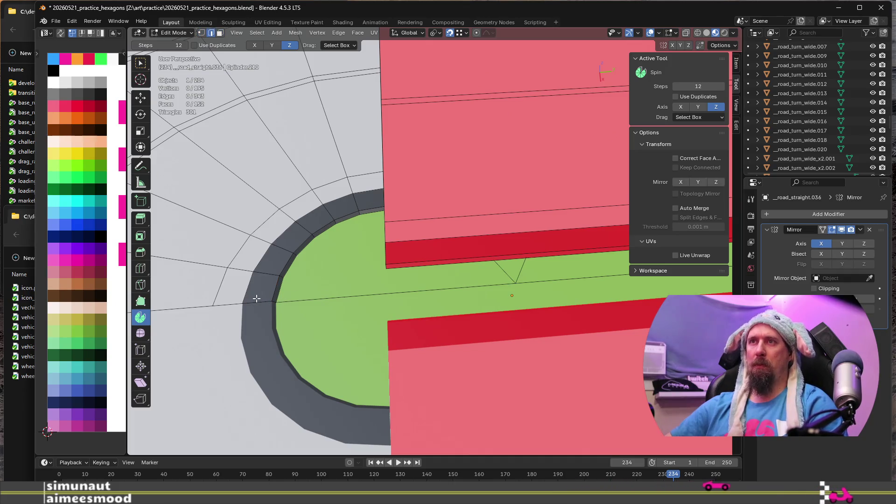
middle_drag(374, 265, 367, 251)
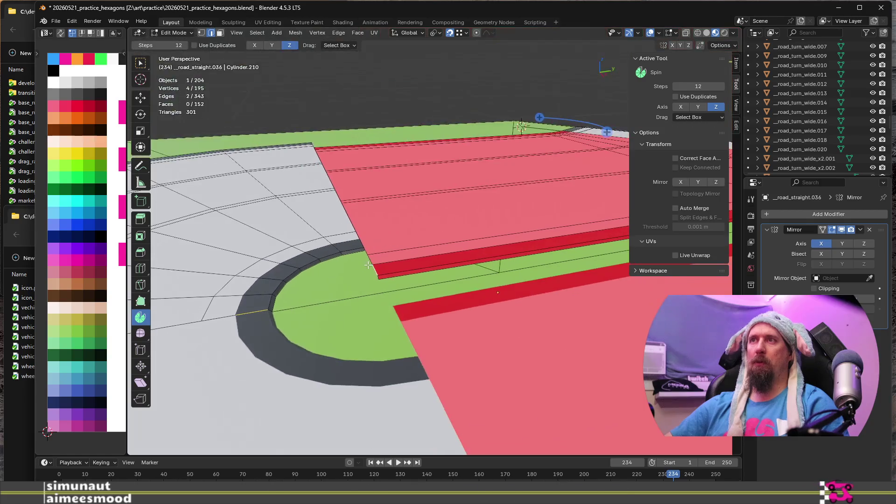
key(shift+d)
right_click(367, 251)
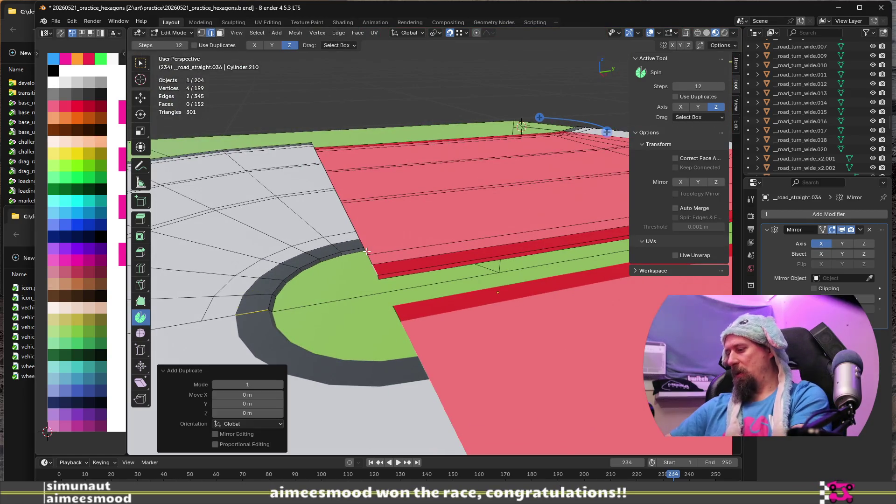
Step: Separate the duplicated edges into their own object, delete the tile copy, and remove its Mirror modifier
key(p)
click(366, 251)
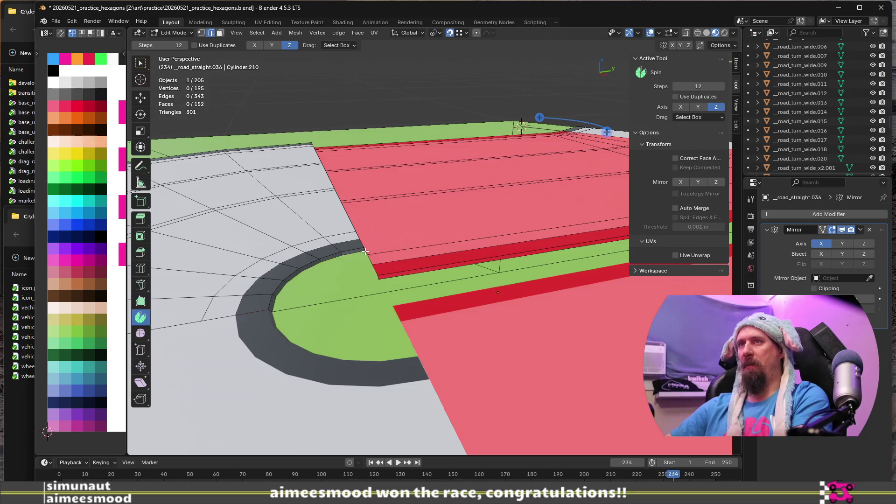
key(Tab)
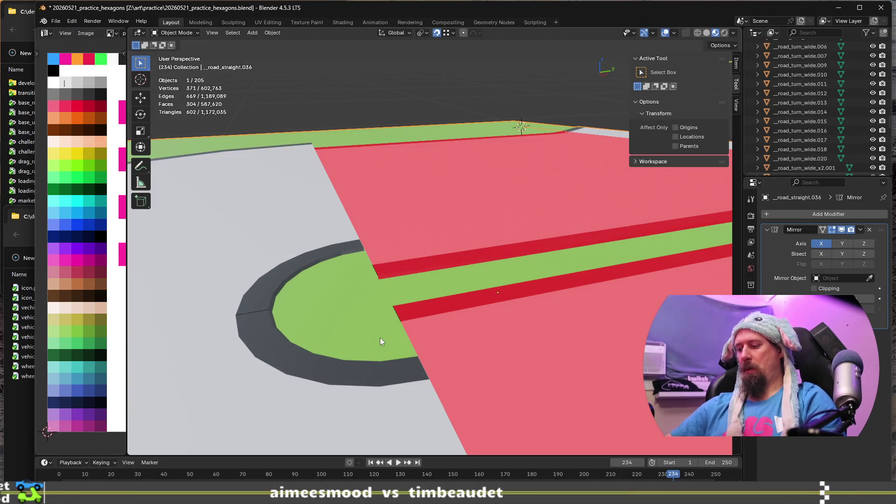
key(Delete)
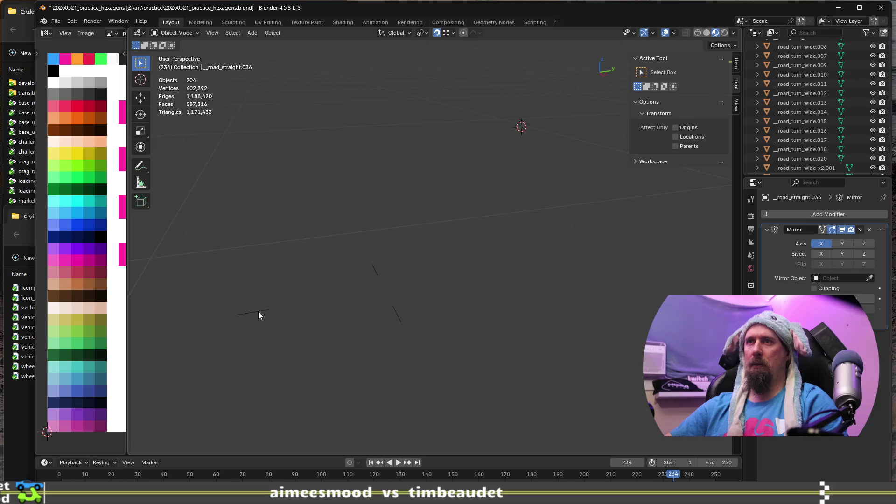
click(870, 230)
scroll(310, 321, up, 3)
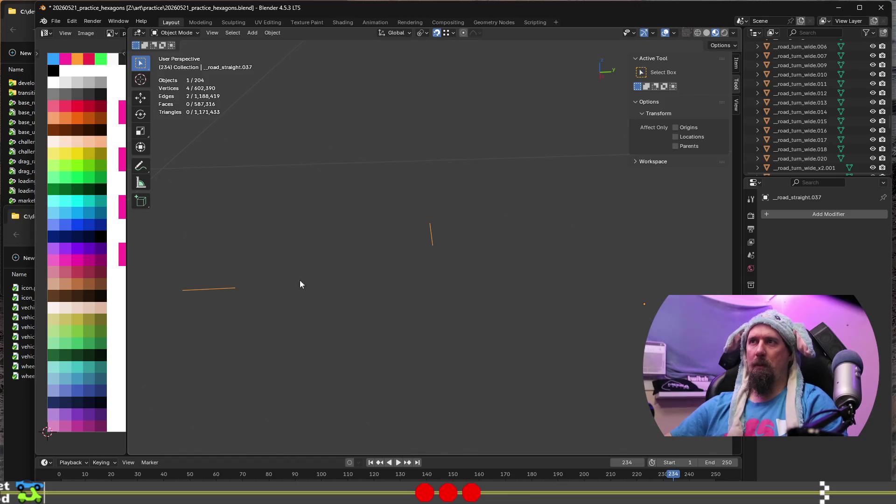
middle_drag(294, 283, 432, 276)
Step: Lengthen one guide edge by sliding its lower vertex past the edge's end
key(Tab)
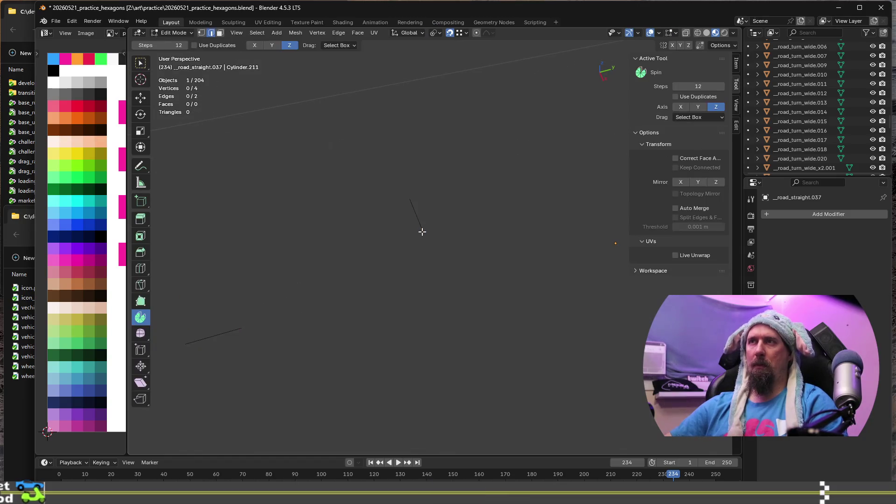
key(Tab)
key(Tab)
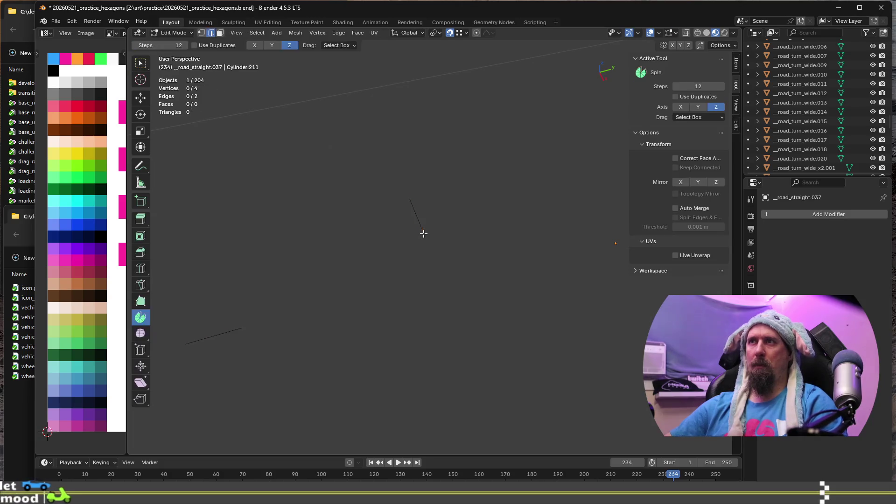
key(1)
click(425, 232)
key(g)
key(g)
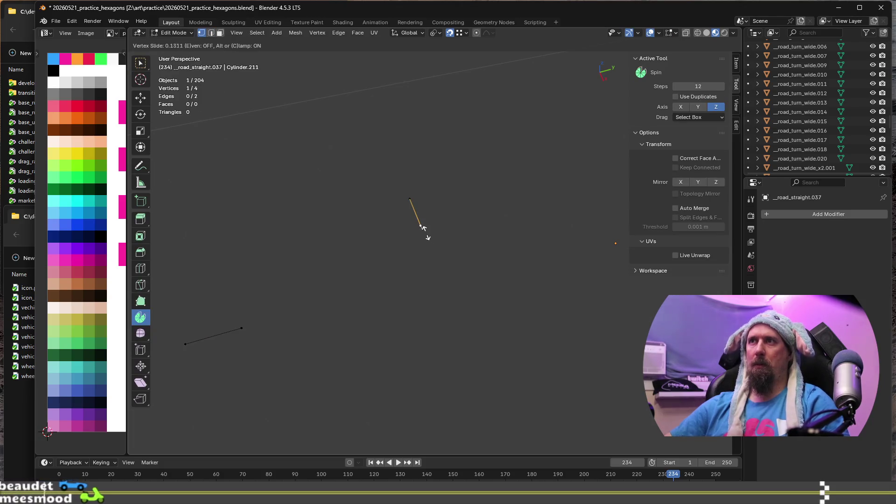
key(c)
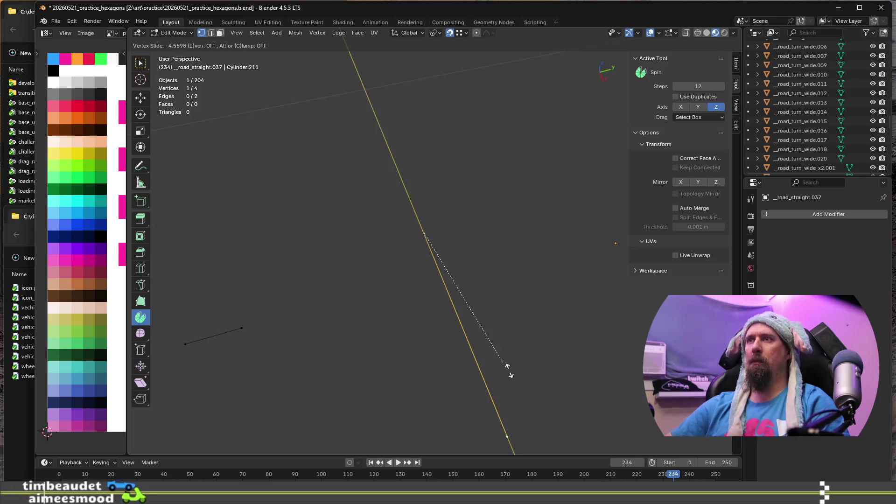
click(498, 343)
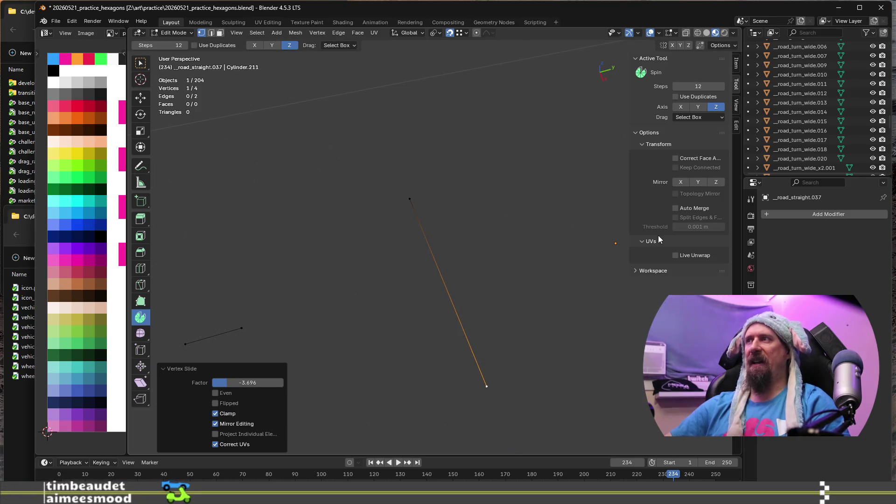
Step: With auto merge and edge split on, slide the short left edge's vertex so the edges cross
click(735, 104)
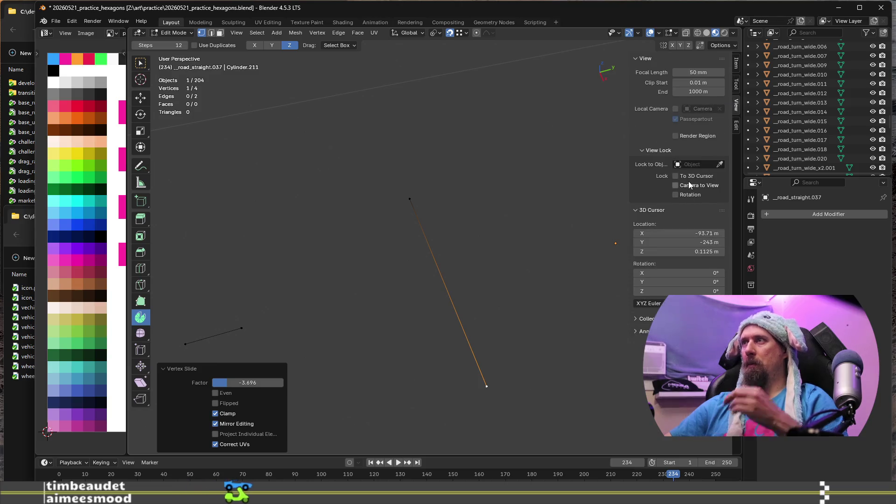
click(736, 84)
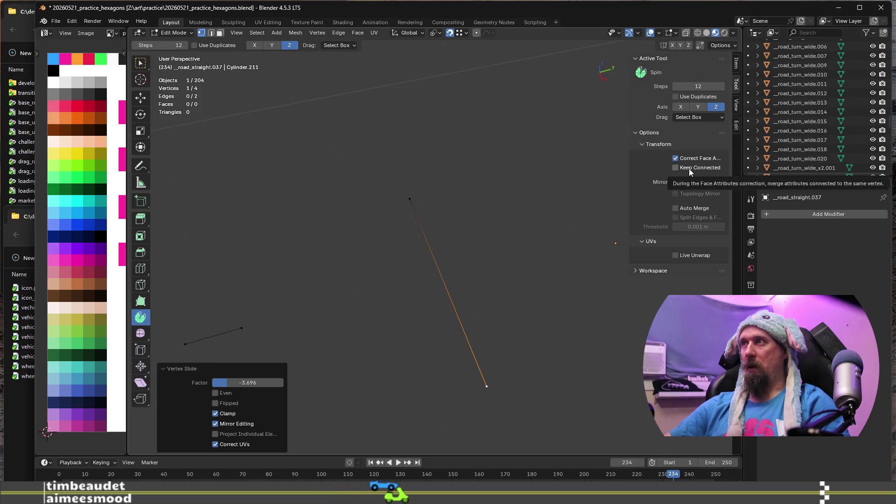
drag(690, 208, 690, 220)
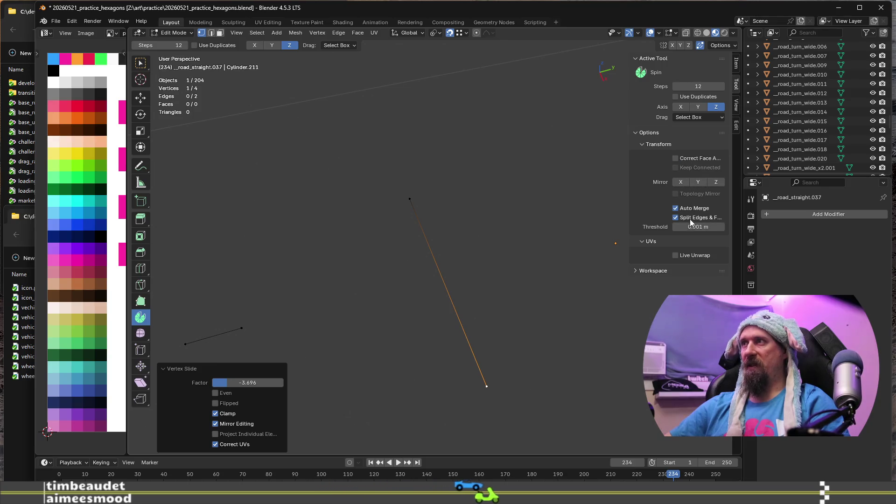
click(241, 328)
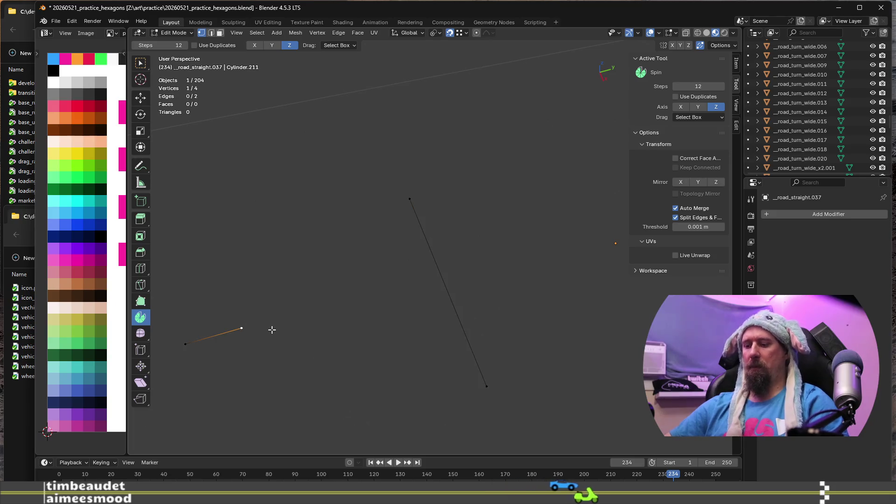
key(shift+v)
click(507, 285)
click(676, 207)
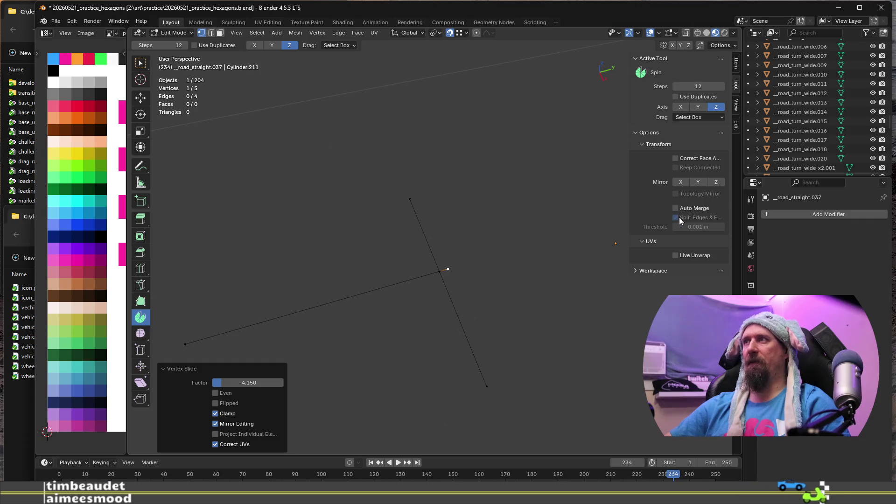
Step: Snap the 3D cursor to the centre vertex where the guide edges cross, then exit Edit Mode
click(440, 271)
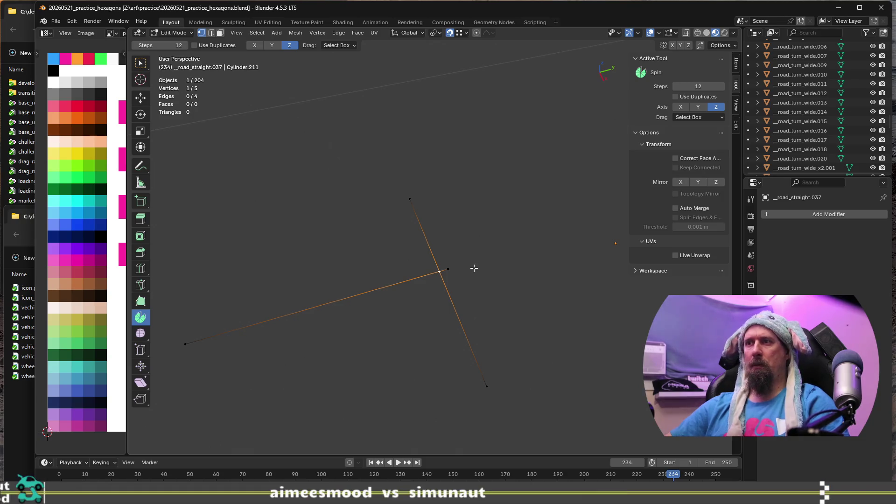
key(shift+s)
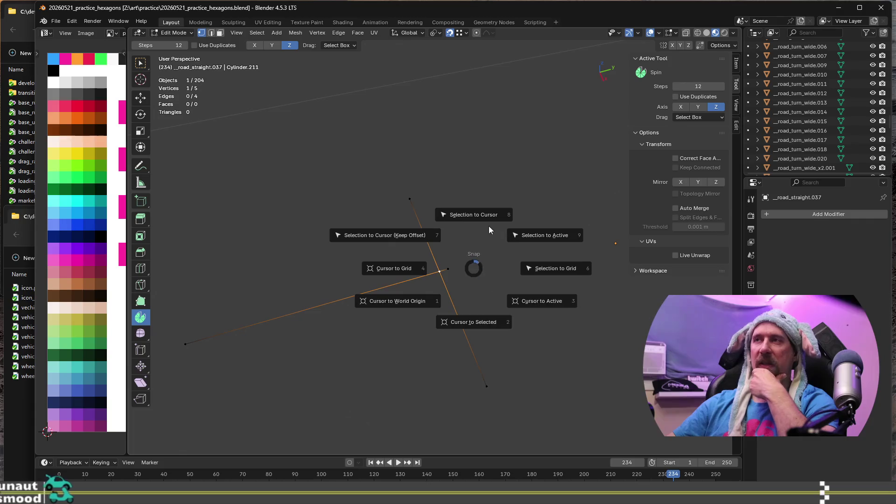
click(484, 321)
middle_drag(484, 316, 468, 297)
key(Tab)
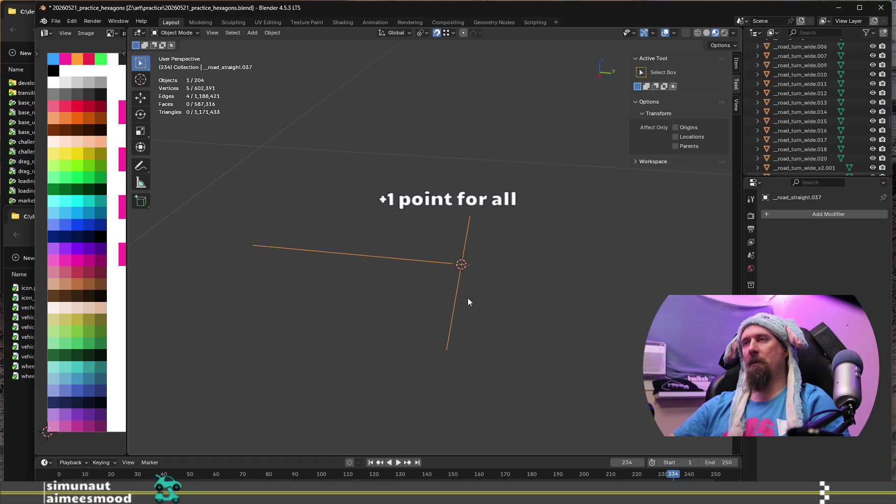
Step: Unhide all objects and open road_straight.036 in Edit Mode
middle_drag(469, 302, 469, 302)
key(alt+h)
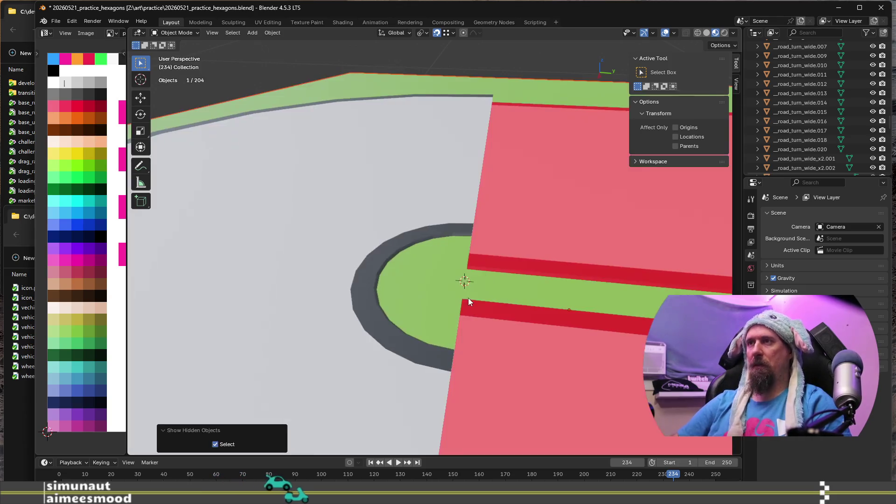
scroll(427, 290, up, 2)
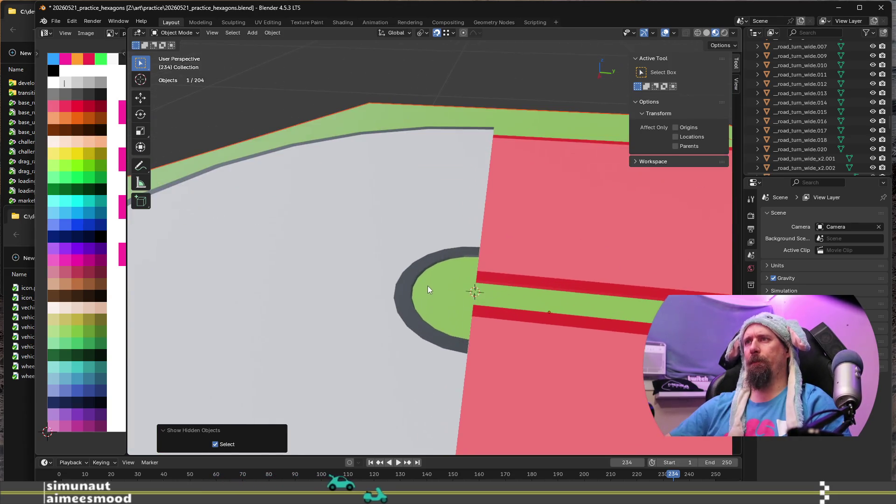
click(483, 257)
key(Tab)
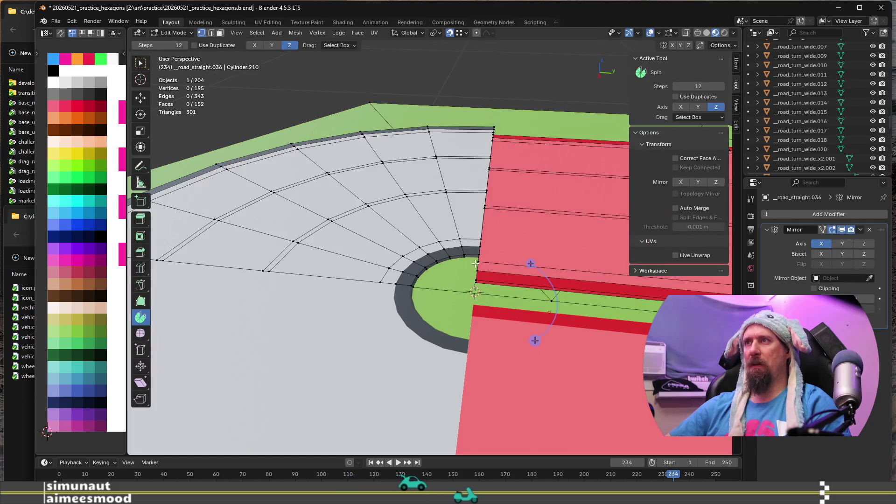
Step: Zoom and pan across the fan mesh to frame the red road mesh
scroll(488, 298, up, 2)
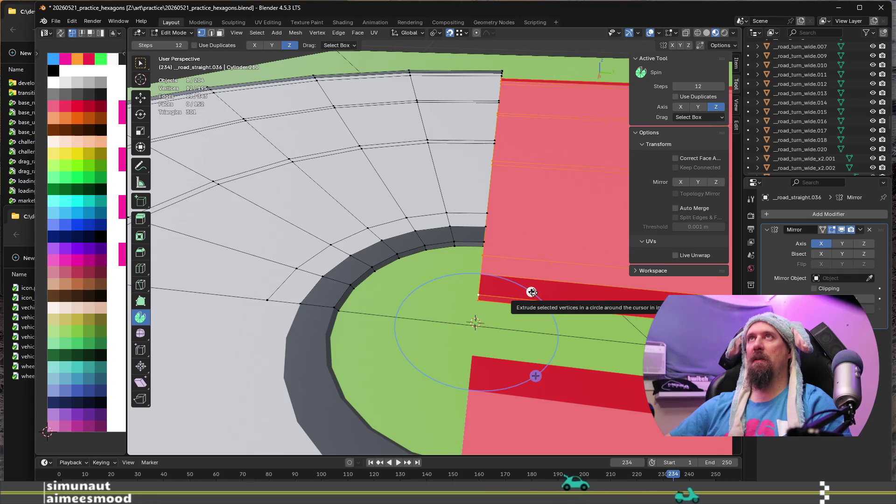
scroll(518, 305, down, 1)
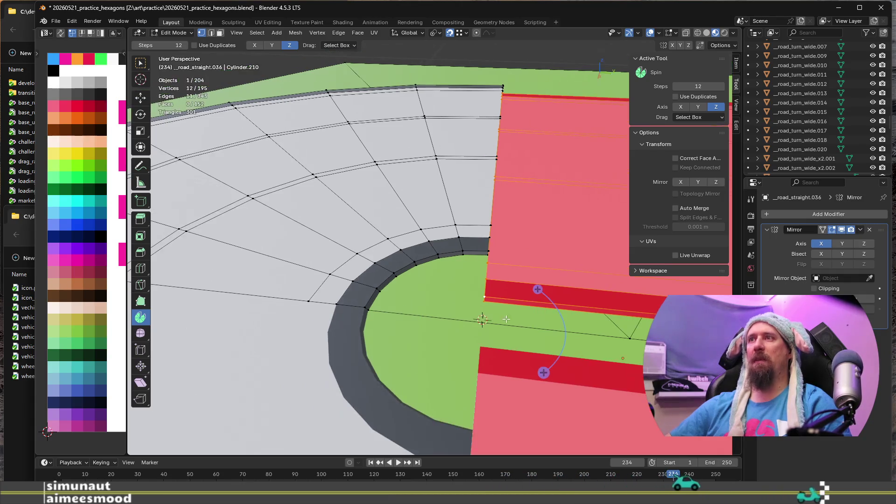
scroll(481, 317, down, 2)
scroll(453, 320, down, 1)
scroll(453, 320, down, 1)
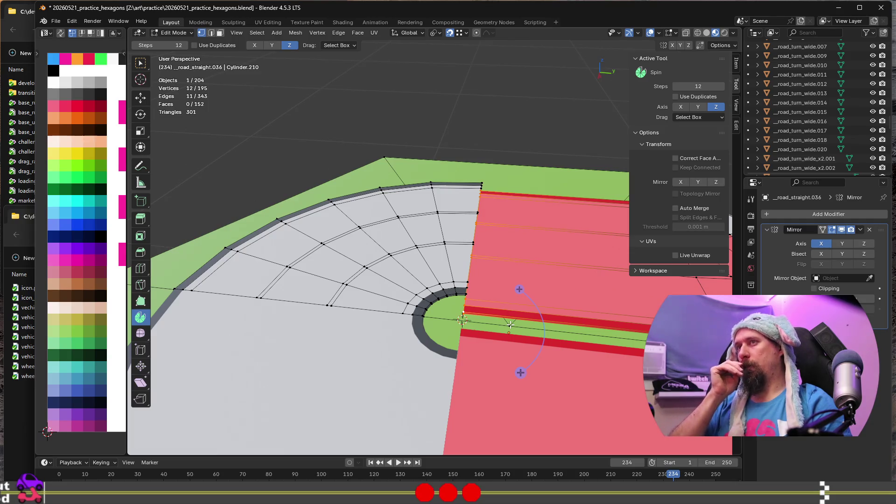
scroll(489, 297, up, 2)
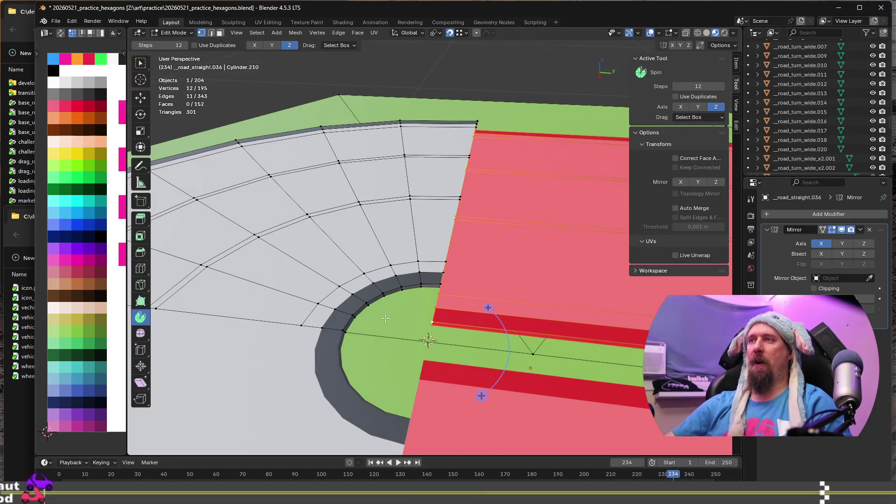
scroll(485, 332, down, 3)
shift+middle_drag(485, 332, 637, 312)
scroll(637, 312, up, 3)
scroll(637, 312, down, 3)
mouse_move(326, 382)
shift+middle_down()
mouse_move(486, 362)
mouse_move(476, 301)
shift+middle_up()
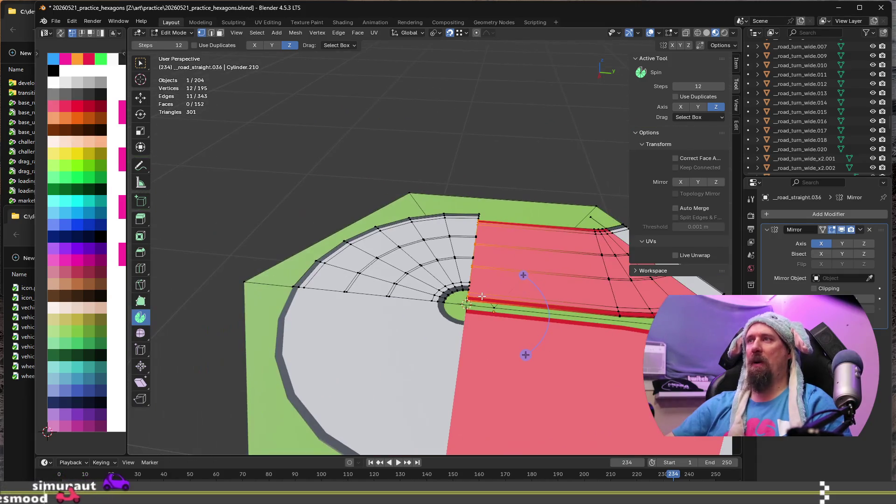
scroll(476, 301, up, 3)
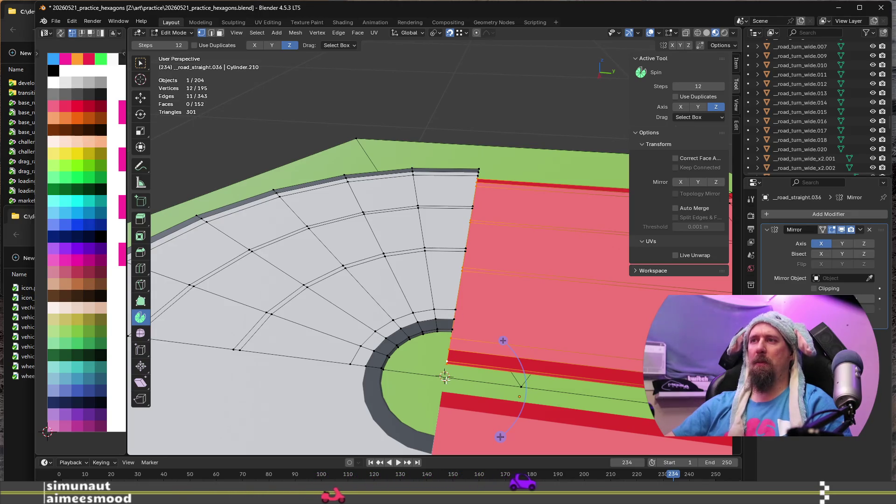
scroll(446, 378, down, 1)
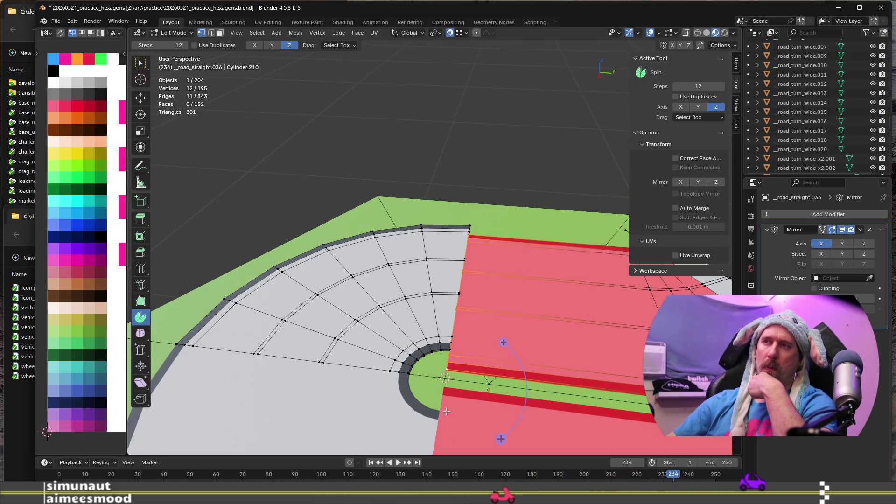
scroll(450, 319, up, 1)
scroll(449, 319, down, 2)
scroll(447, 371, up, 1)
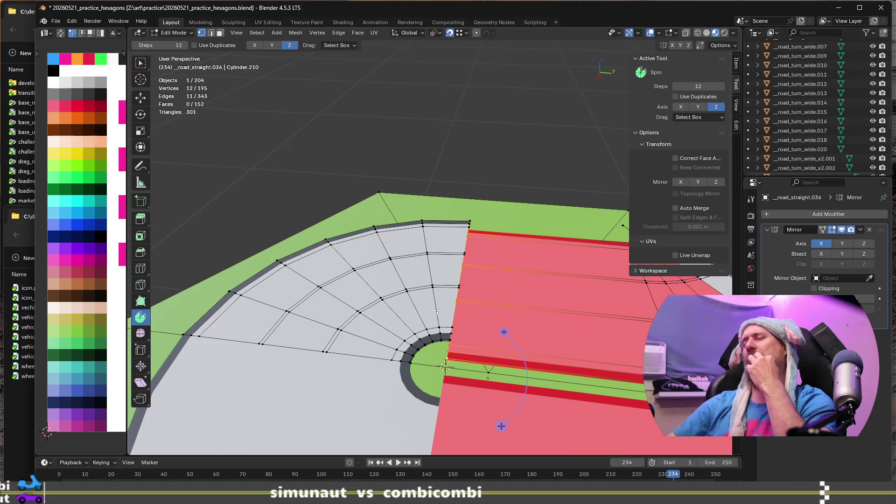
scroll(453, 349, up, 2)
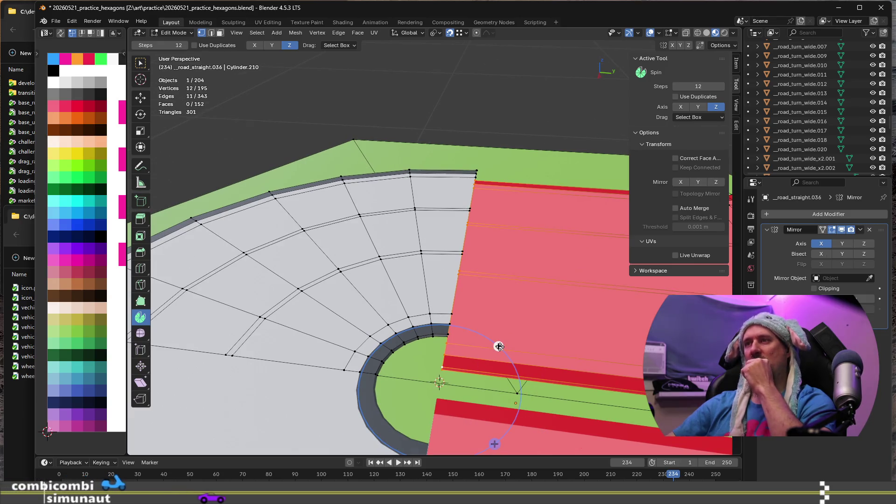
Step: Spin the selected road edges 90° about Z -1 in 6 steps into a quarter-turn fan
mouse_move(500, 346)
mouse_down()
mouse_move(457, 332)
mouse_move(404, 343)
mouse_up()
click(240, 366)
text(90)
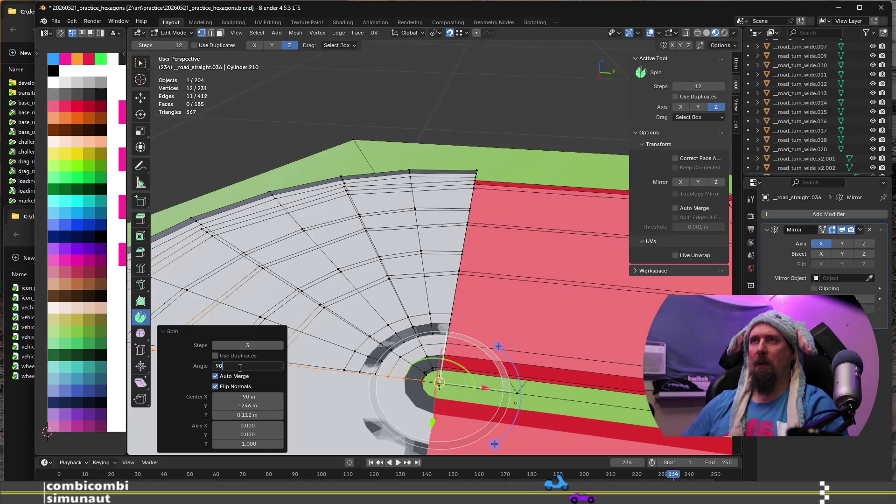
key(Tab)
key(Tab)
key(Tab)
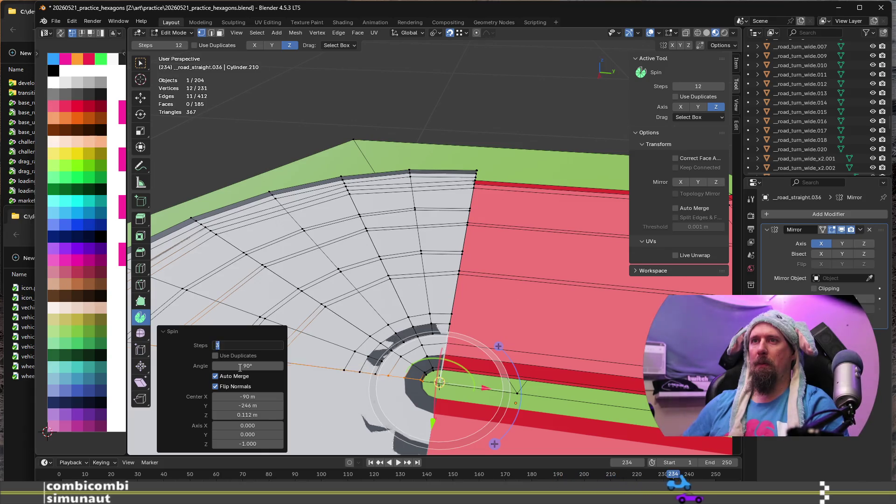
key(Tab)
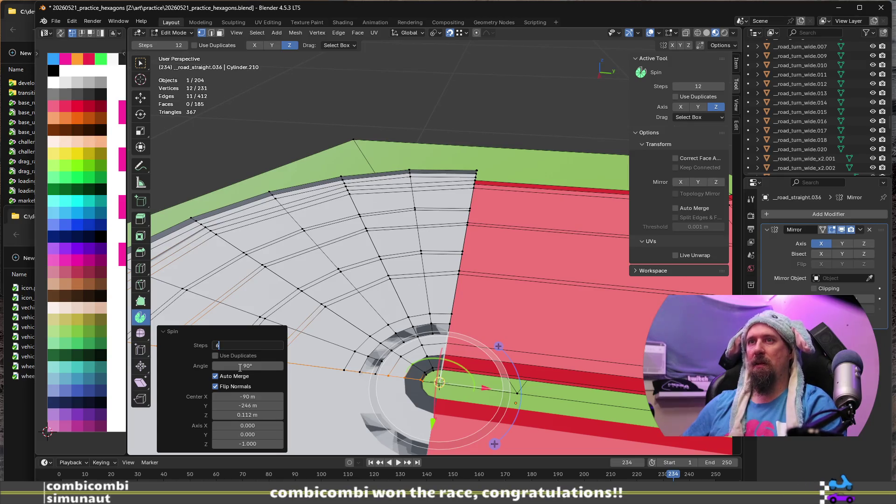
key(Tab)
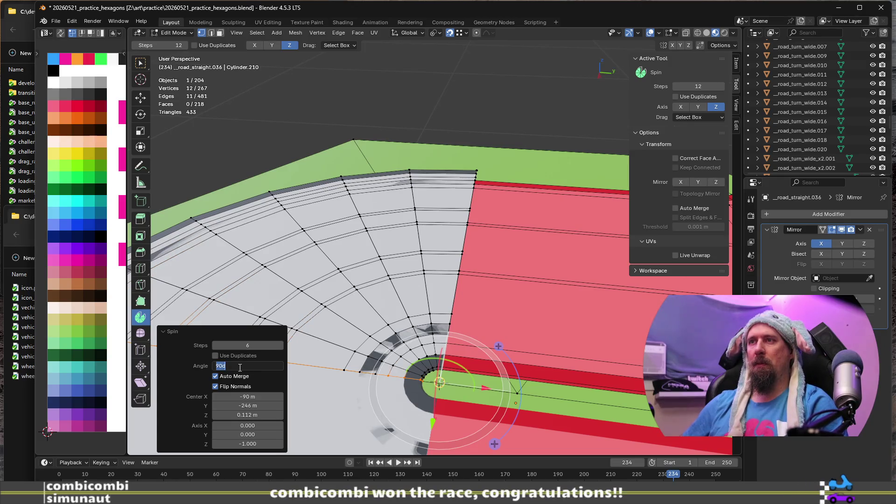
key(Return)
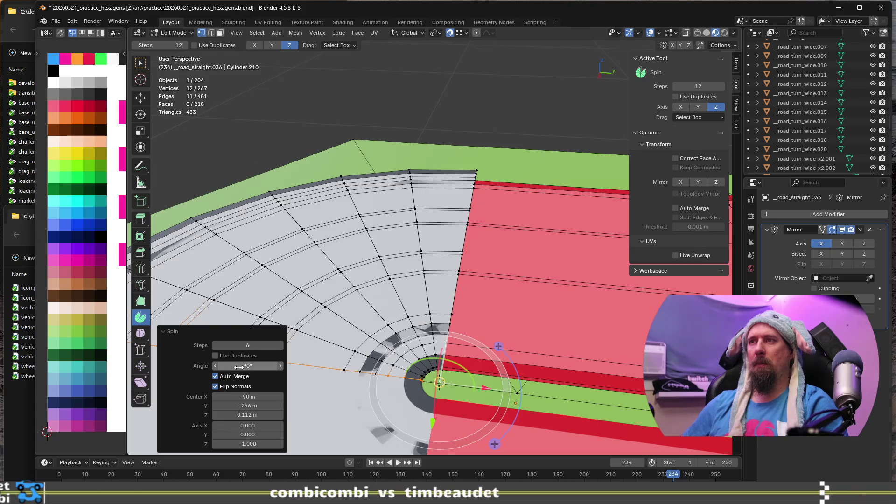
mouse_move(253, 334)
middle_down()
mouse_move(410, 302)
mouse_move(448, 327)
mouse_move(614, 301)
middle_up()
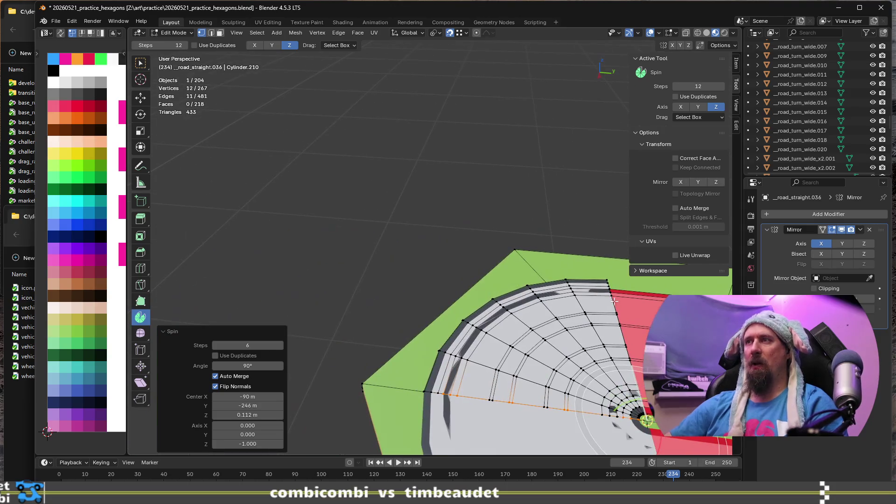
click(567, 278)
Step: Delete the leftover fan section by selecting it as linked and removing its vertices
key(l)
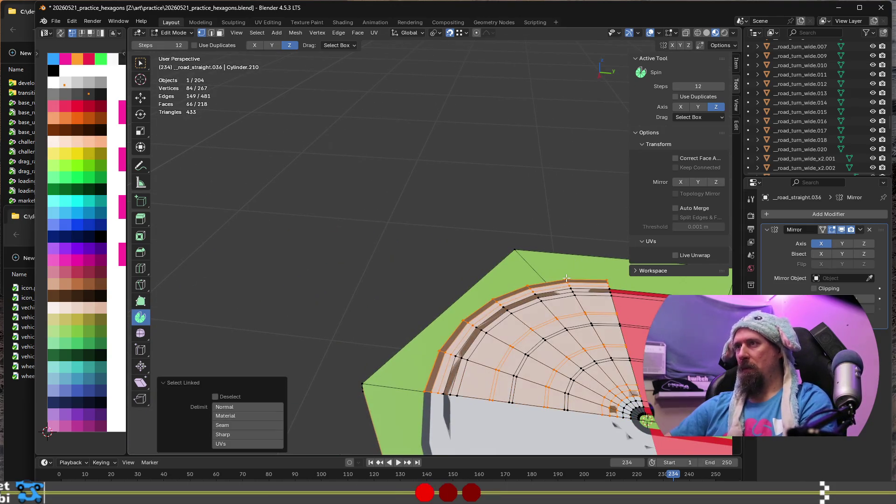
key(x)
click(567, 278)
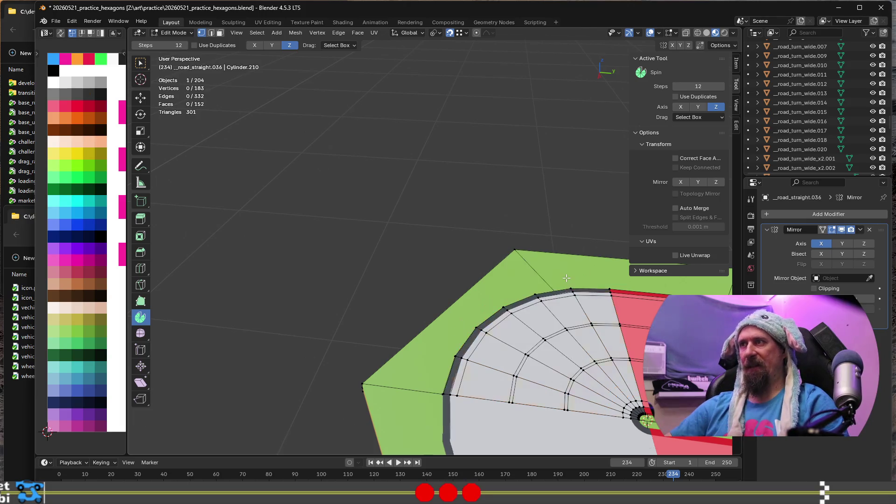
middle_drag(583, 355, 421, 310)
middle_drag(530, 269, 447, 267)
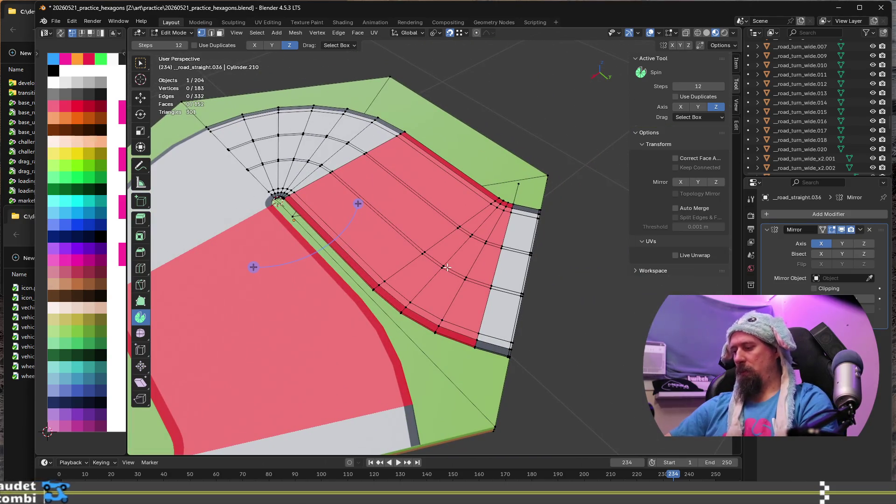
Step: Select four face loops across the red curved road strip in face mode
key(l)
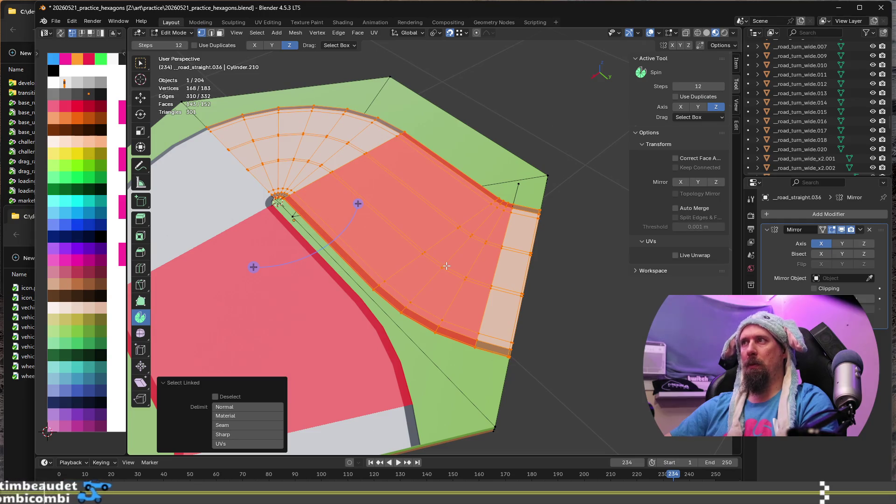
key(ctrl+z)
key(ctrl+shift+z)
middle_drag(464, 324, 423, 285)
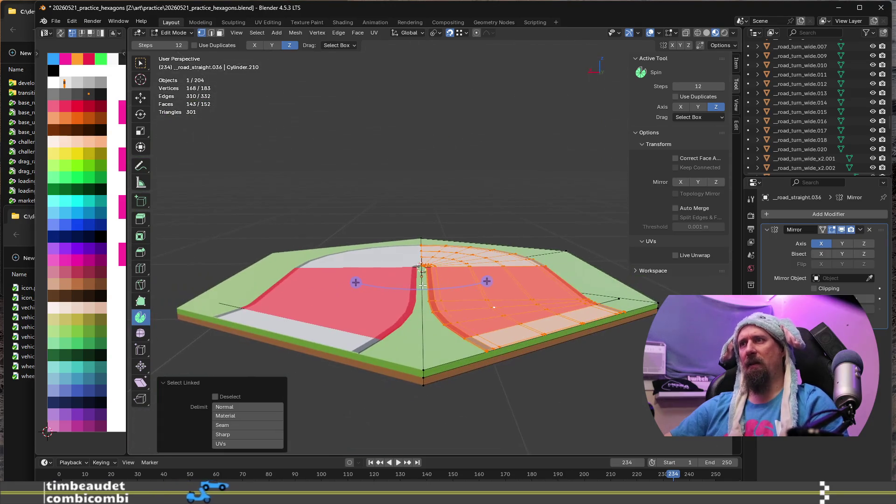
middle_drag(486, 315, 472, 299)
scroll(472, 298, up, 2)
key(3)
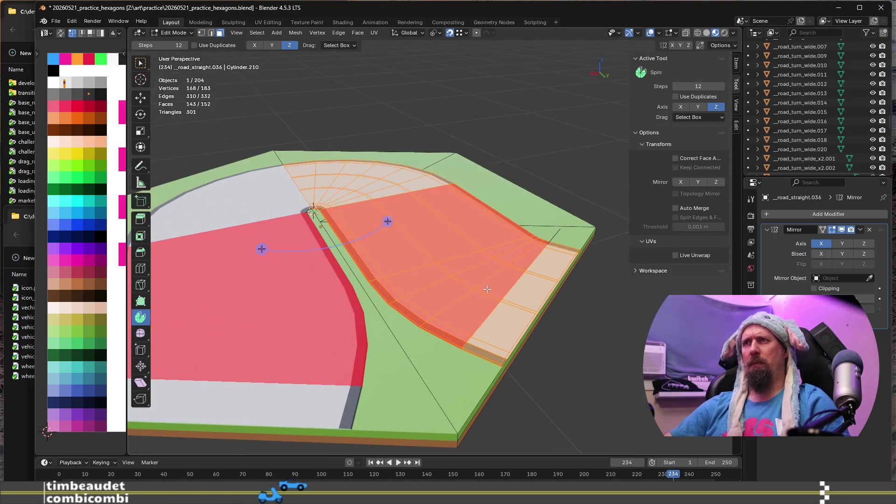
alt+click(460, 284)
alt+shift+click(440, 269)
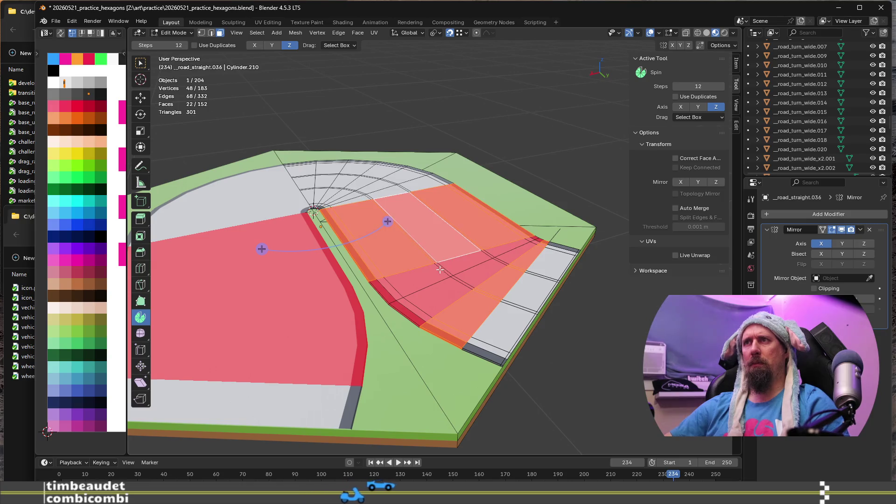
alt+shift+click(442, 270)
alt+shift+click(465, 287)
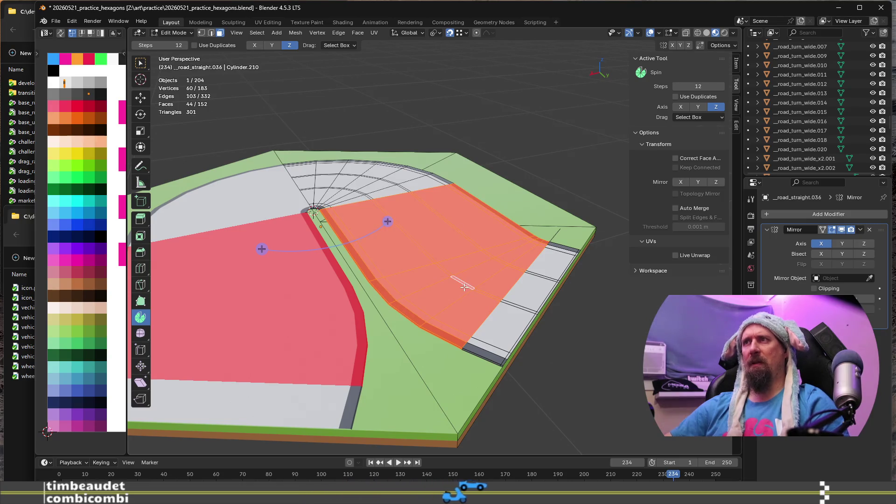
Step: Flip the normals of the selected road faces, then clear the selection
key(alt+n)
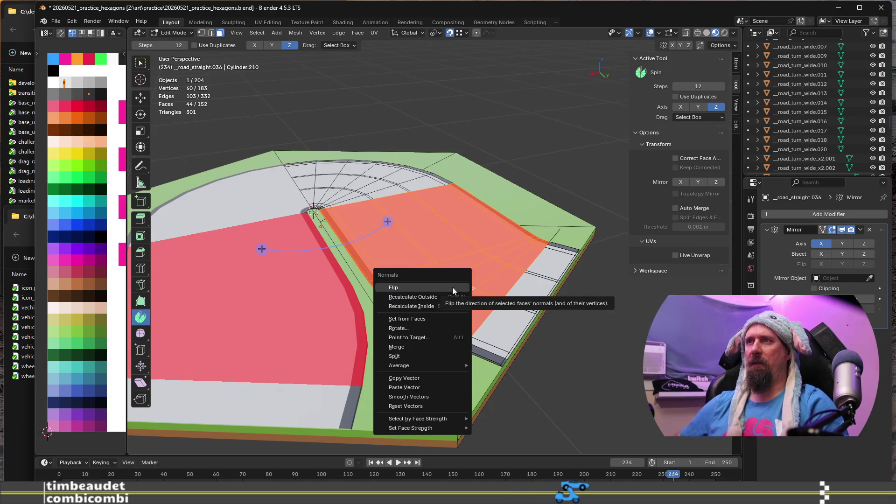
click(452, 287)
middle_drag(452, 287, 452, 338)
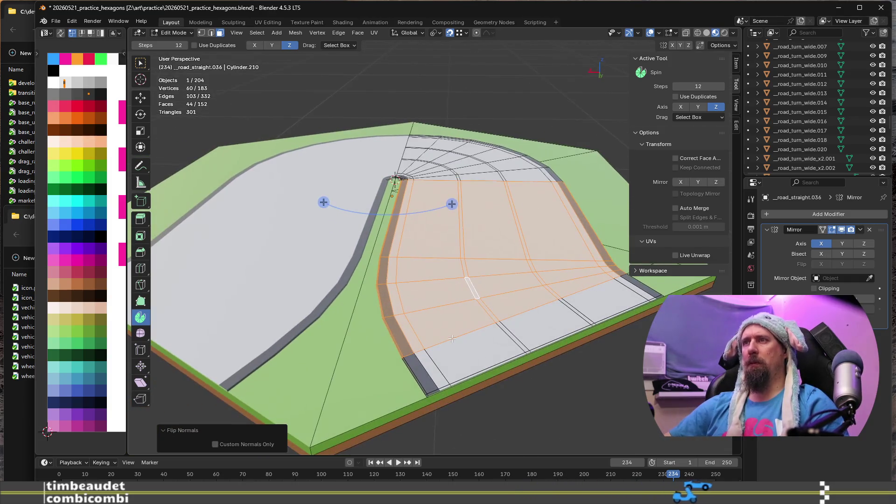
key(alt+a)
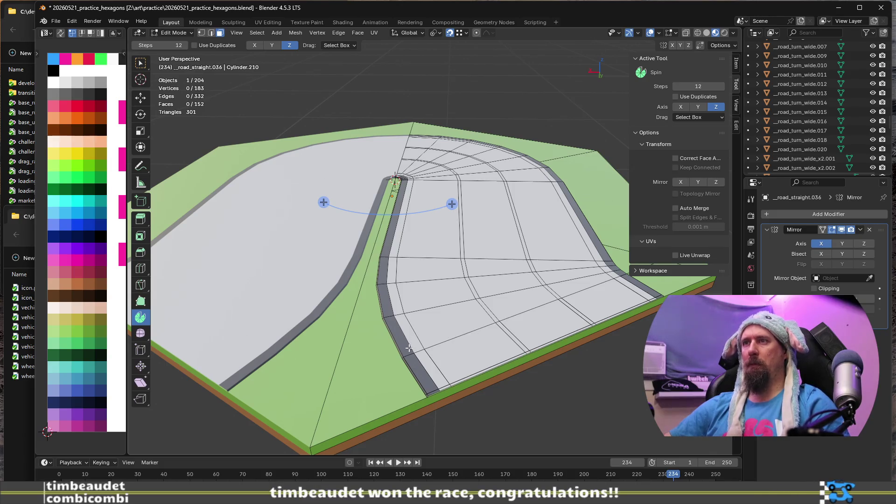
click(460, 336)
scroll(459, 336, down, 8)
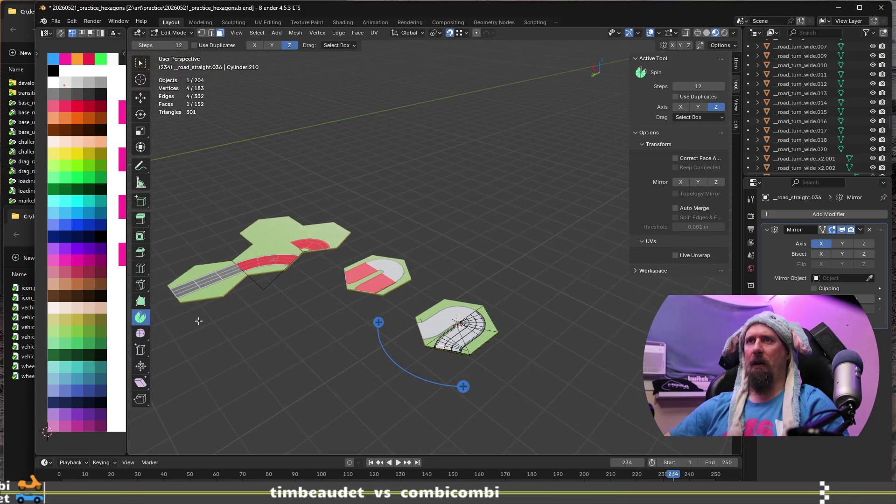
Step: Centre the curved hexagon tile, pick a road-corner vertex, and preview the tile in Object Mode
shift+middle_drag(198, 324, 575, 368)
scroll(575, 368, up, 3)
mouse_move(628, 383)
shift+middle_down()
mouse_move(474, 369)
mouse_move(406, 296)
mouse_move(338, 277)
shift+middle_up()
scroll(472, 363, up, 6)
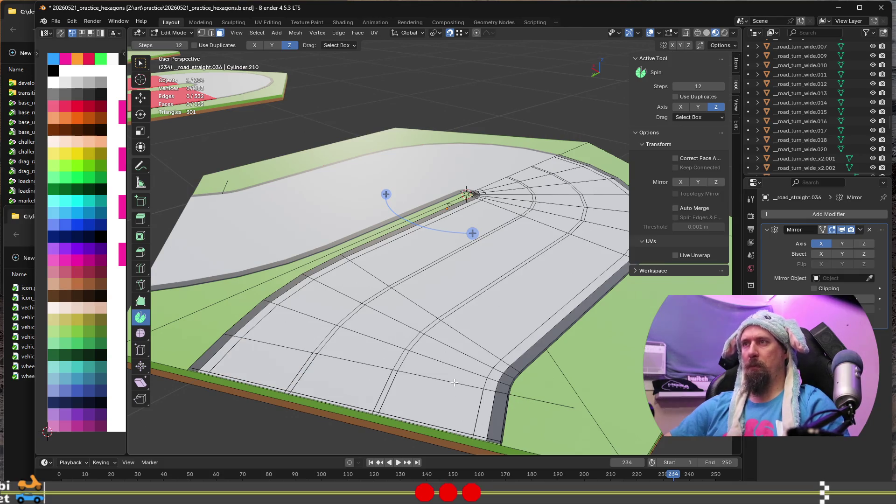
middle_drag(446, 385, 457, 372)
alt+click(457, 363)
middle_drag(457, 363, 450, 406)
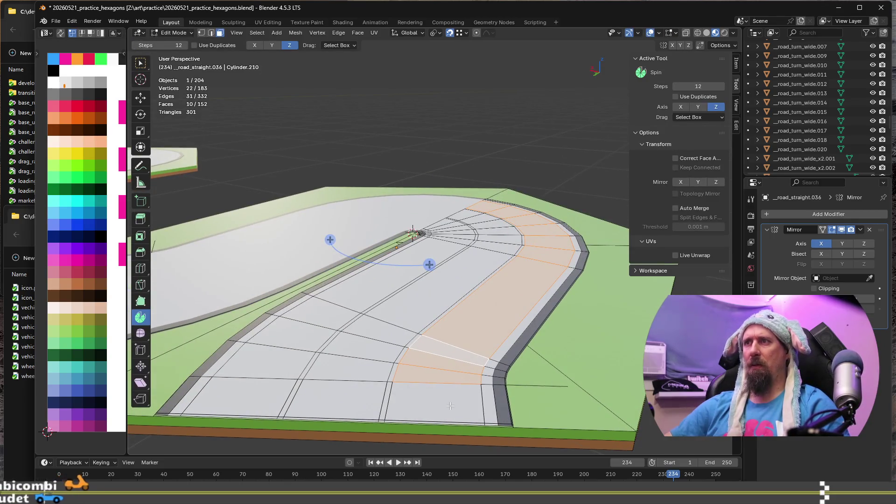
scroll(449, 402, down, 2)
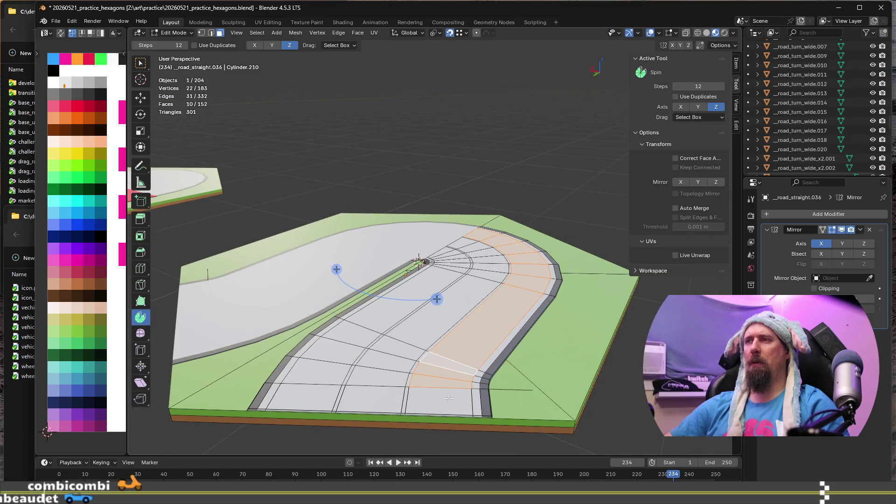
mouse_move(449, 398)
middle_down()
mouse_move(526, 425)
mouse_move(460, 399)
middle_up()
key(1)
click(529, 421)
scroll(458, 398, up, 3)
key(Tab)
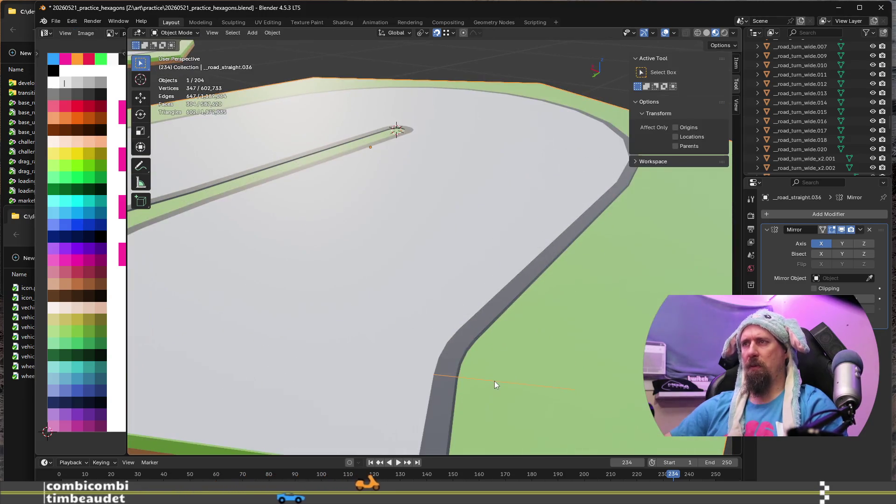
scroll(493, 382, down, 8)
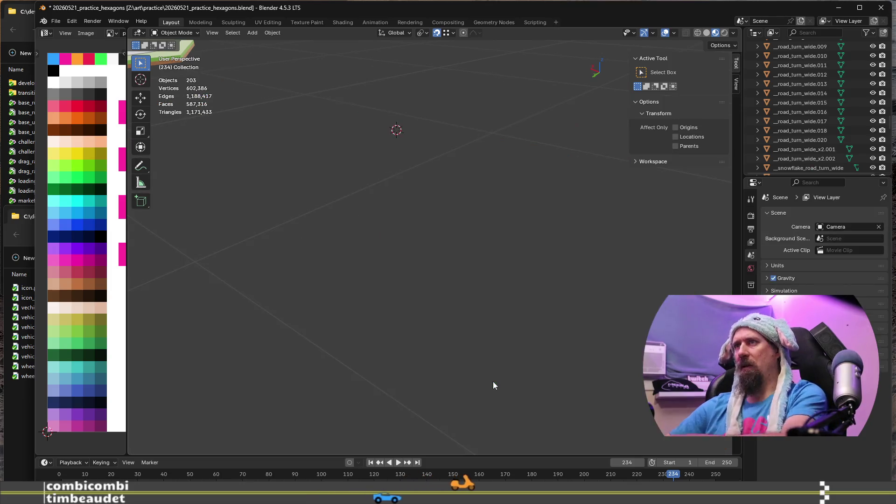
scroll(486, 373, up, 3)
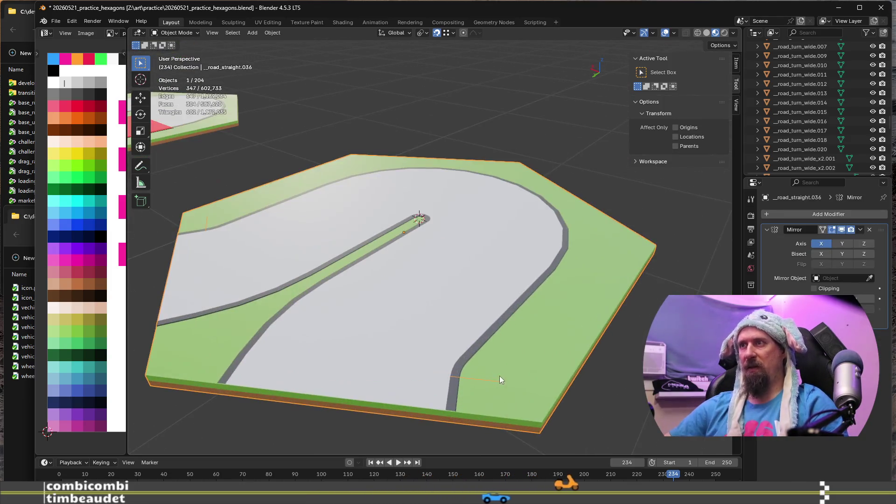
key(Tab)
scroll(500, 376, up, 6)
Step: Dissolve the two extra vertices on the outer road edge
click(530, 369)
key(x)
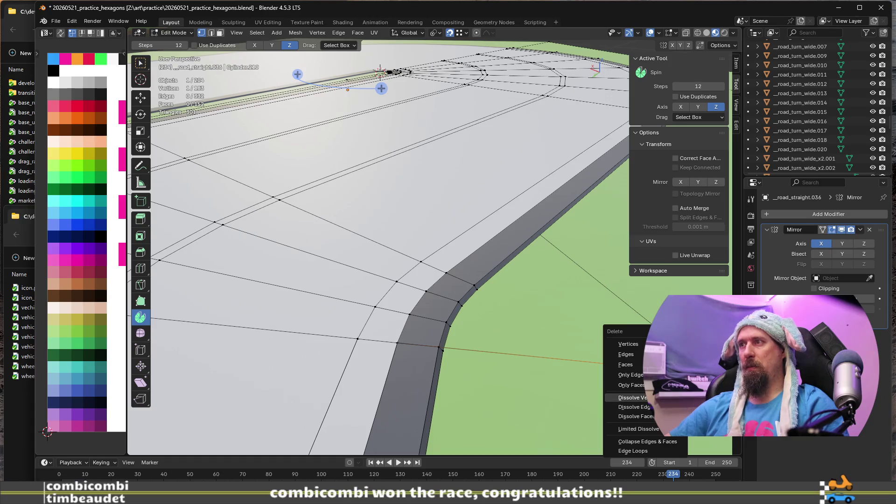
click(630, 397)
key(x)
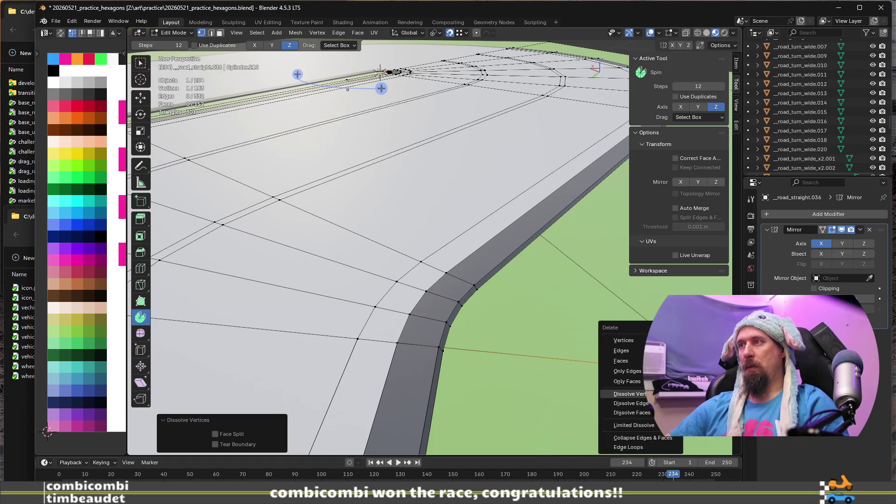
click(630, 393)
middle_drag(490, 345, 508, 358)
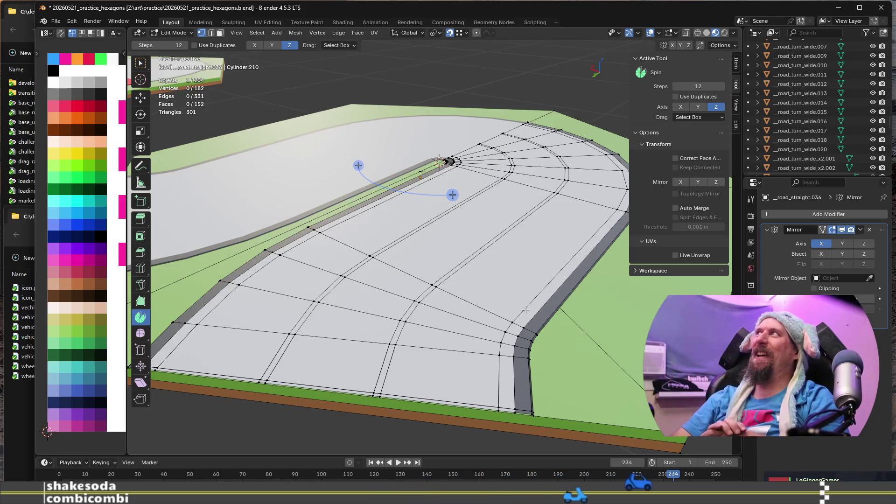
scroll(527, 312, up, 3)
scroll(534, 320, down, 3)
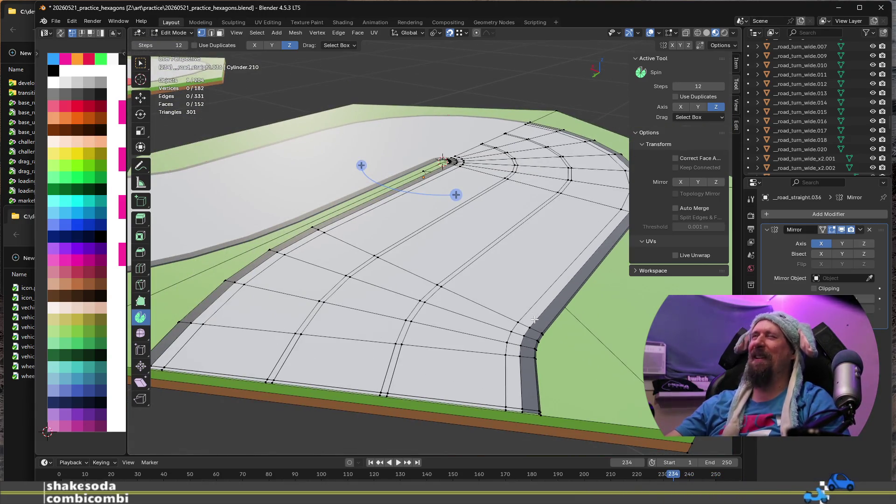
scroll(534, 330, up, 1)
mouse_move(531, 350)
middle_down()
mouse_move(467, 346)
mouse_move(425, 357)
middle_up()
Step: Merge overlapping vertices by distance across the whole linked road mesh
key(3)
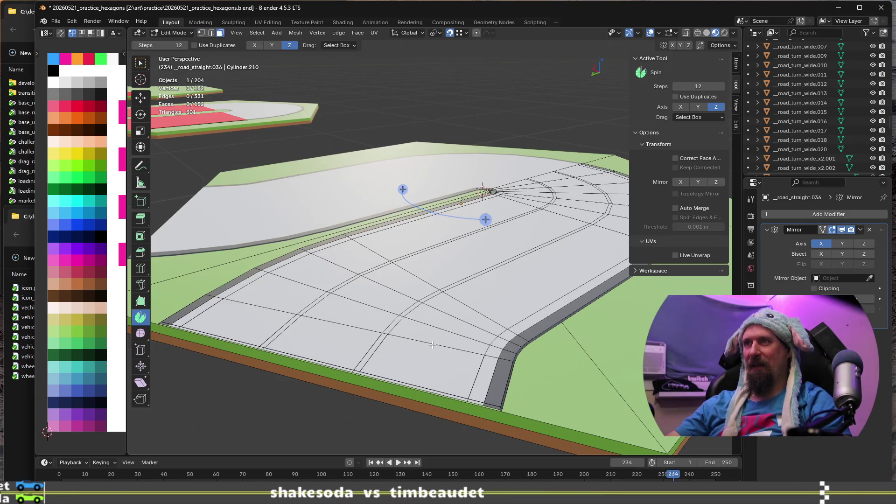
middle_drag(449, 325, 435, 339)
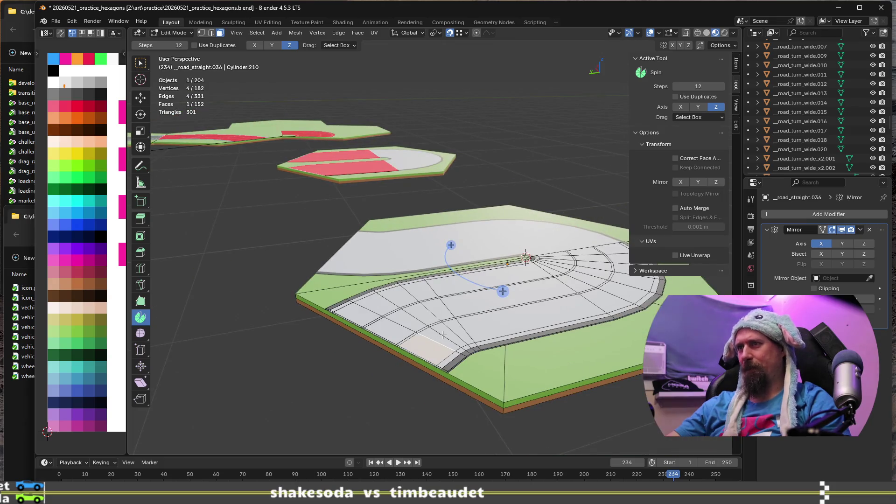
key(l)
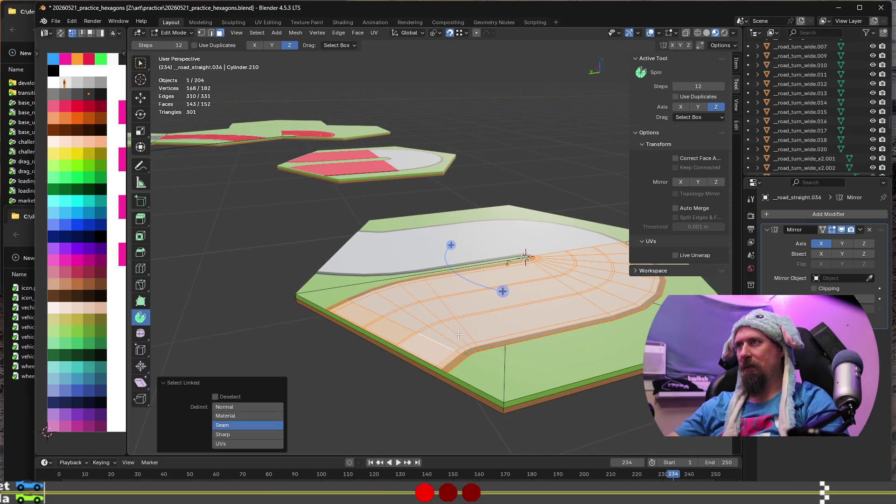
key(m)
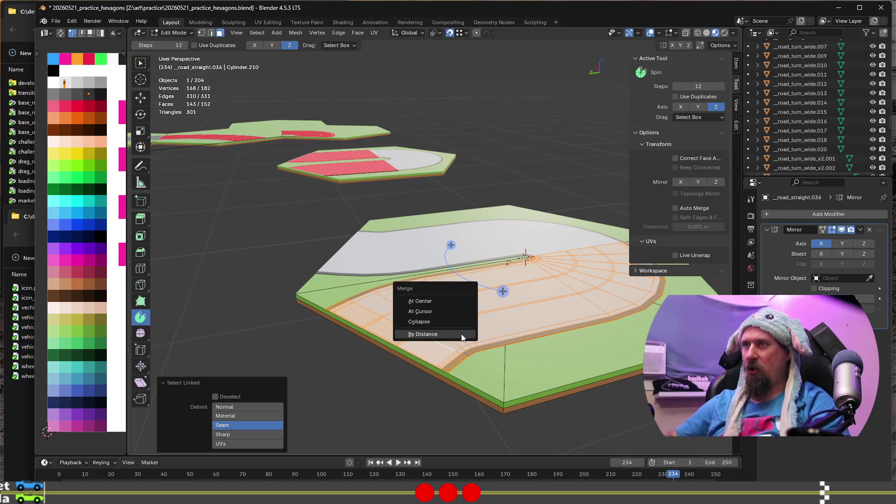
click(461, 335)
scroll(461, 334, up, 3)
Step: Slide the edge of the straight section's road-edge face to remove the diagonal edge
click(443, 359)
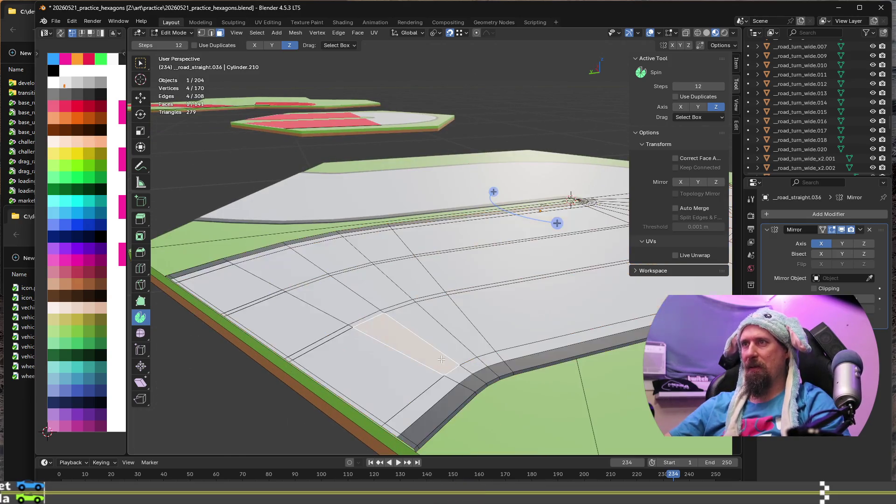
key(alt+a)
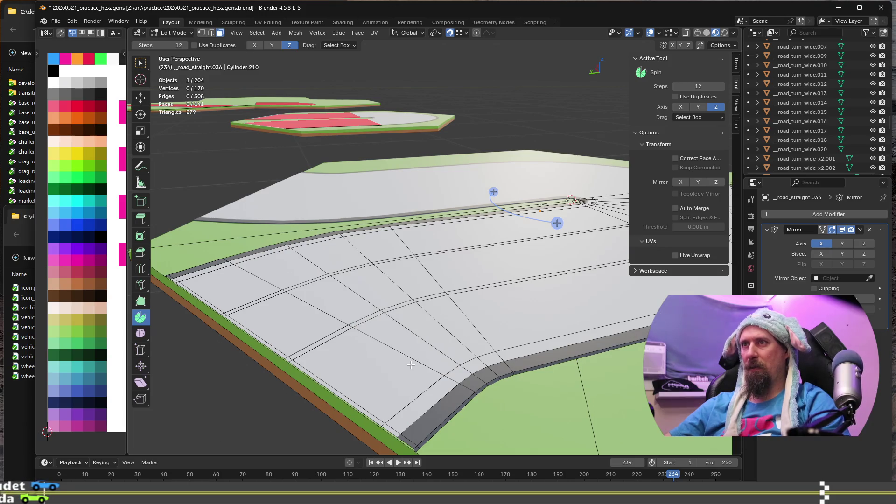
alt+click(446, 354)
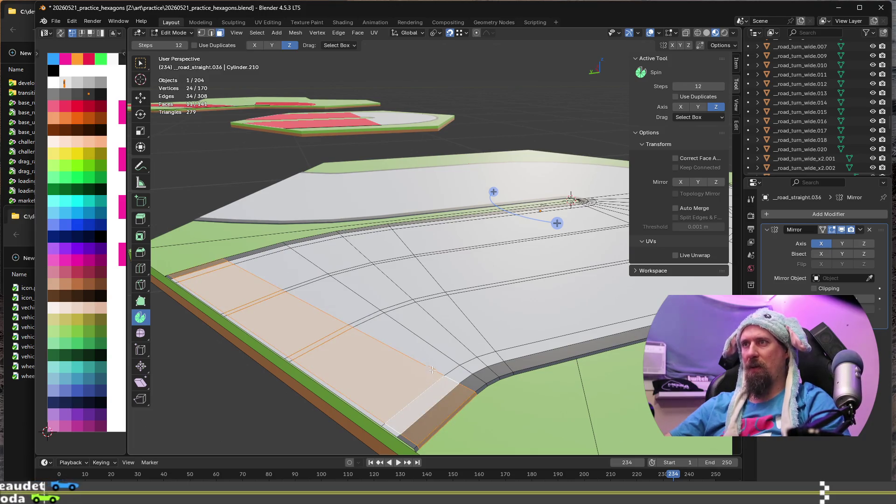
alt+click(453, 348)
scroll(398, 374, up, 4)
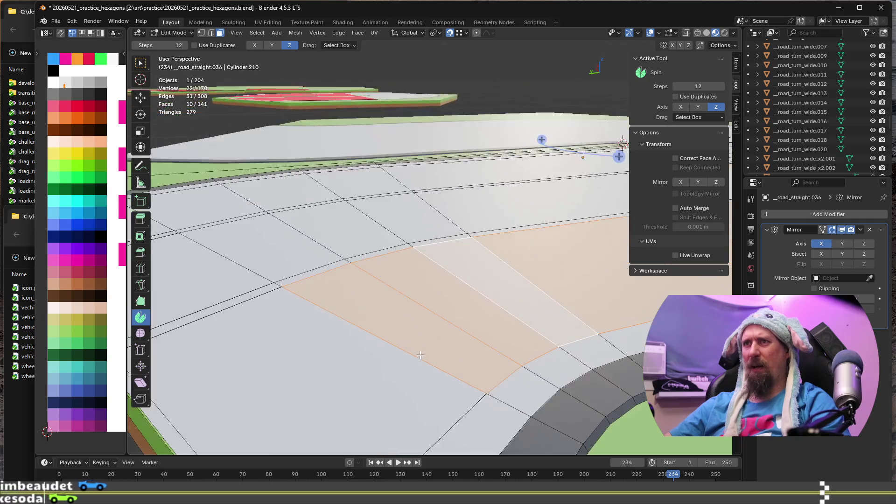
mouse_move(398, 374)
middle_down()
mouse_move(366, 336)
mouse_move(411, 383)
middle_up()
click(413, 385)
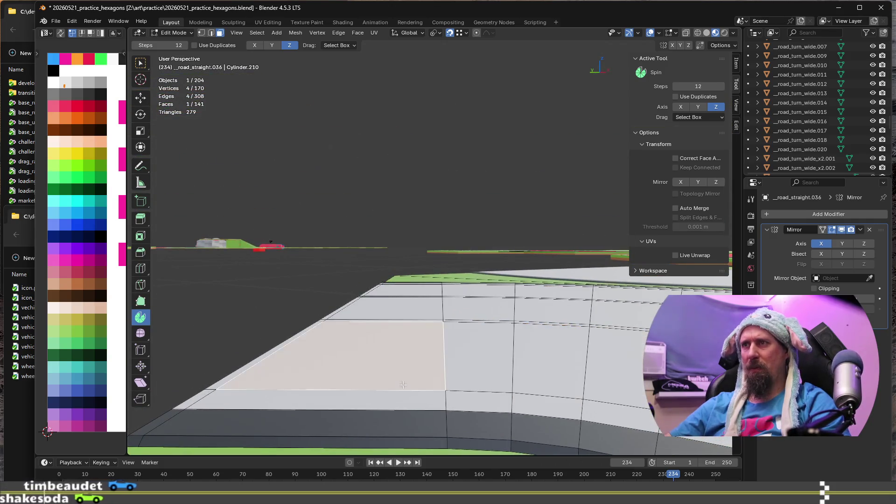
key(2)
click(444, 354)
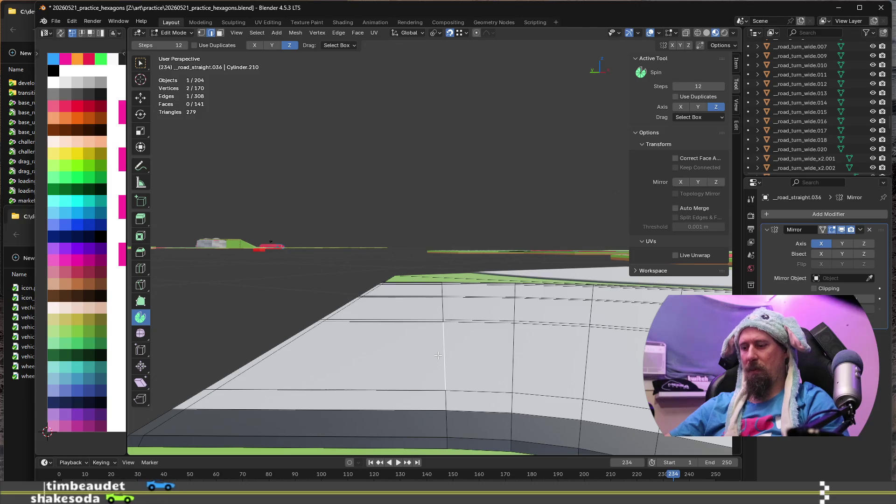
key(shift+v)
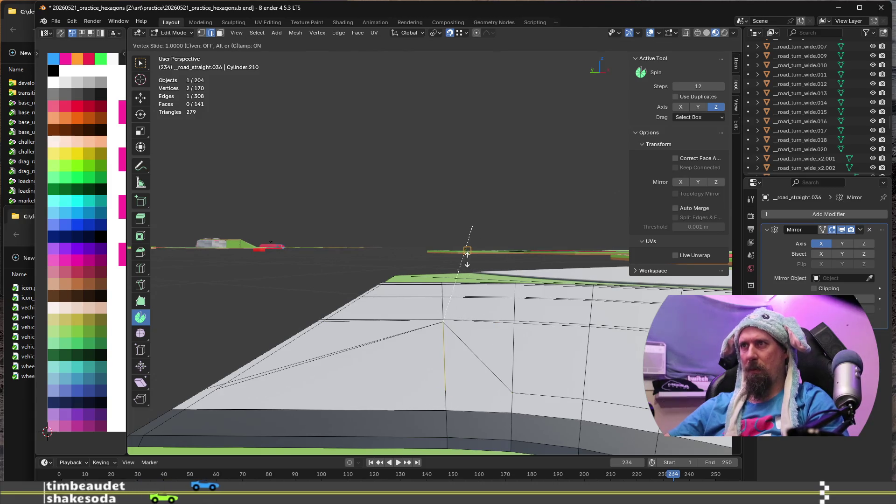
click(456, 250)
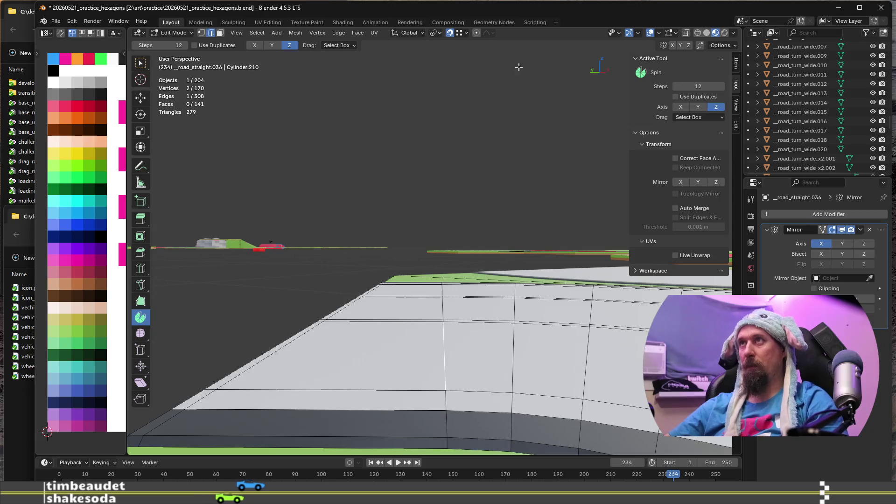
Step: Raise the vertex 0.16378 m along Z
key(g)
key(z)
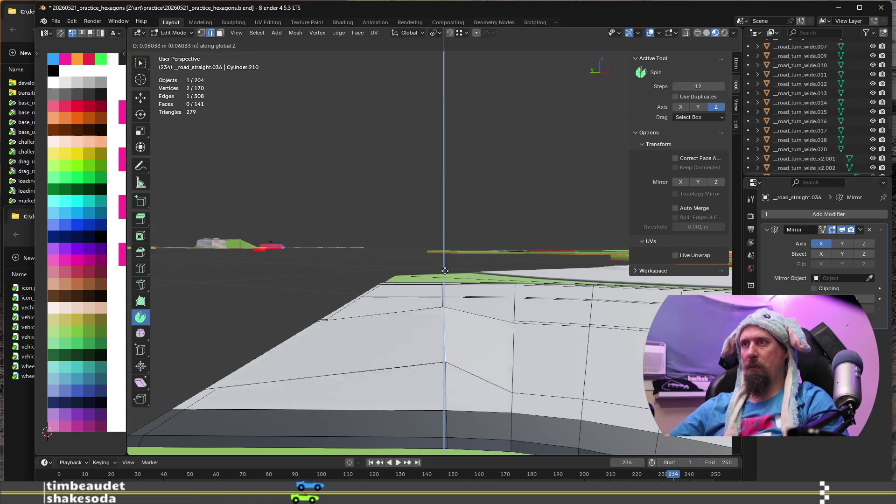
click(443, 276)
mouse_move(444, 276)
middle_down()
mouse_move(411, 334)
mouse_move(592, 358)
mouse_move(655, 238)
middle_up()
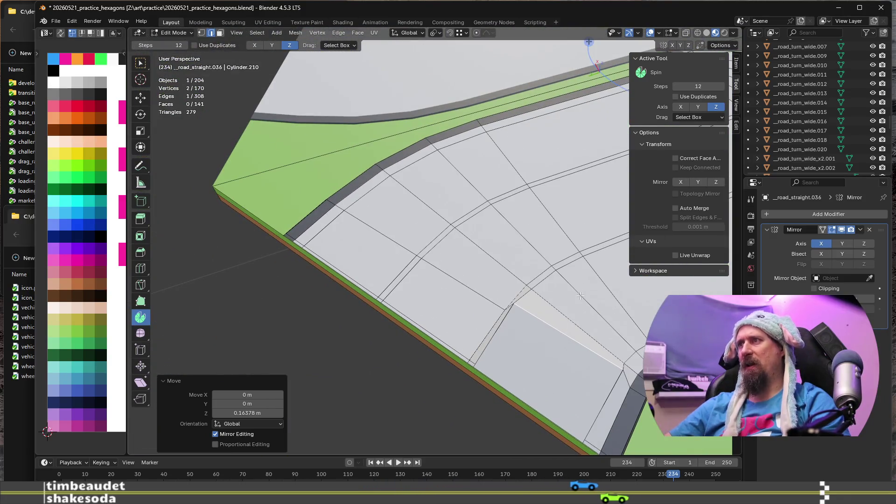
Step: Undo the raise and lower the road vertices 0.0106 m on Z so the green ground is hidden
key(ctrl+z)
shift+middle_drag(531, 337, 386, 305)
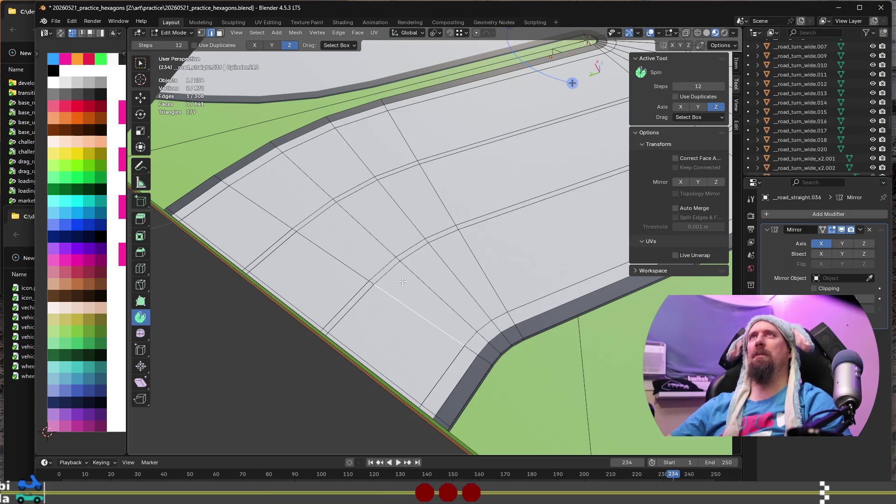
middle_drag(428, 321, 420, 294)
key(g)
key(z)
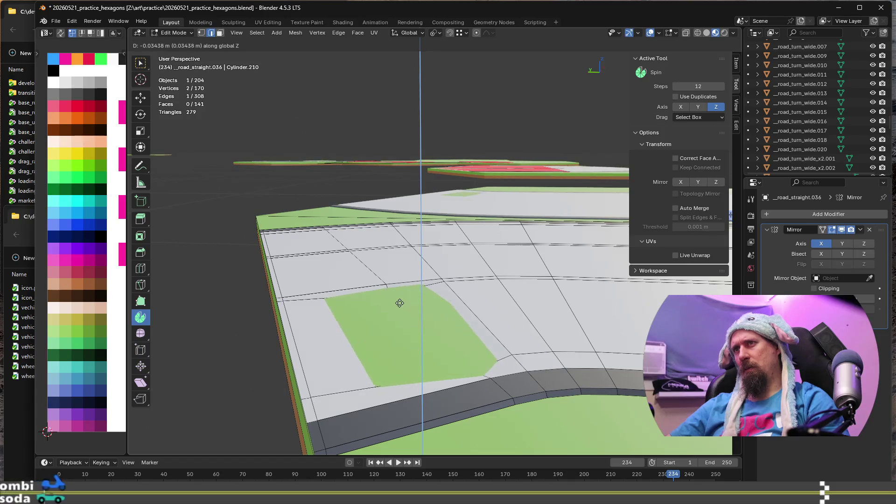
click(392, 312)
Step: Select three face loops across the curved road in face mode
mouse_move(392, 313)
middle_down()
mouse_move(354, 336)
mouse_move(599, 246)
middle_up()
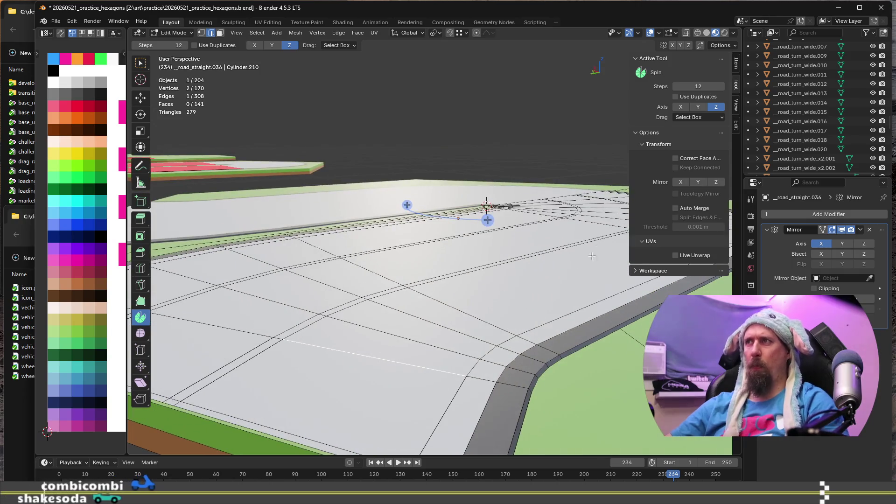
key(3)
alt+click(496, 321)
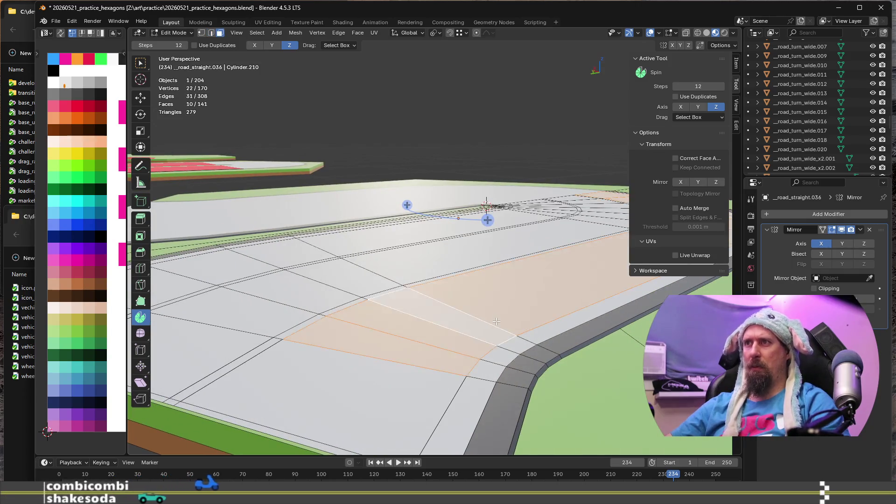
middle_drag(496, 321, 473, 338)
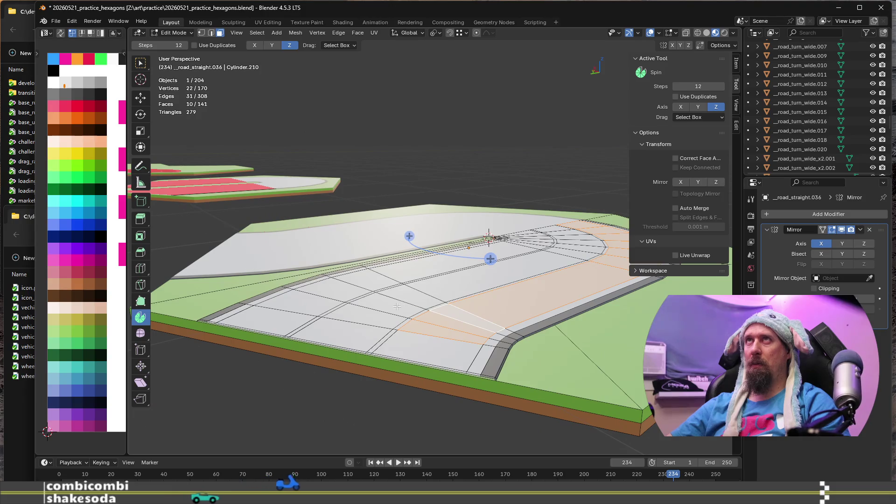
middle_drag(395, 312, 414, 336)
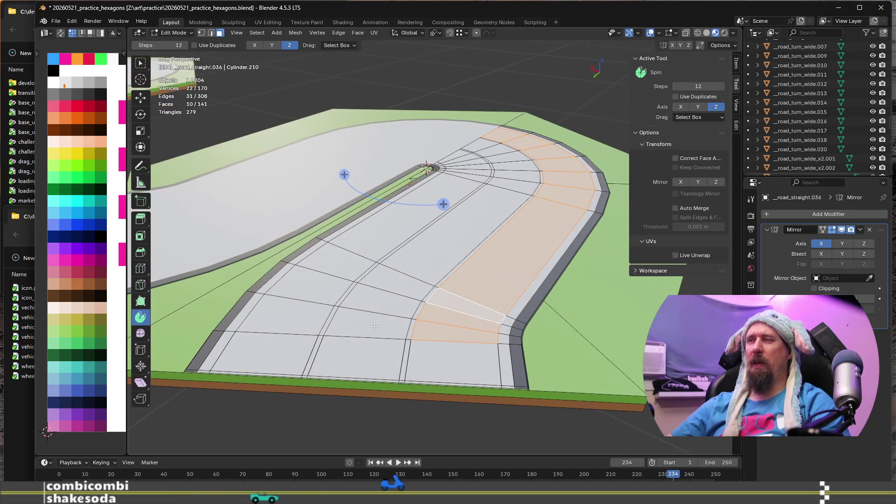
alt+shift+click(366, 267)
alt+shift+click(355, 257)
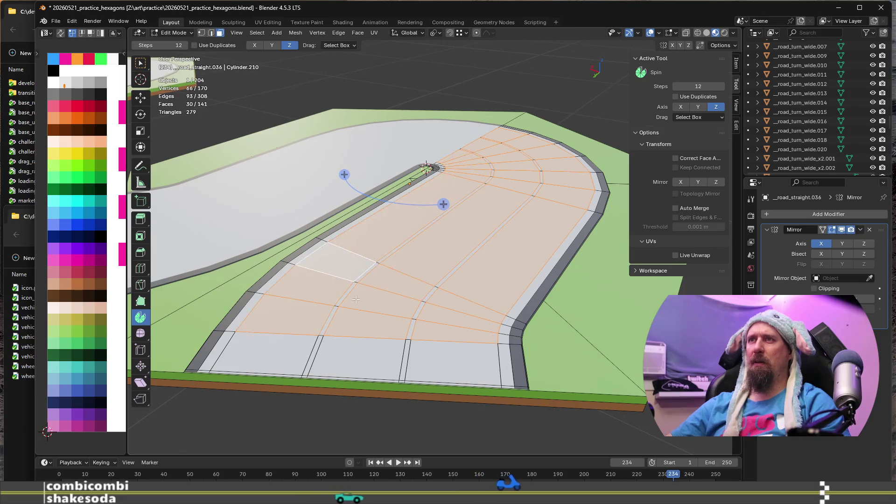
scroll(357, 350, down, 1)
scroll(364, 344, up, 3)
mouse_move(364, 344)
middle_down()
mouse_move(422, 374)
mouse_move(414, 364)
mouse_move(548, 411)
mouse_move(516, 369)
middle_up()
alt+click(516, 369)
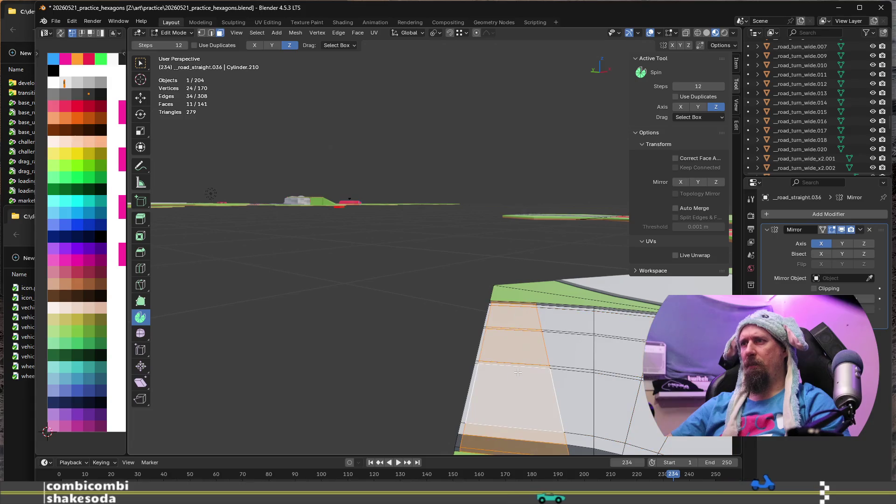
Step: Delete the 11-face strip, undoing twice to check before removing it for good
key(x)
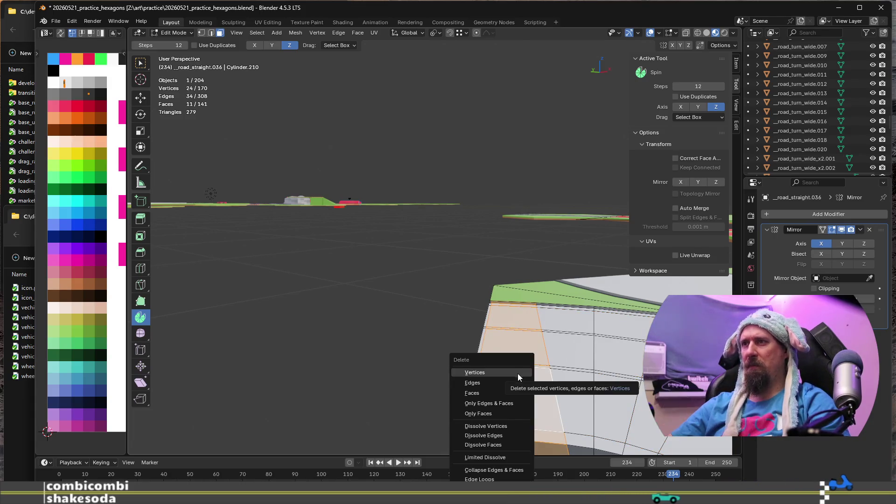
click(513, 392)
key(ctrl+z)
mouse_move(513, 392)
middle_down()
mouse_move(481, 295)
mouse_move(474, 306)
middle_up()
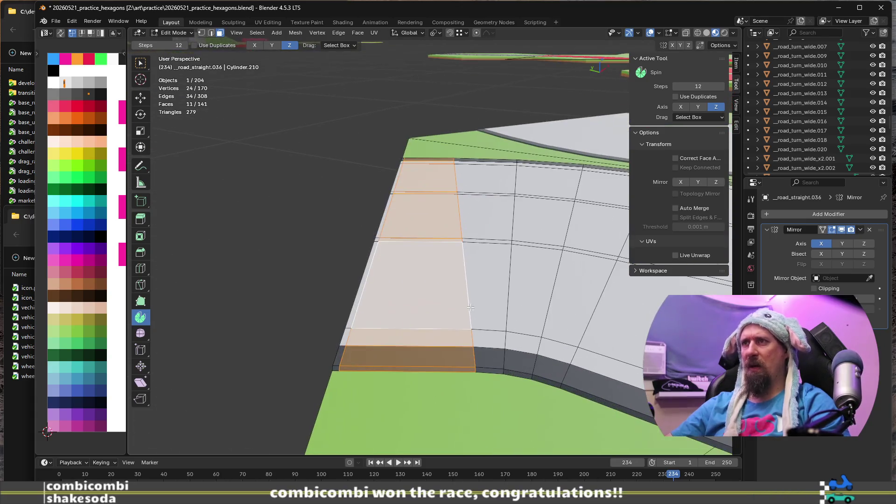
key(x)
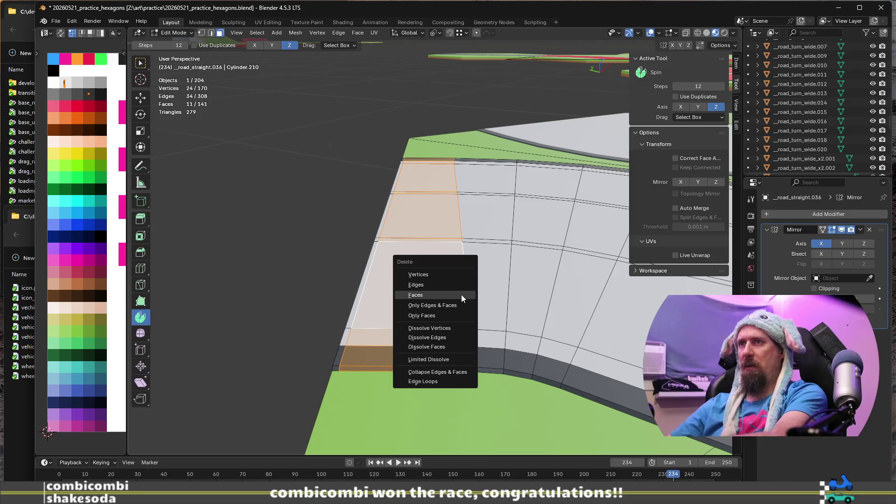
click(461, 295)
scroll(442, 319, up, 2)
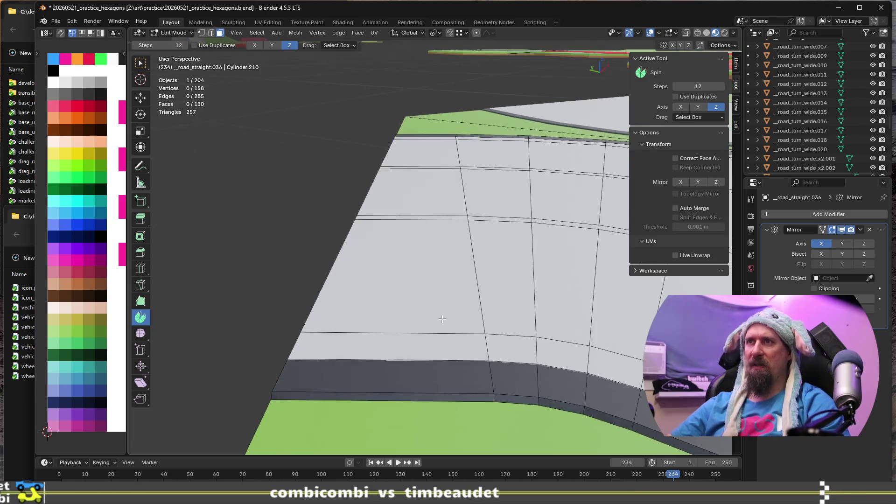
key(ctrl+z)
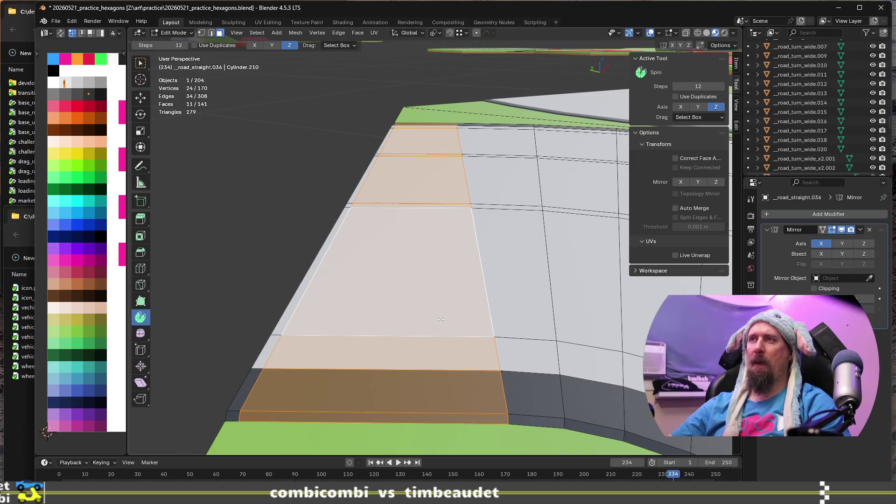
mouse_move(441, 319)
middle_down()
mouse_move(434, 290)
mouse_move(456, 300)
mouse_move(463, 342)
middle_up()
key(x)
click(446, 297)
middle_drag(446, 297, 368, 380)
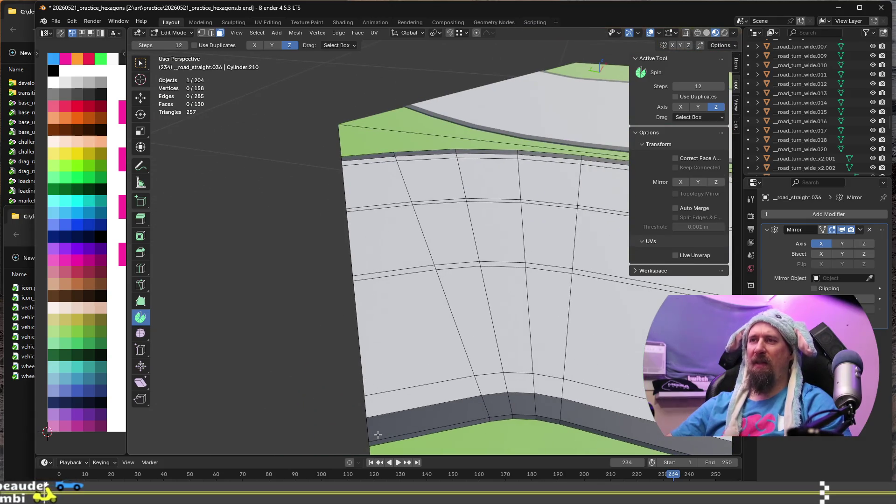
scroll(373, 404, down, 10)
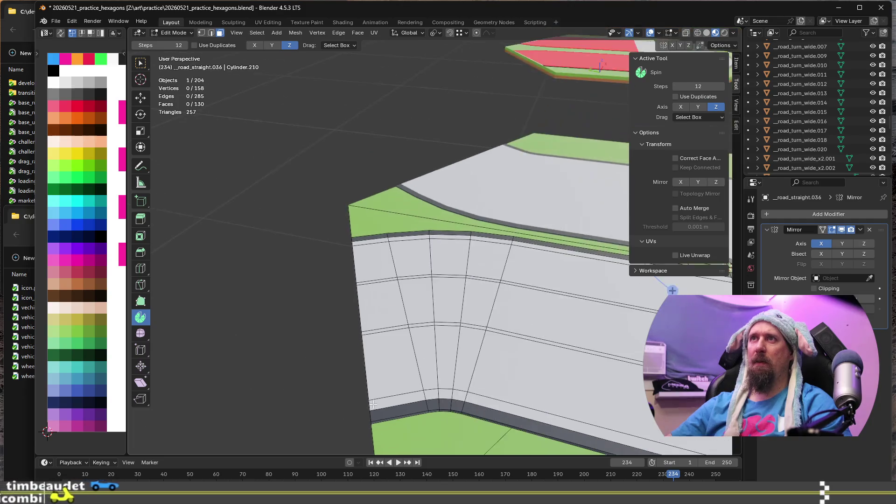
scroll(375, 396, up, 8)
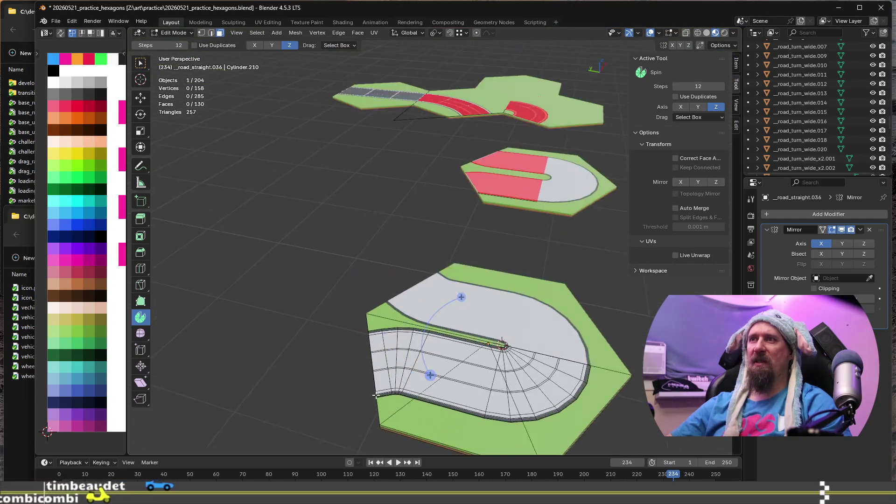
Step: Orbit and zoom around the hexagon tile for a clear overhead view of the road lanes
scroll(376, 387, down, 2)
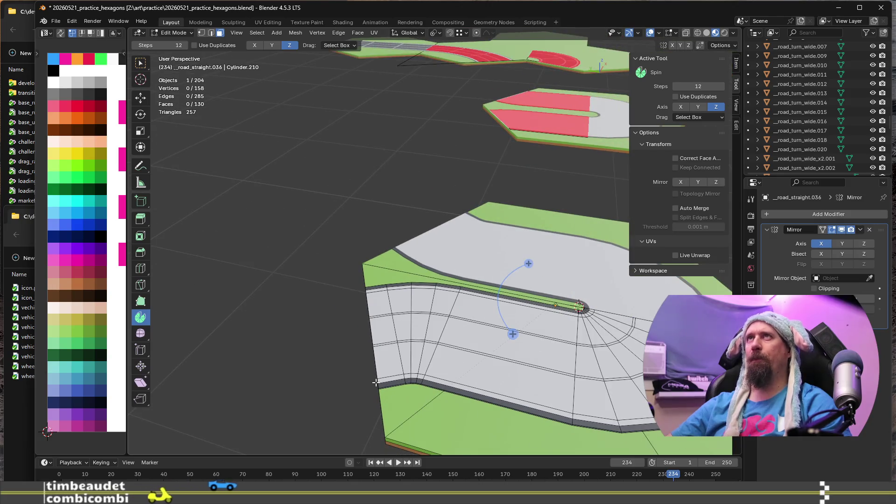
scroll(376, 382, down, 5)
middle_drag(371, 372, 471, 375)
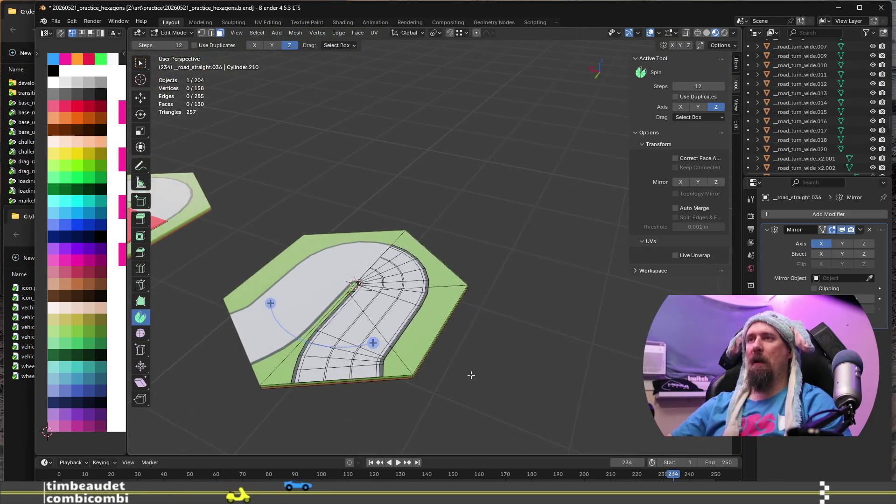
scroll(472, 374, up, 3)
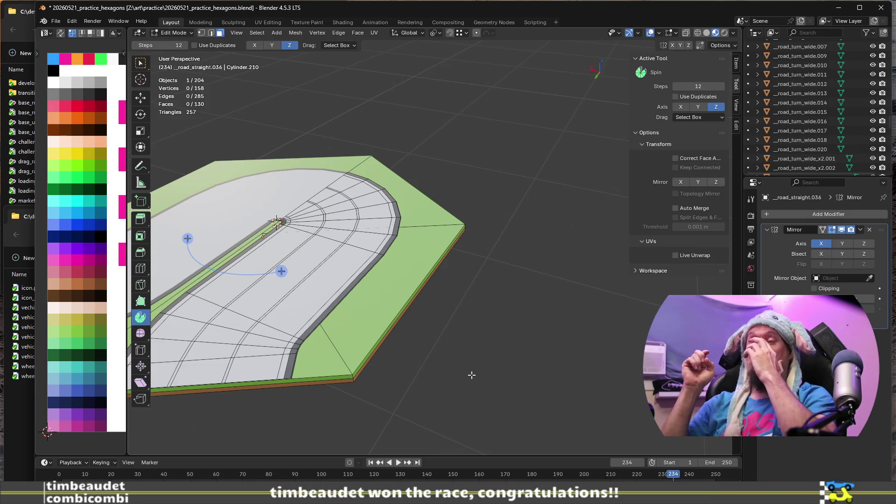
middle_drag(452, 369, 525, 326)
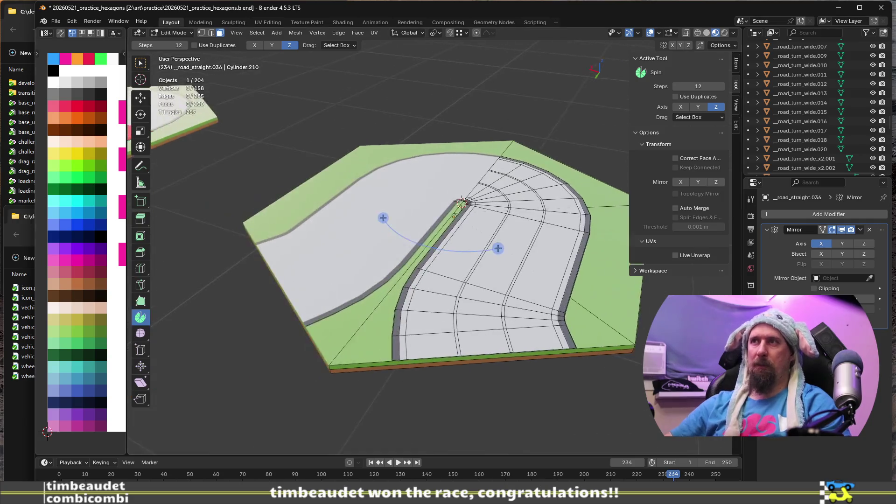
key(ctrl+r)
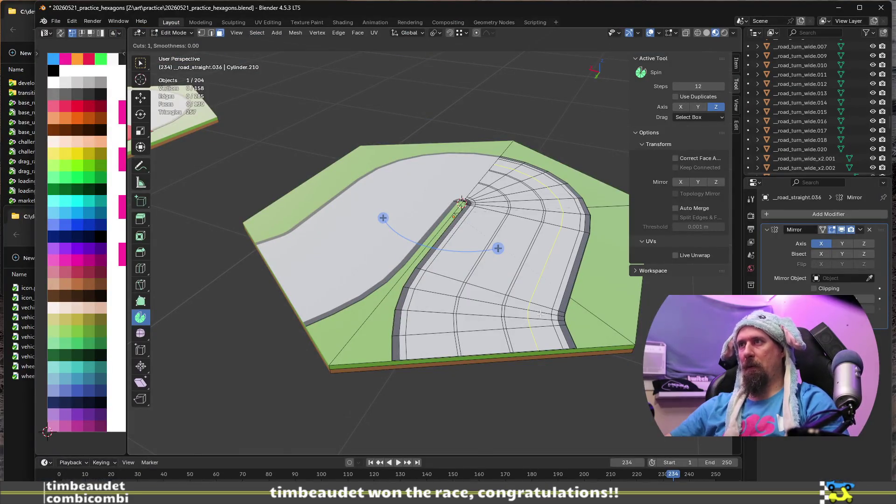
key(Escape)
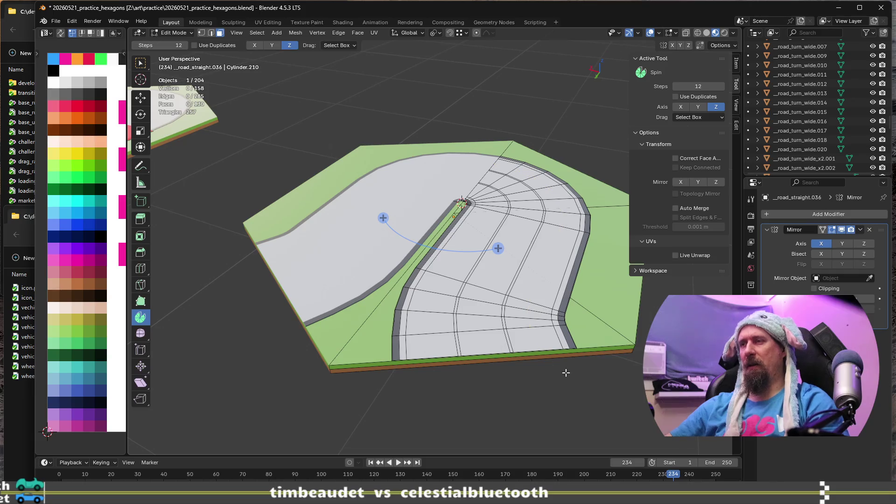
scroll(564, 370, up, 8)
middle_drag(594, 339, 539, 243)
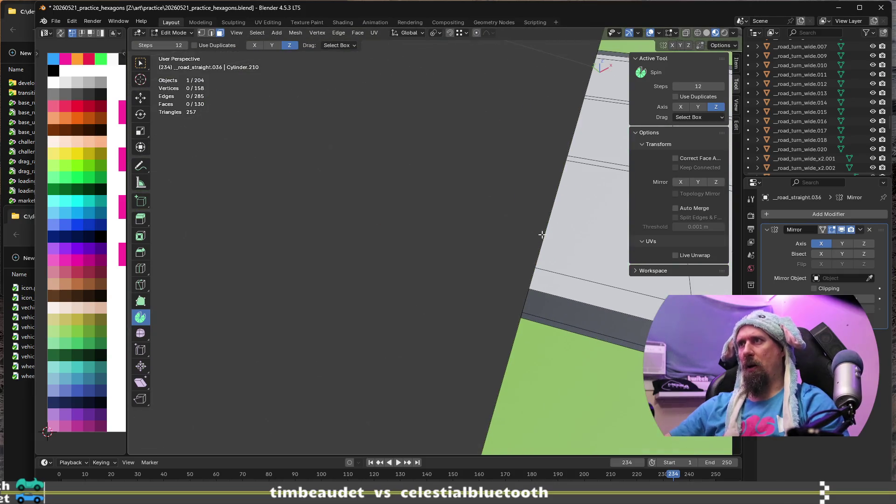
scroll(473, 269, down, 4)
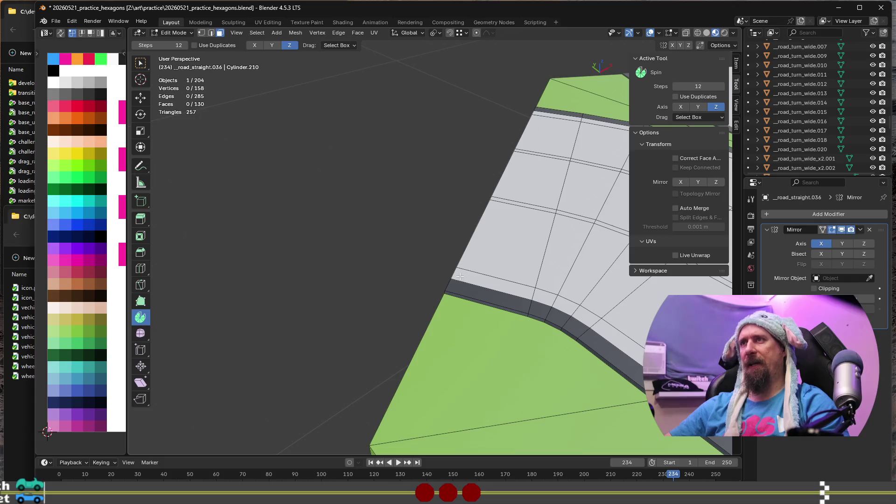
scroll(459, 276, down, 3)
mouse_move(460, 276)
middle_down()
mouse_move(434, 373)
mouse_move(444, 375)
middle_up()
scroll(434, 374, down, 2)
scroll(432, 387, up, 2)
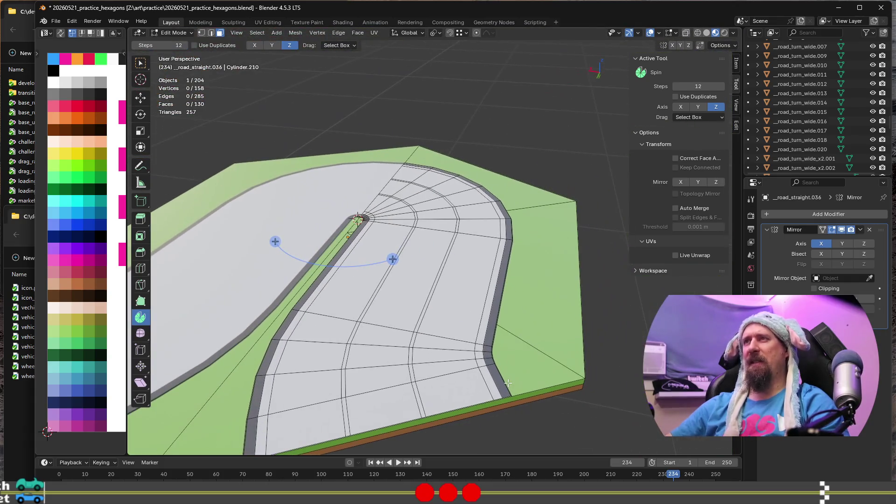
Step: Select the three lane face loops, assign the dark grey palette swatch, and return to Object Mode
alt+click(452, 387)
alt+shift+click(378, 380)
alt+shift+click(339, 312)
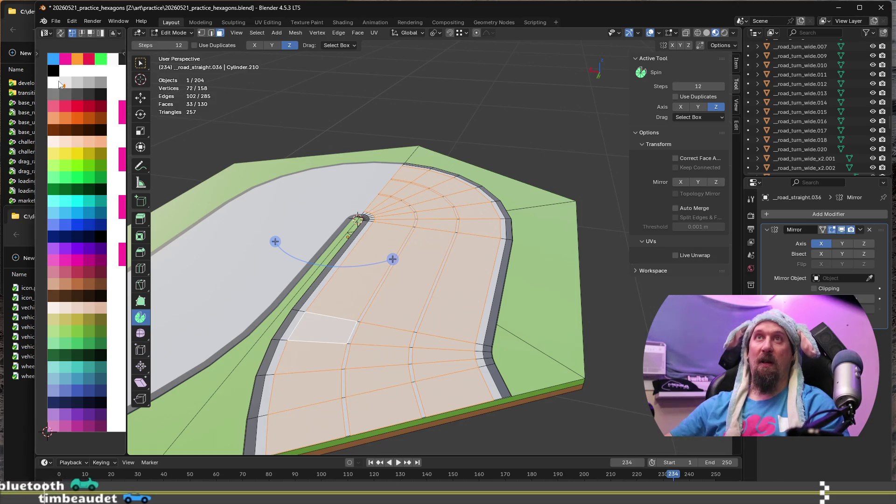
click(84, 98)
key(Tab)
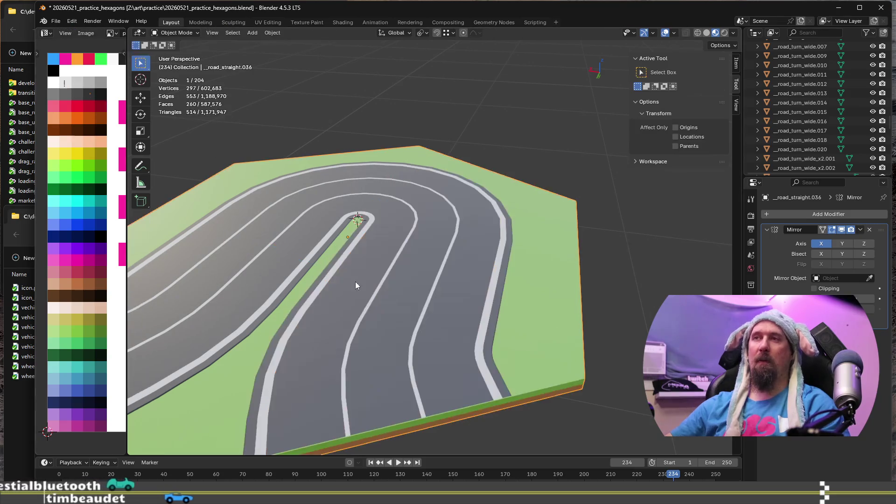
middle_drag(435, 262, 330, 282)
scroll(425, 281, down, 3)
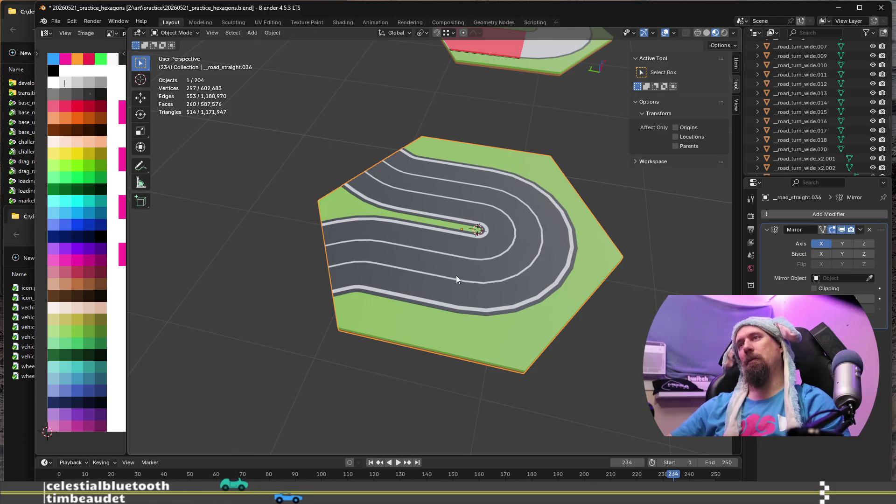
scroll(456, 276, up, 2)
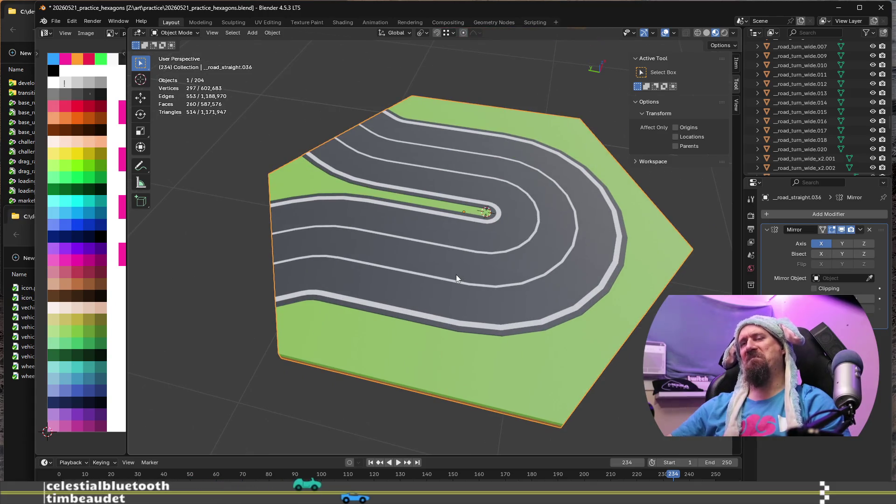
scroll(368, 278, down, 3)
mouse_move(376, 278)
middle_down()
mouse_move(416, 258)
mouse_move(460, 261)
mouse_move(360, 277)
mouse_move(441, 255)
middle_up()
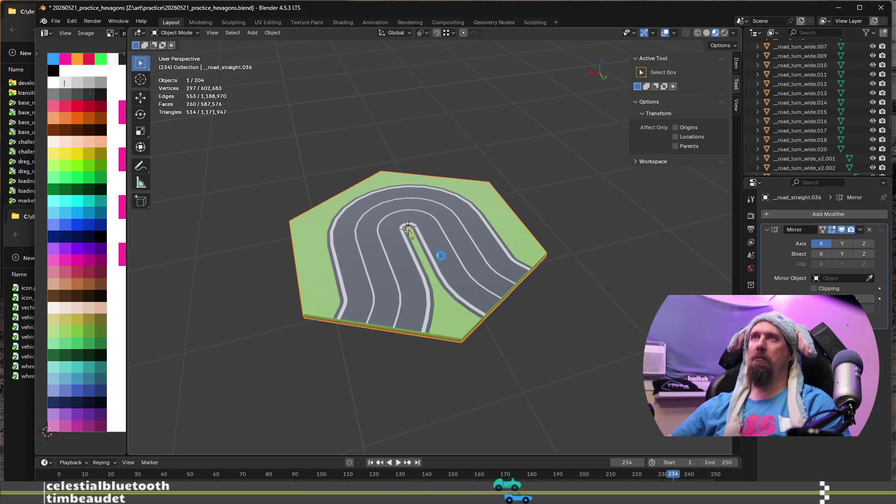
scroll(438, 254, down, 5)
middle_drag(446, 326, 426, 348)
scroll(426, 348, up, 2)
scroll(426, 348, down, 2)
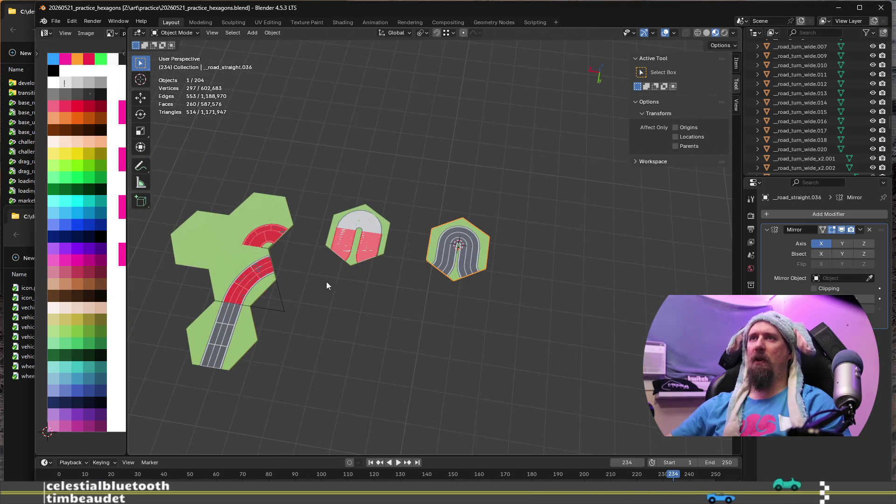
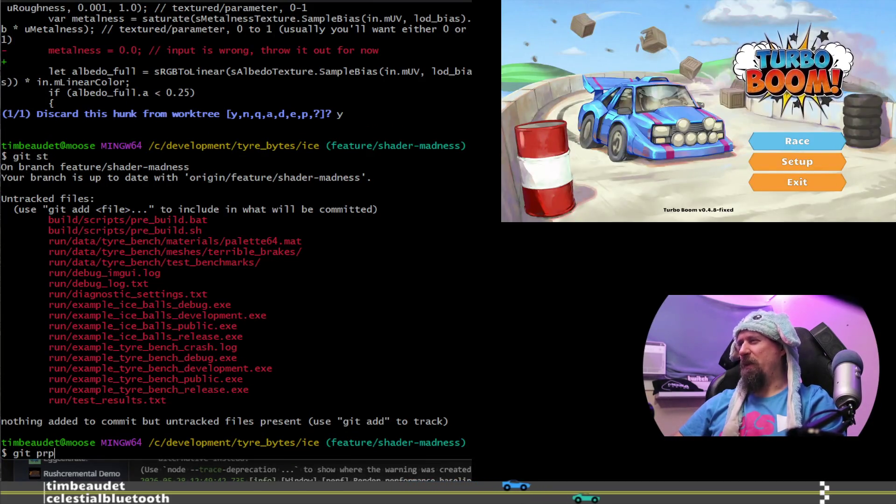
Step: Pull the latest engine changes in ice with rebase, then switch to turbo_boom and pull
key(Return)
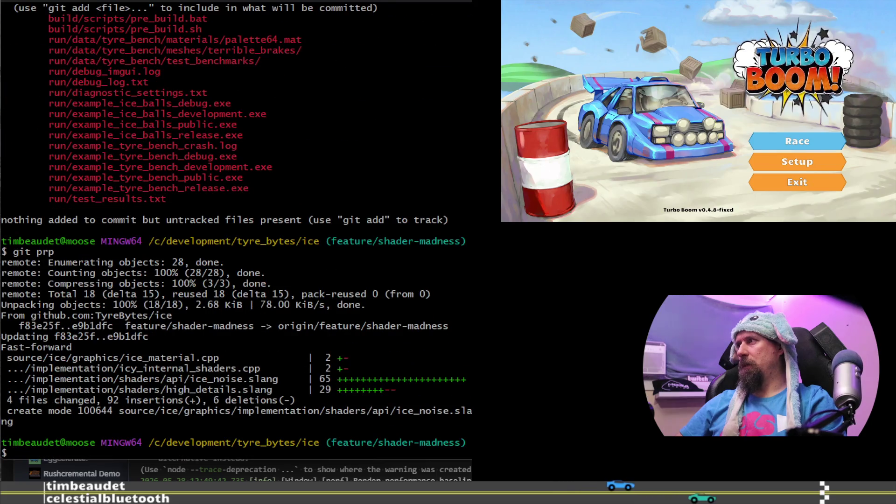
text(cd ./turbo_boom)
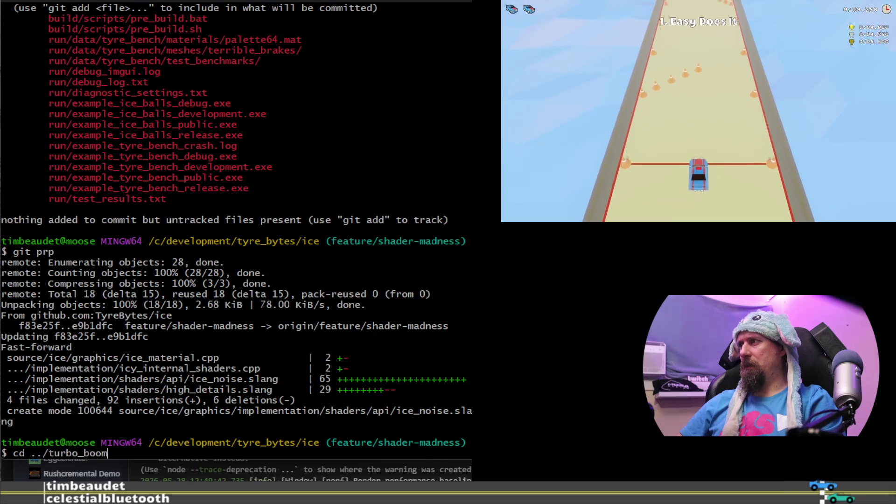
key(Return)
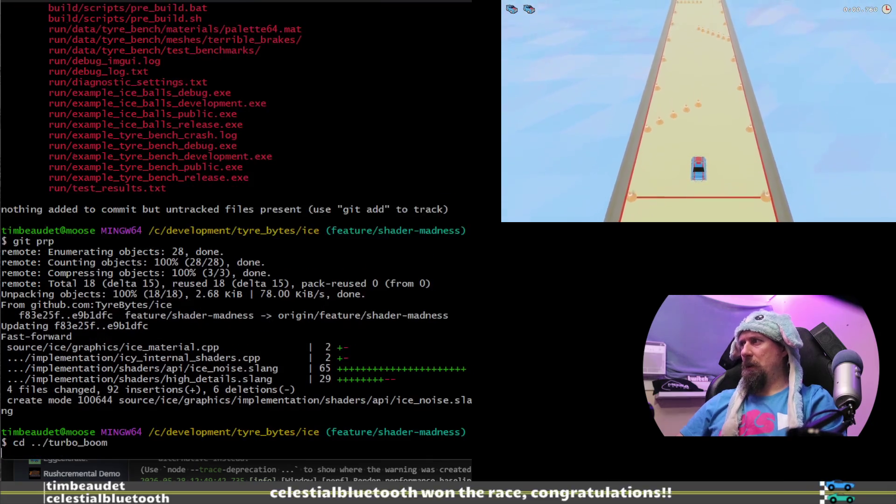
text(git prp)
key(Return)
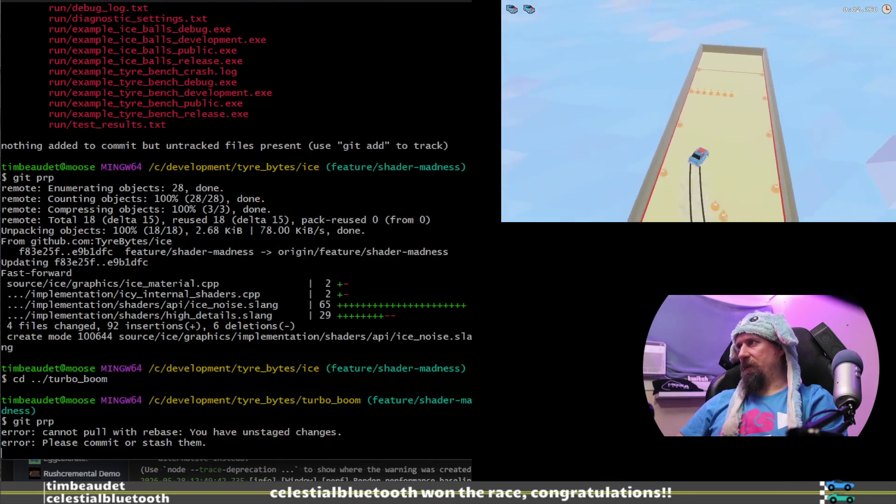
Step: Check the turbo_boom status, then begin hunk staging but decline the lighting hunk
text(t st)
key(Return)
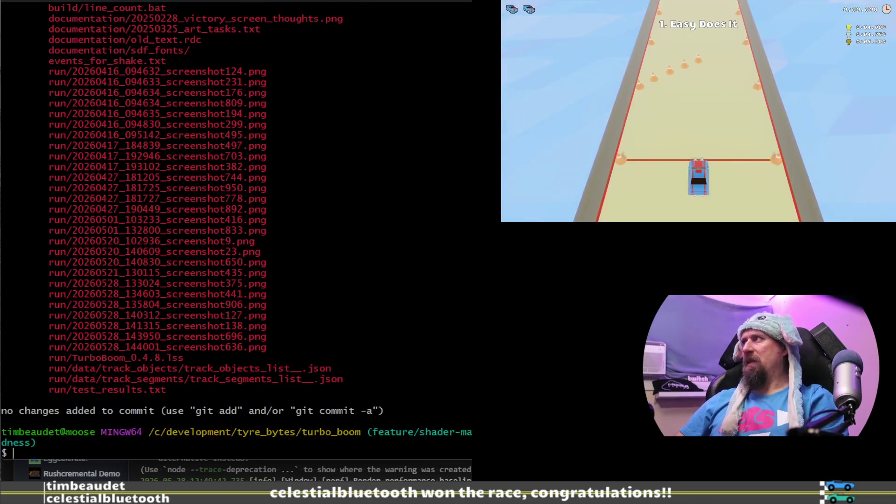
text(git a)
scroll(228, 199, up, 13)
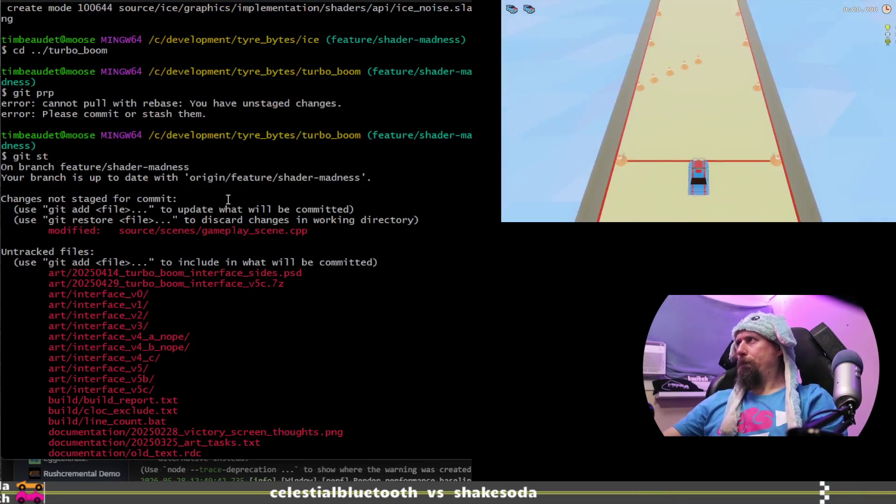
scroll(228, 199, down, 13)
text(p)
key(Return)
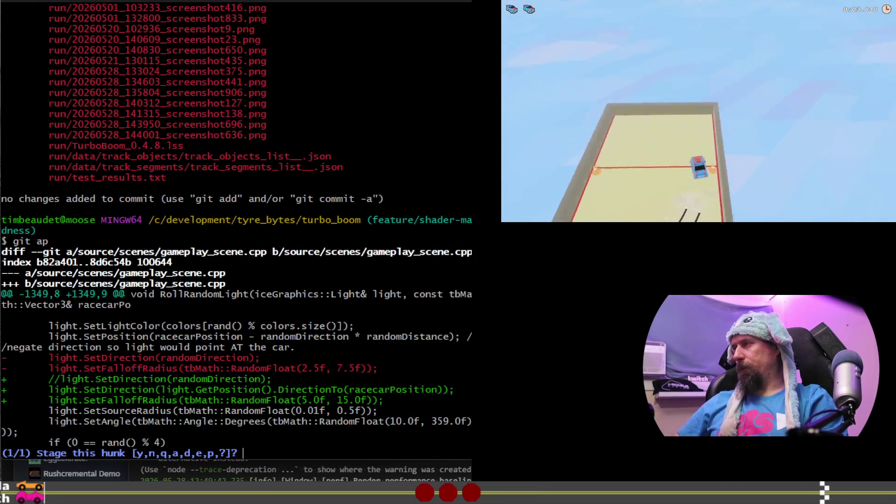
text(n)
key(Return)
text(git)
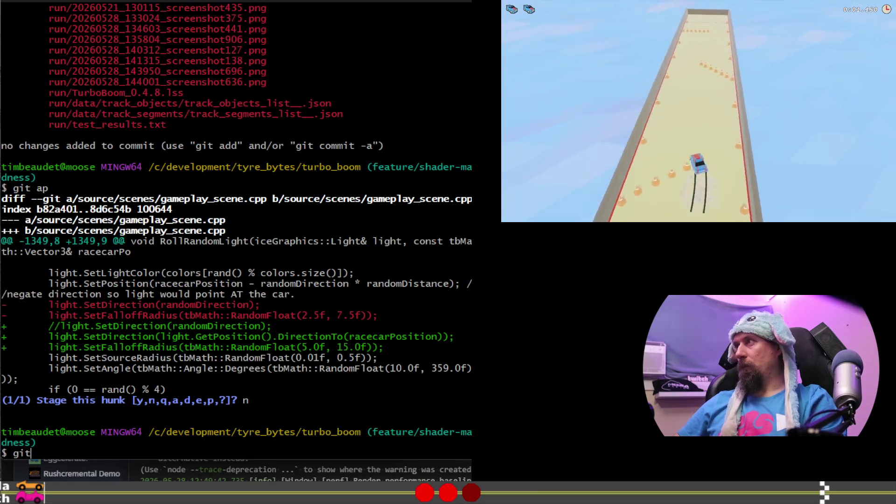
Step: Stage the light radius hunk and commit it as "big random light radius."
text(ap)
key(Return)
text(y)
key(Return)
text(gger random light radius.")
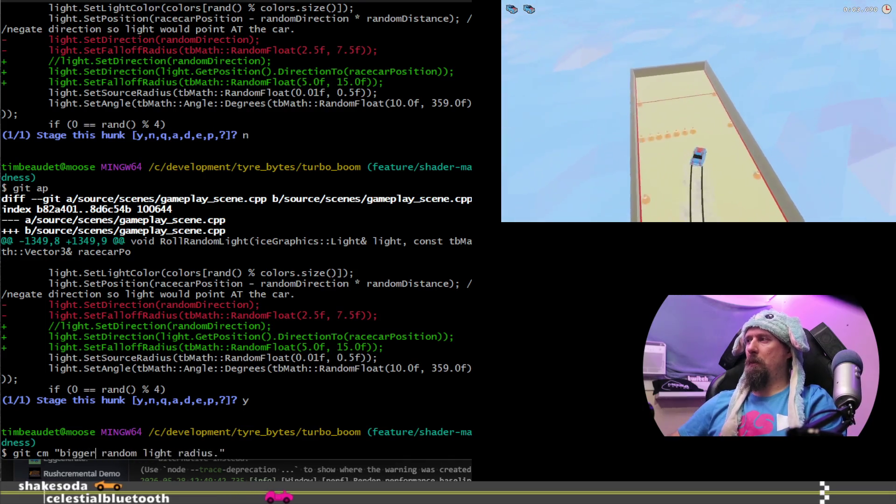
key(Return)
Step: Confirm the repo status and push the commit to the feature/shader-madness branch on GitHub
text(st)
key(Return)
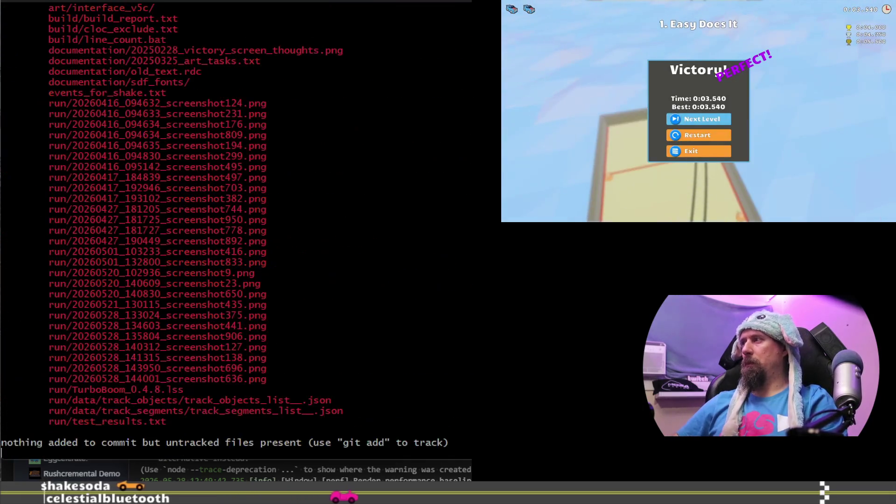
text(git push)
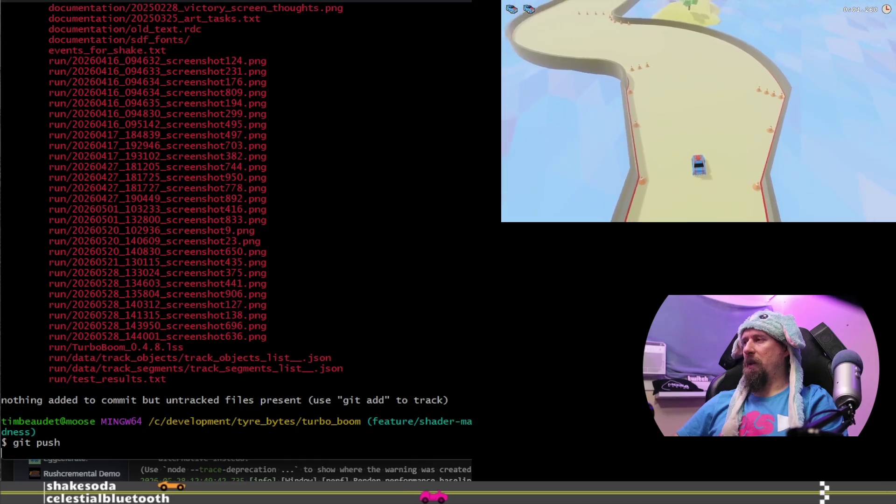
key(Return)
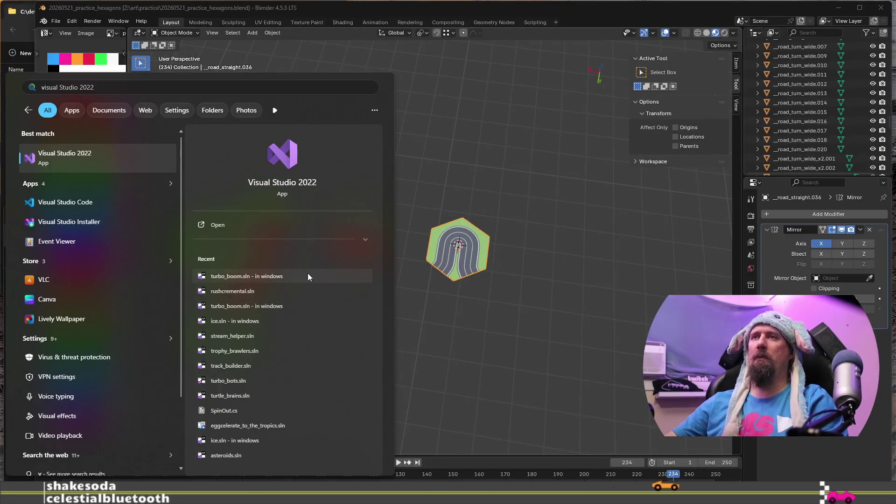
Step: Open turbo_boom.sln from Visual Studio 2022's recent solutions and start a build
click(308, 276)
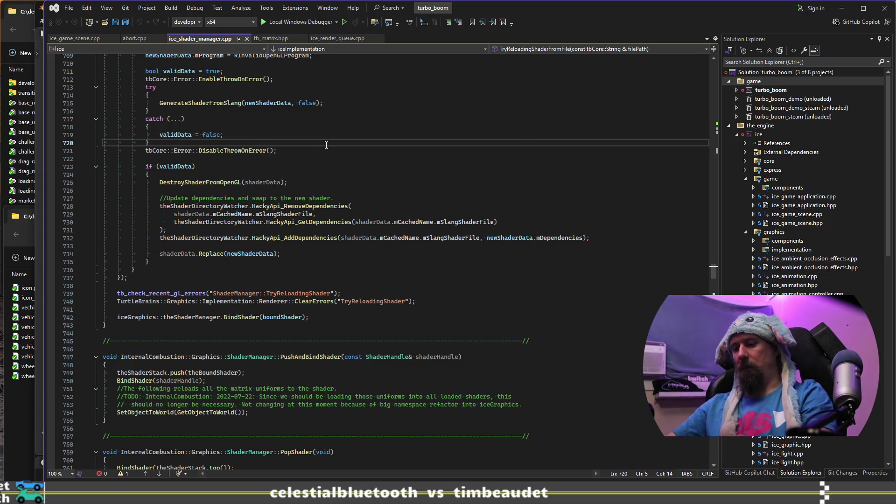
key(ctrl+shift+b)
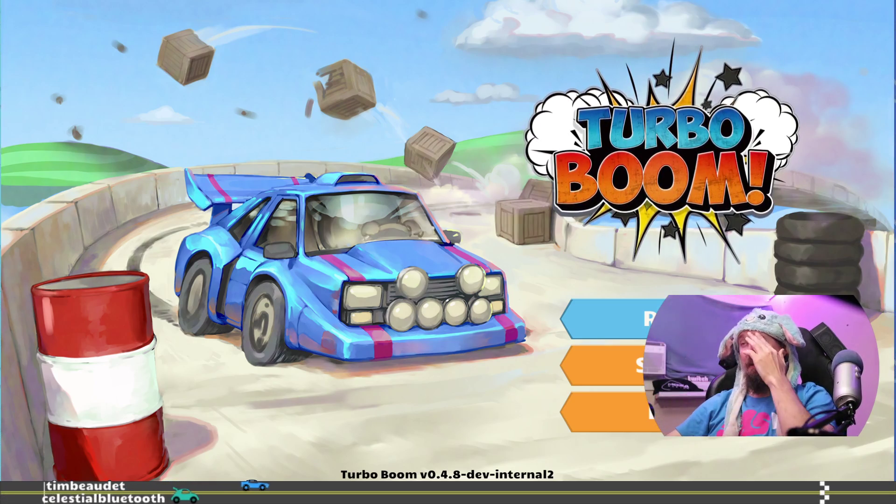
Step: Go from the v0.4.8-dev-internal2 title screen to the Chicane level-select screen
key(Return)
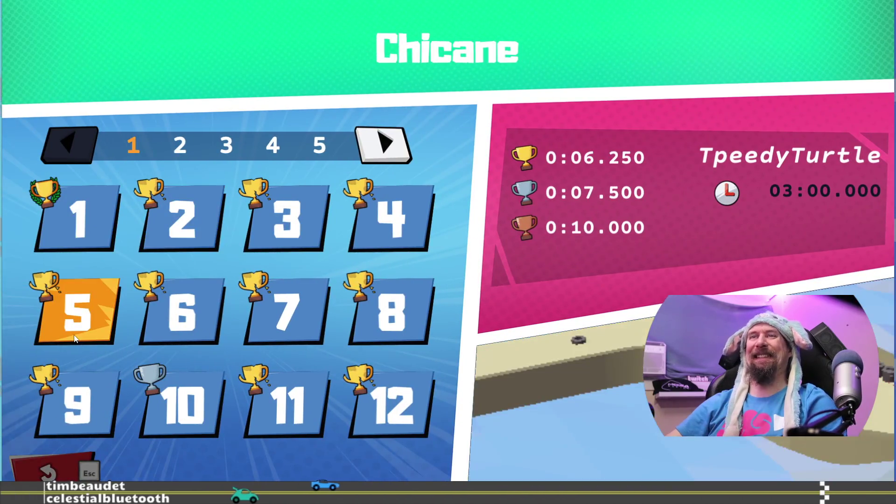
Step: Select level 30 Boomer Botto, finish it in 0:29.330, and continue to level 31
key(Down)
key(Down)
key(Right)
key(Down)
key(Down)
key(Down)
key(Down)
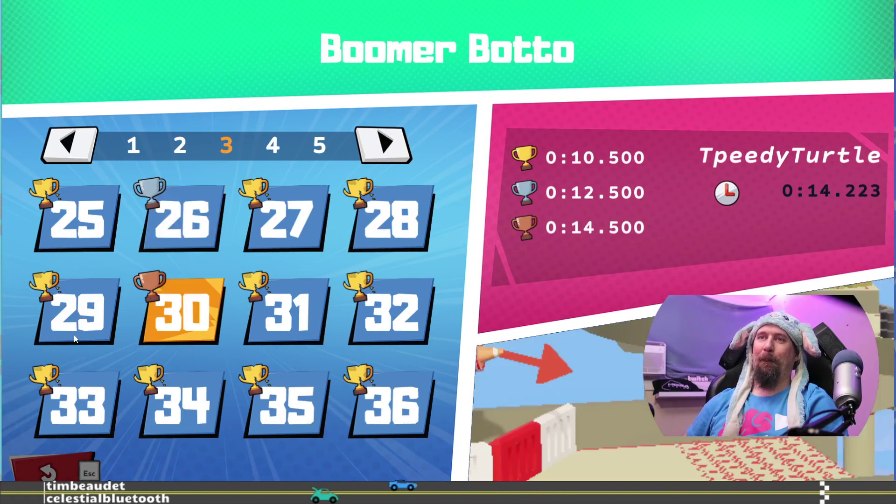
key(Return)
key(Return)
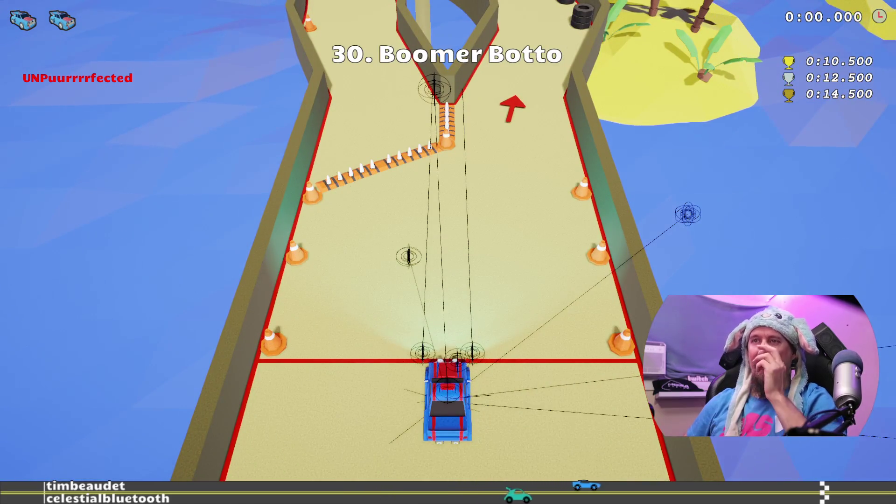
key(Up)
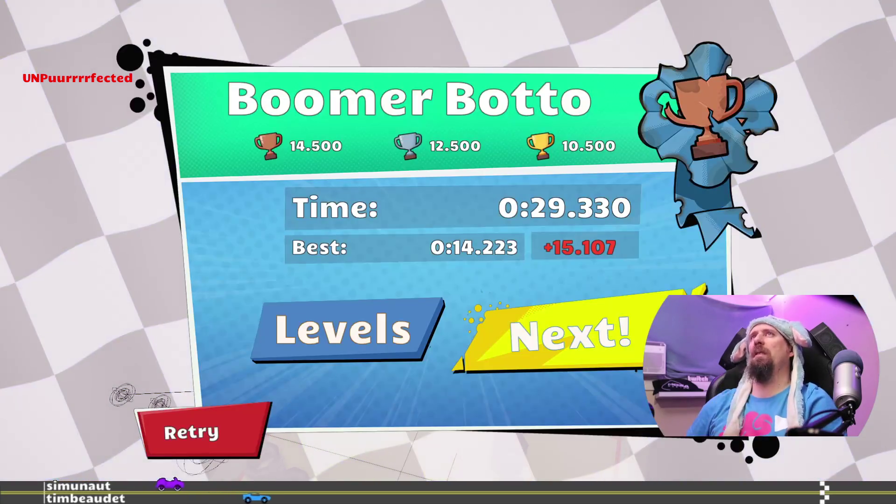
key(Return)
Step: Drive Mind the Gaps past the ramp, oil slick, jump and gap toward the end wall
key(Up)
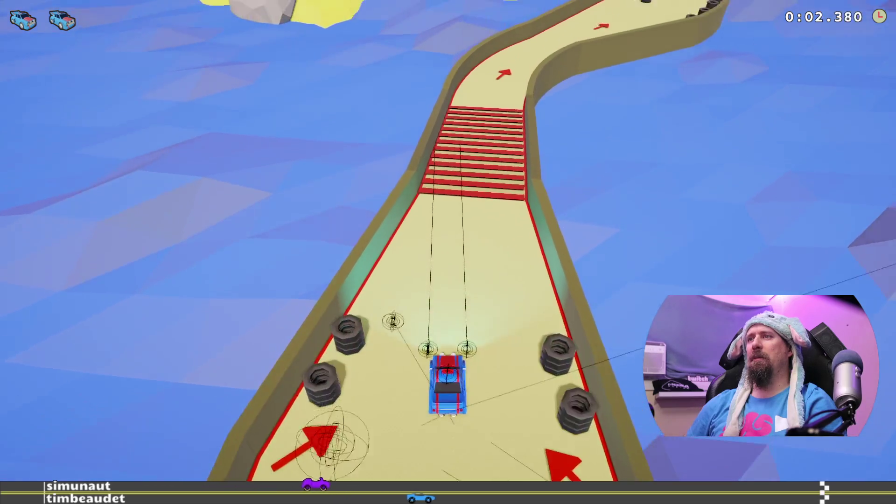
key(Right)
key(Left)
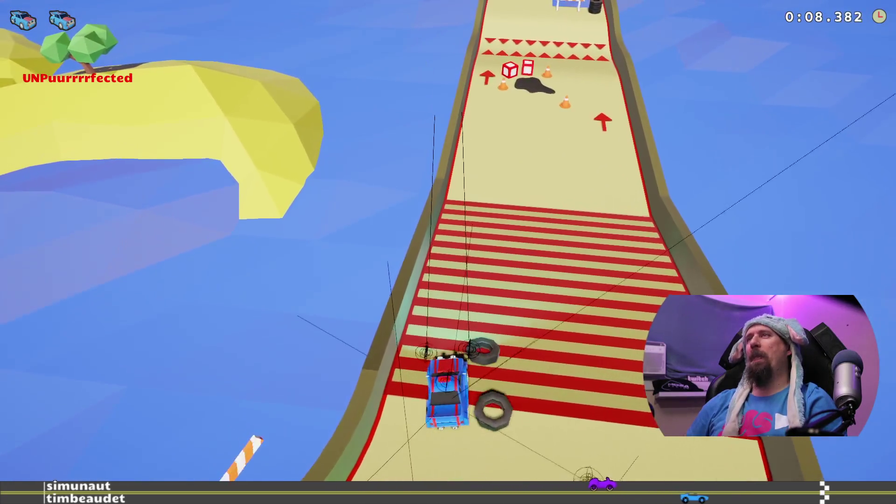
key(Right)
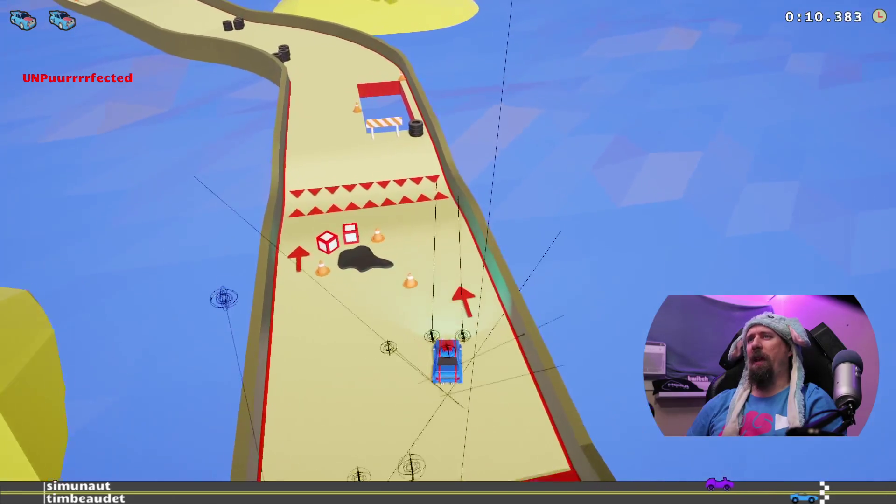
key(Left)
key(Left)
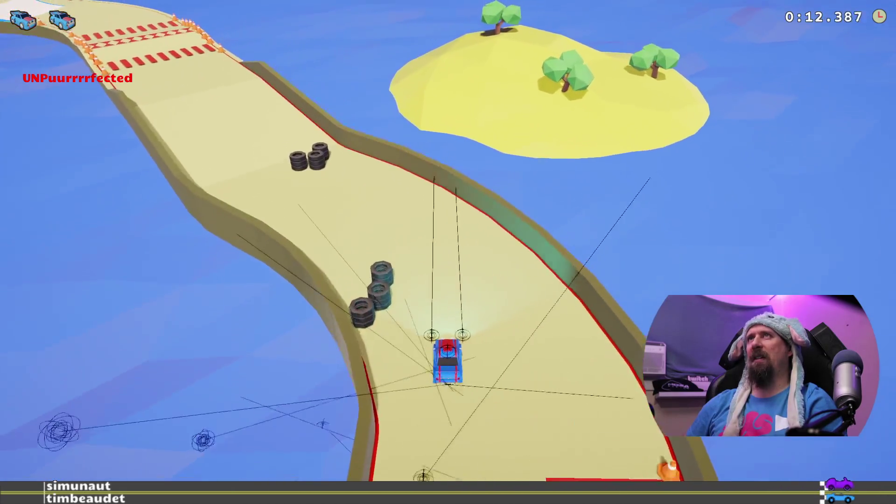
key(Right)
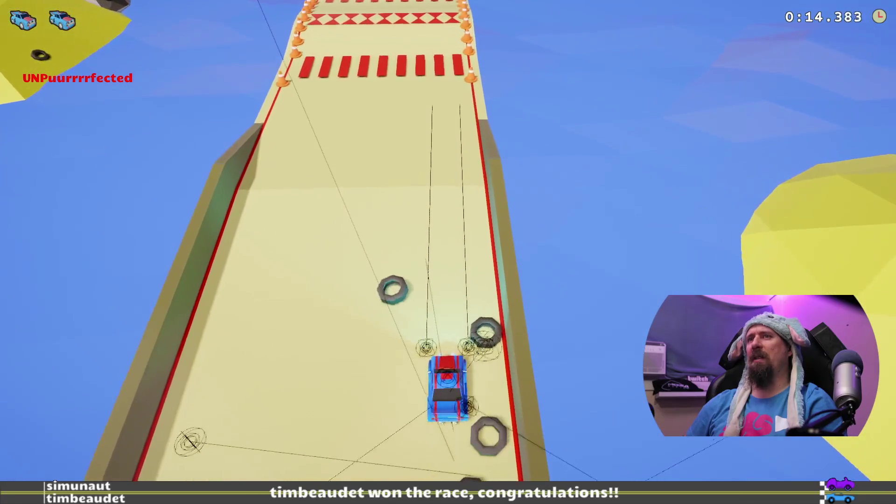
key(Up)
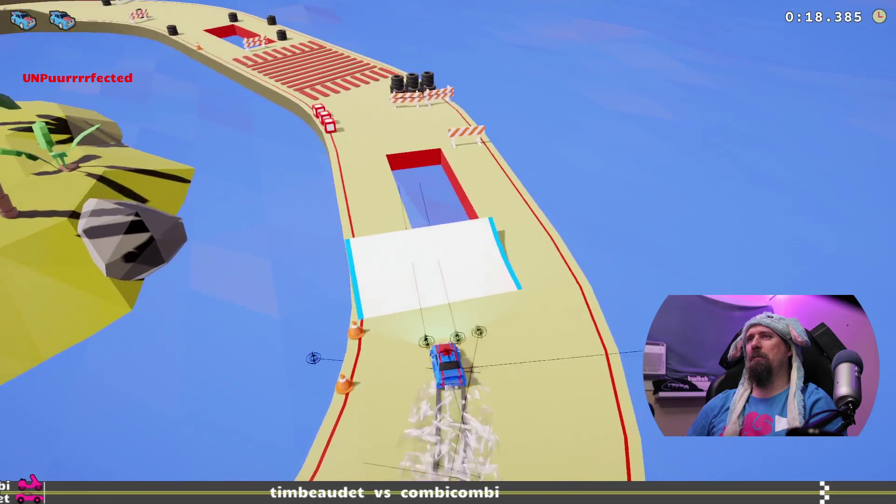
key(Left)
key(Up)
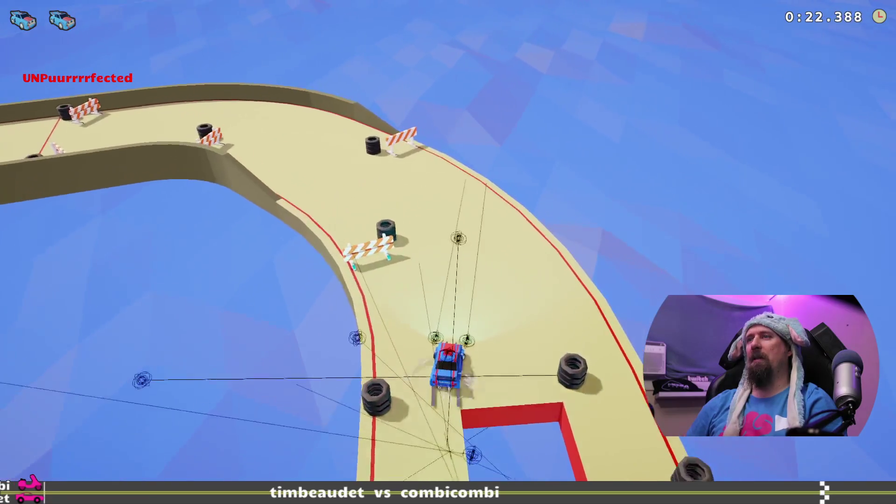
key(Left)
key(Right)
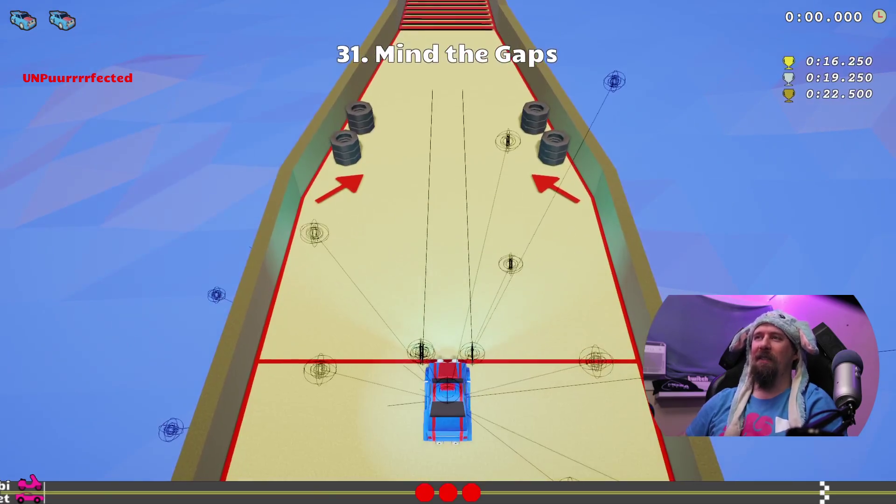
Step: Restart Mind the Gaps and drive from the start line onto the red-striped section
key(r)
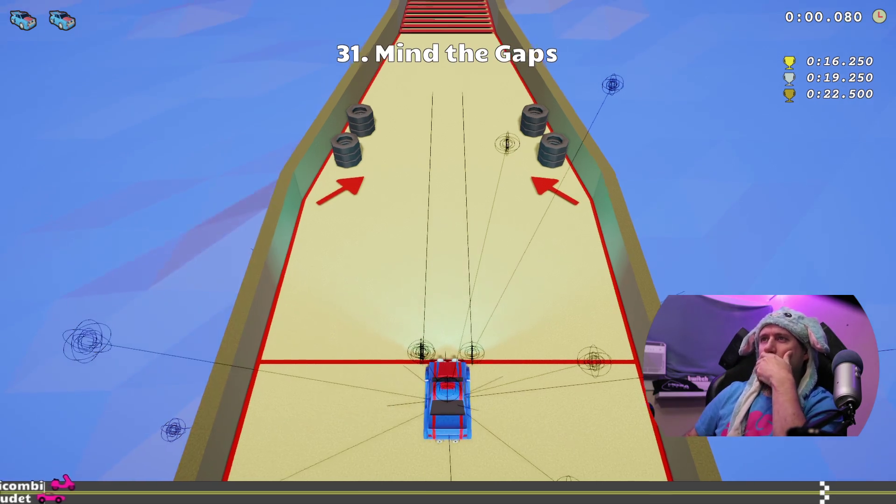
key(Up)
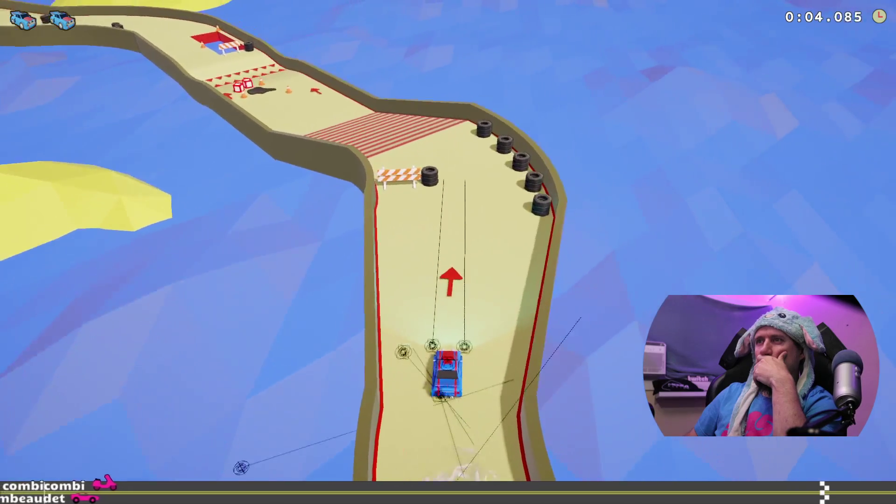
key(Left)
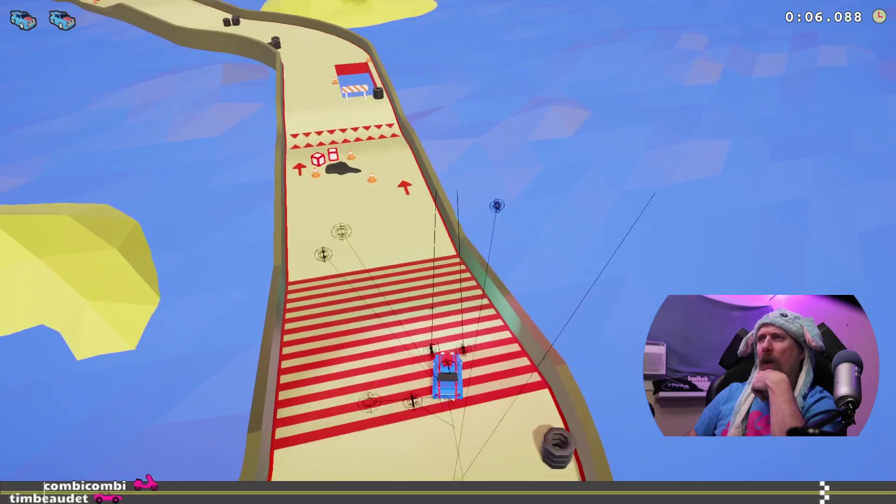